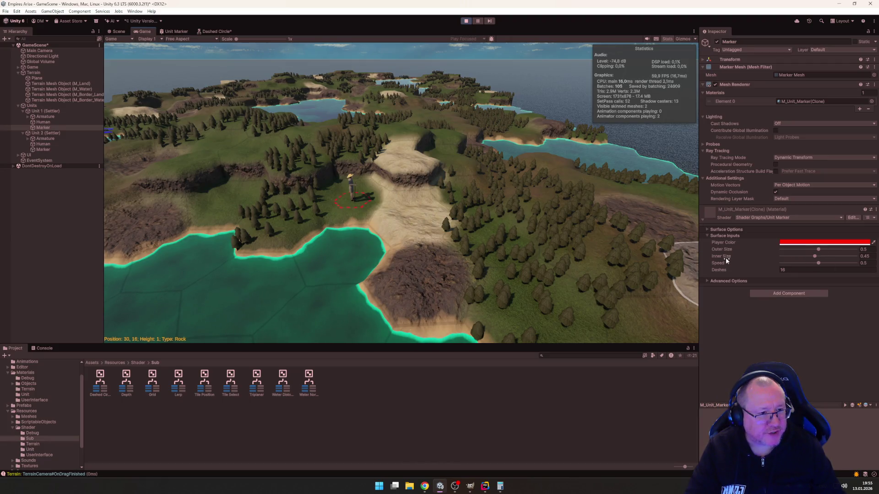
Step: Zoom into the Game view and select Units to show its Unit Manager and Unit Renderer
scroll(545, 215, "up", 5)
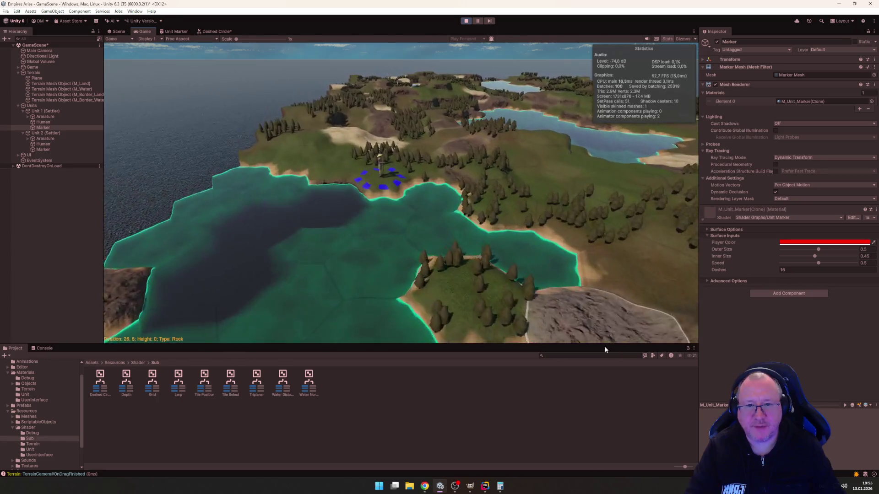
scroll(240, 193, "up", 3)
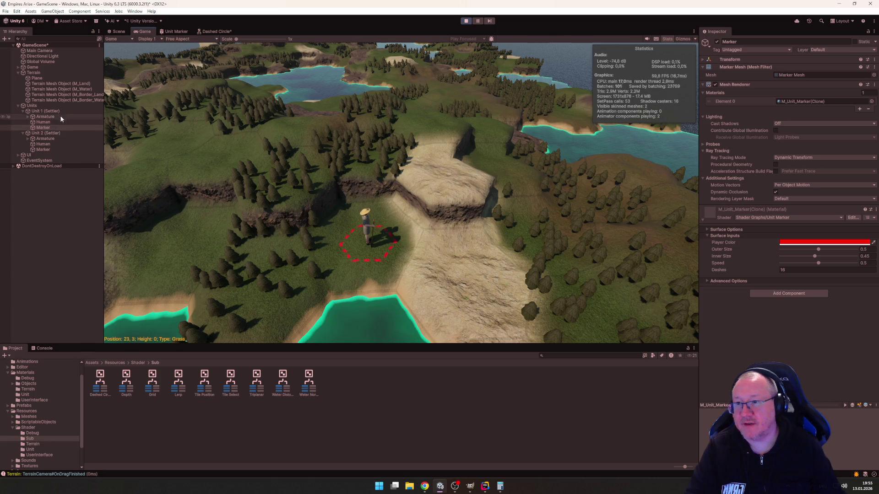
left_click(37, 105)
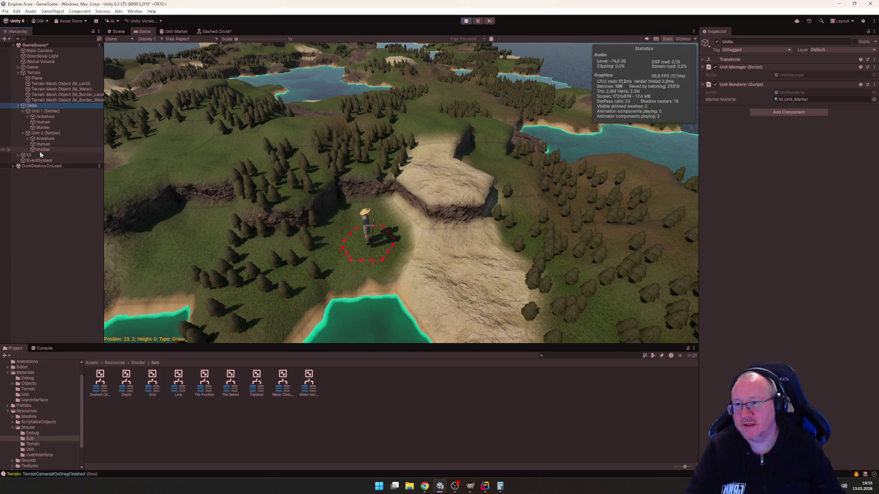
Step: Collapse Unit 1 and Unit 2 in the Hierarchy and switch to Rider
left_click(23, 110)
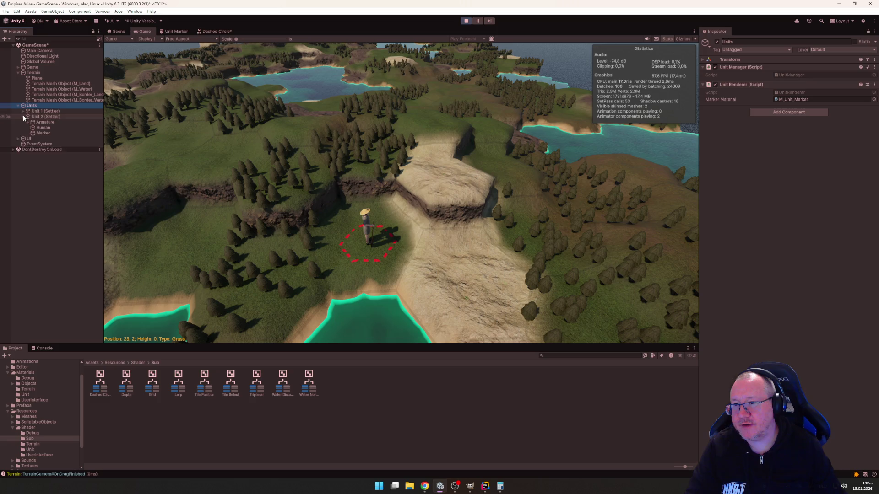
left_click(23, 116)
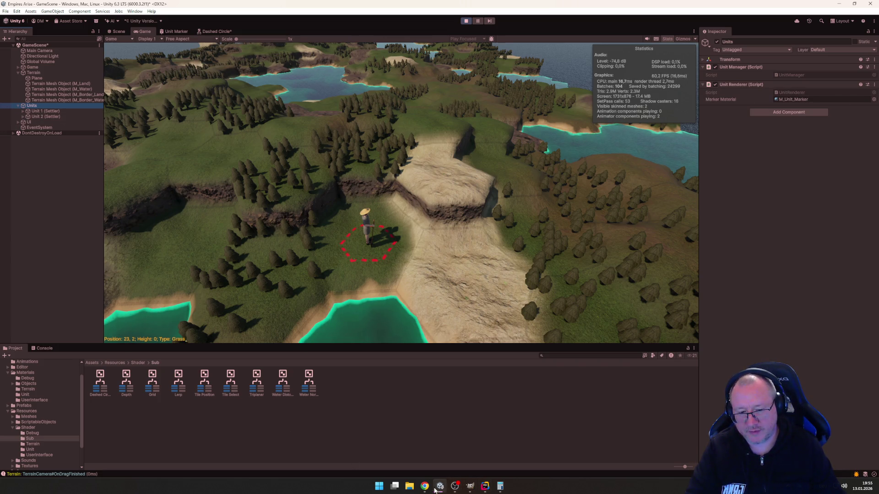
left_click(484, 487)
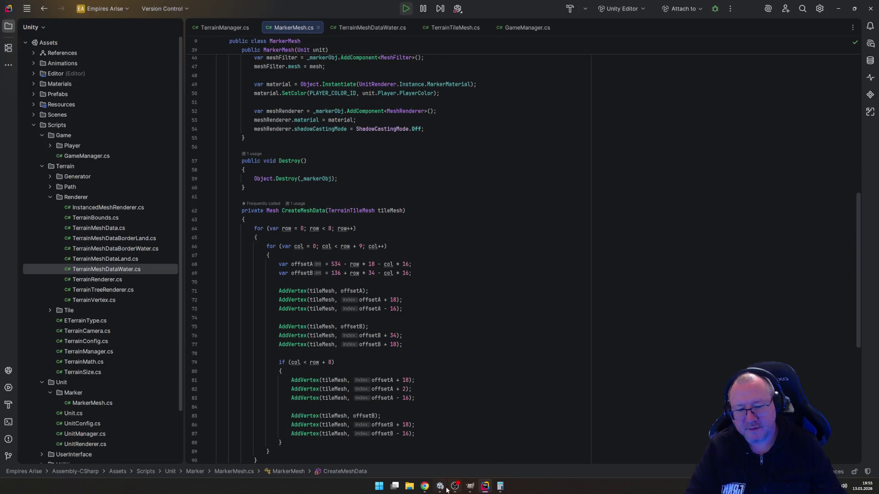
Step: Stop the running game in Unity and open UnitRenderer.cs in Rider
left_click(485, 488)
left_click(466, 21)
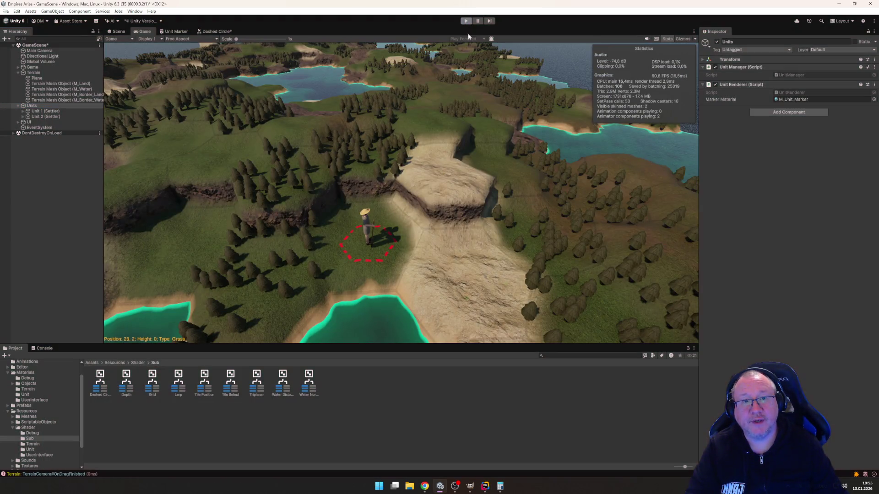
left_click(485, 486)
left_click(347, 183)
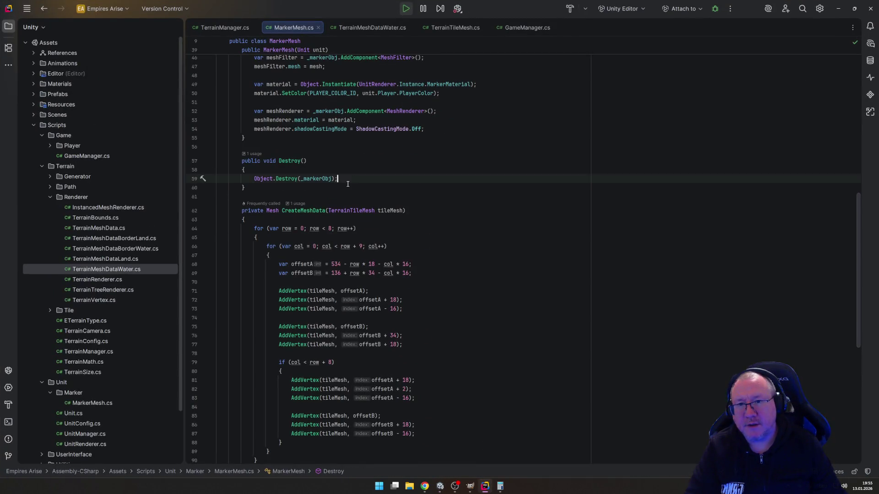
scroll(114, 361, "down", 3)
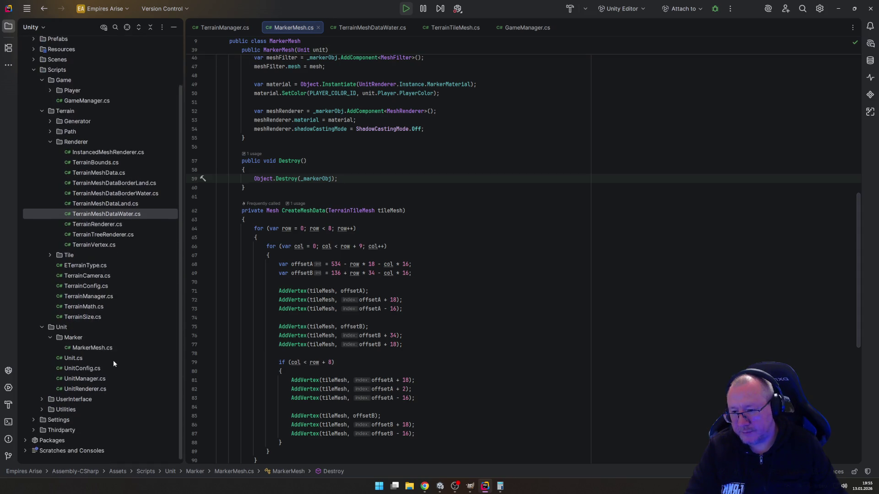
double_click(86, 385)
Step: Add public float OuterRadius and InnerRadius fields below MarkerMaterial
left_click(412, 140)
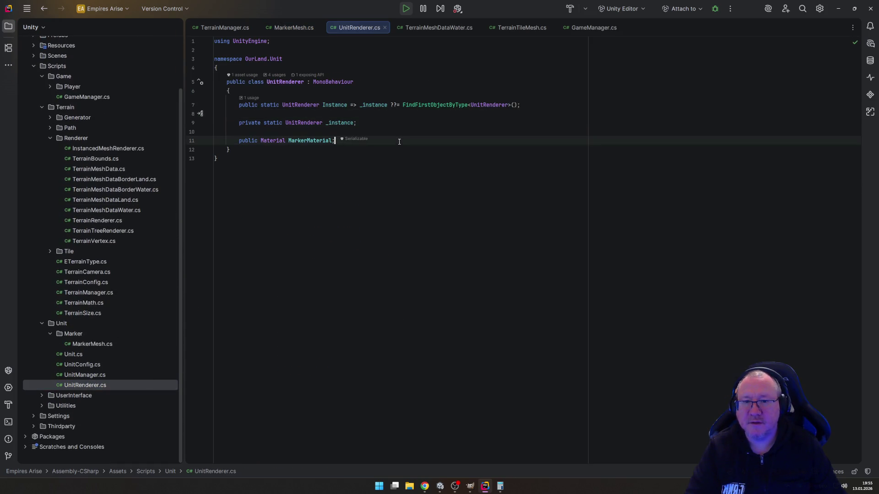
key("Return")
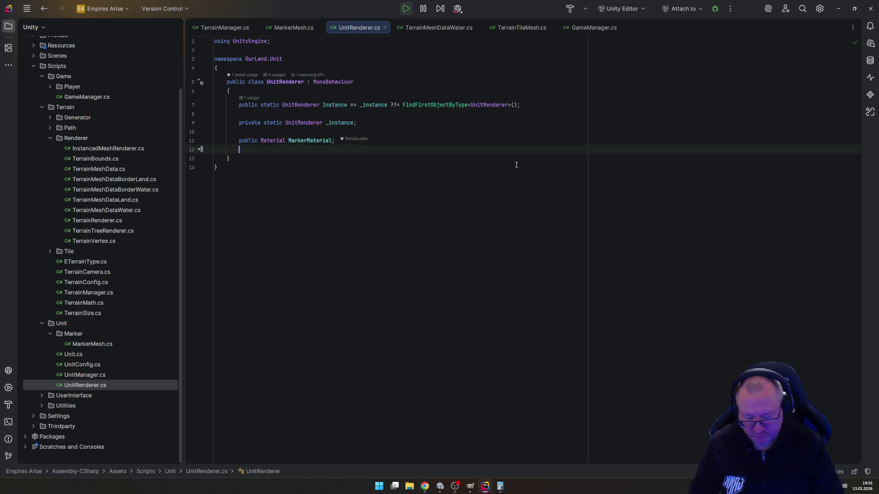
type("public ")
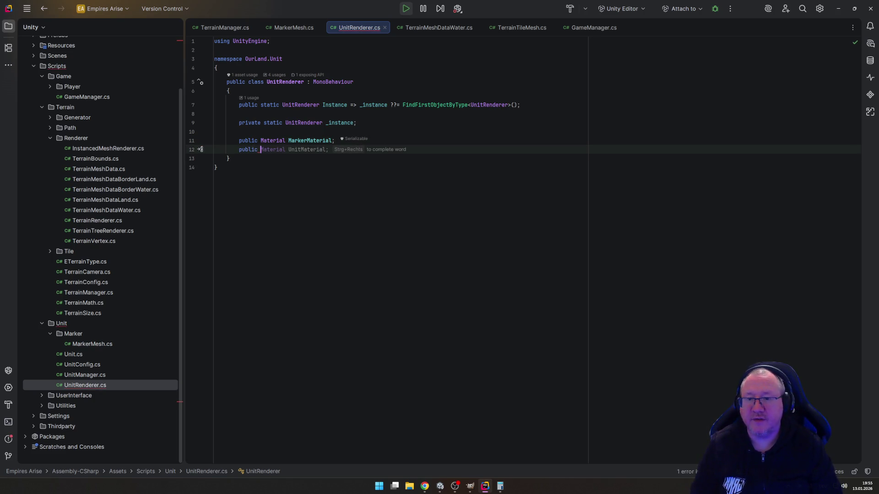
type("float ")
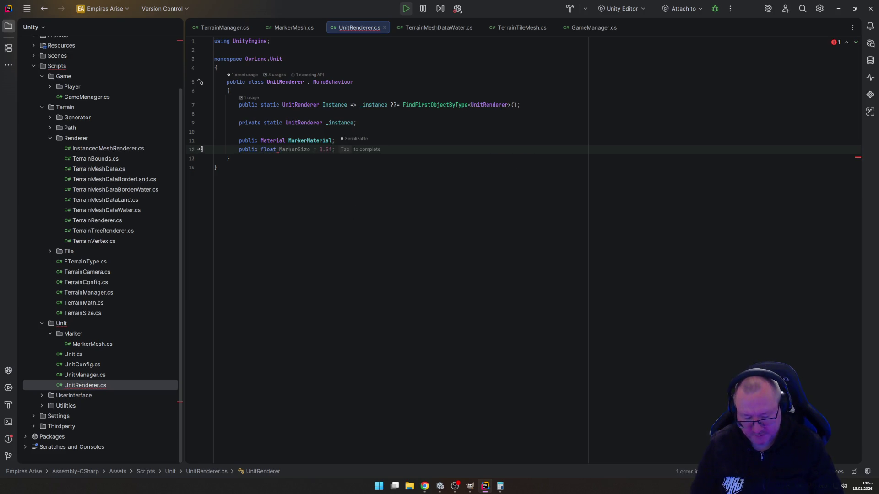
type("Outer")
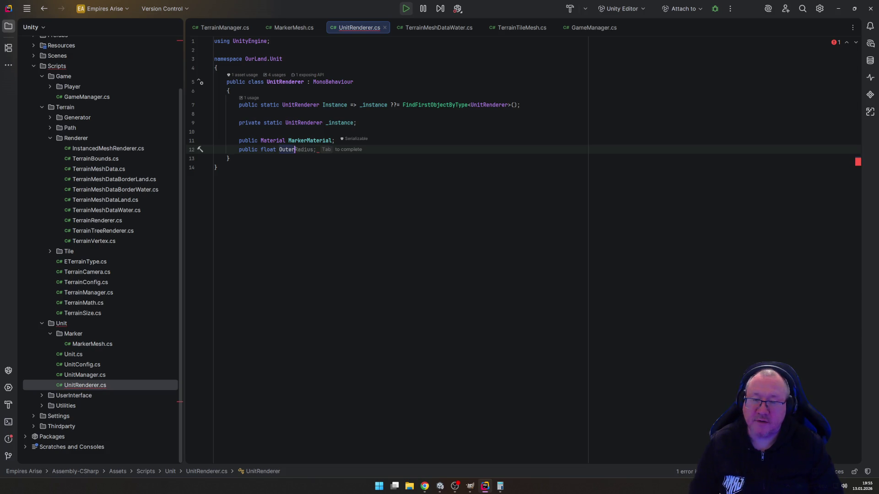
key("Tab")
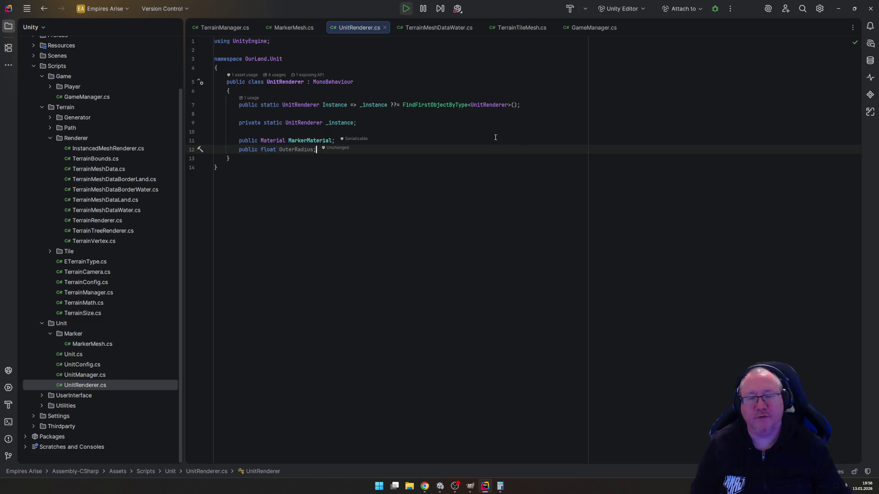
key("alt+Tab")
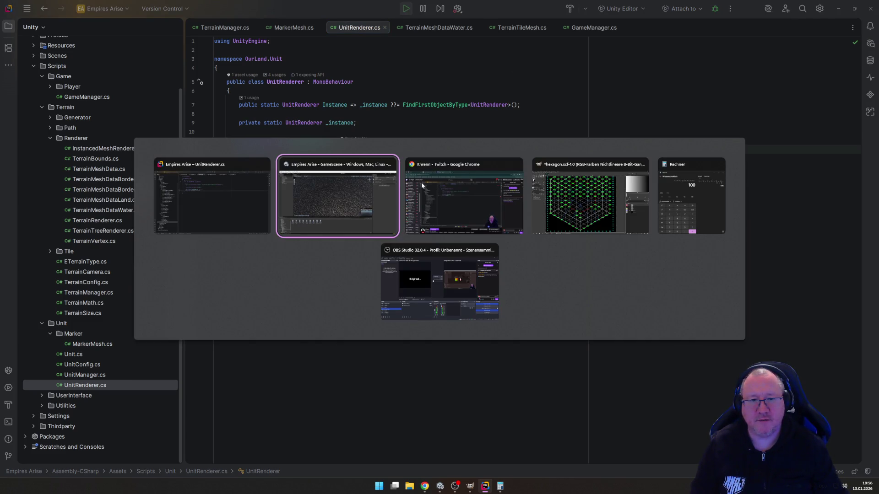
key("Escape")
key("Return")
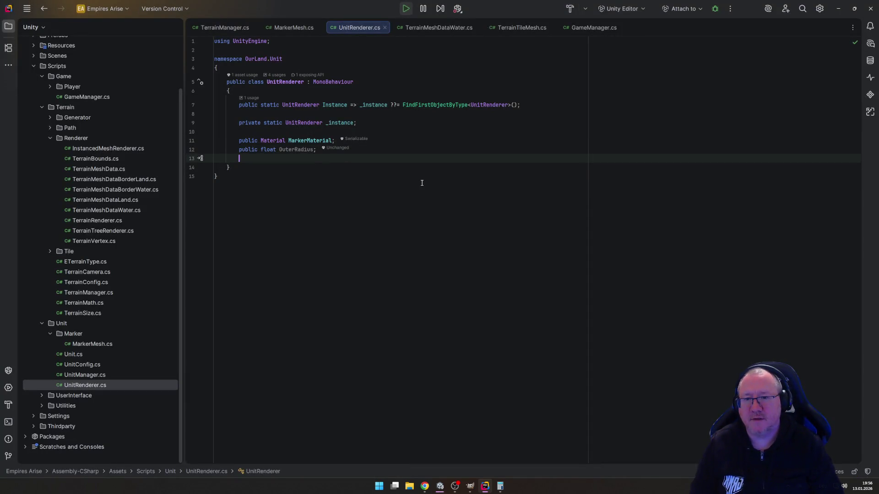
key("Tab")
key("Return")
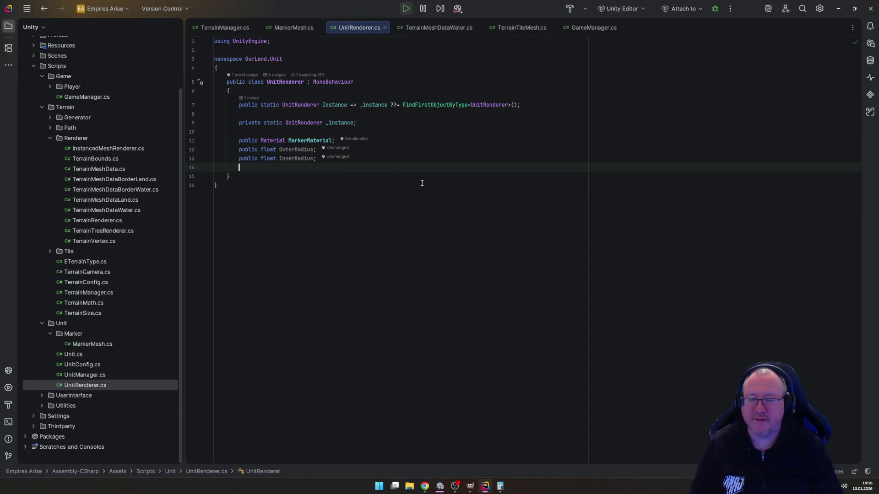
Step: Add a public float Speed field, renaming the typed Scale to Speed
type("public float Scale;")
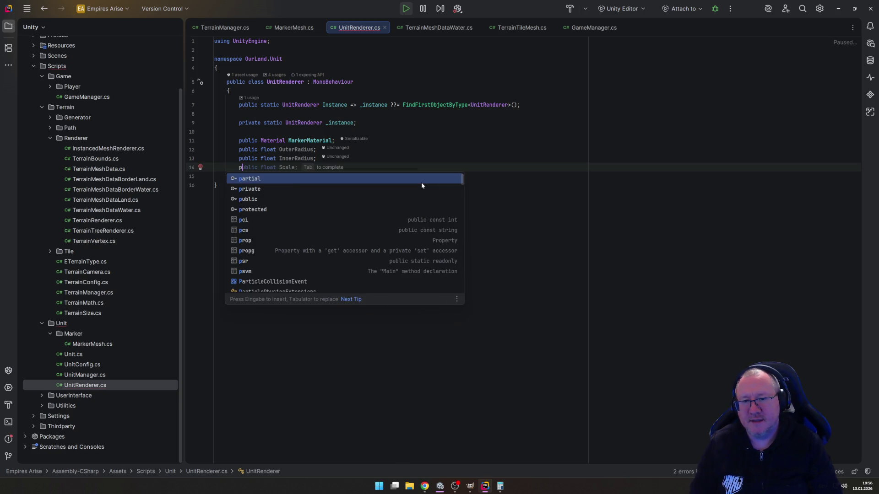
key("ctrl+Left")
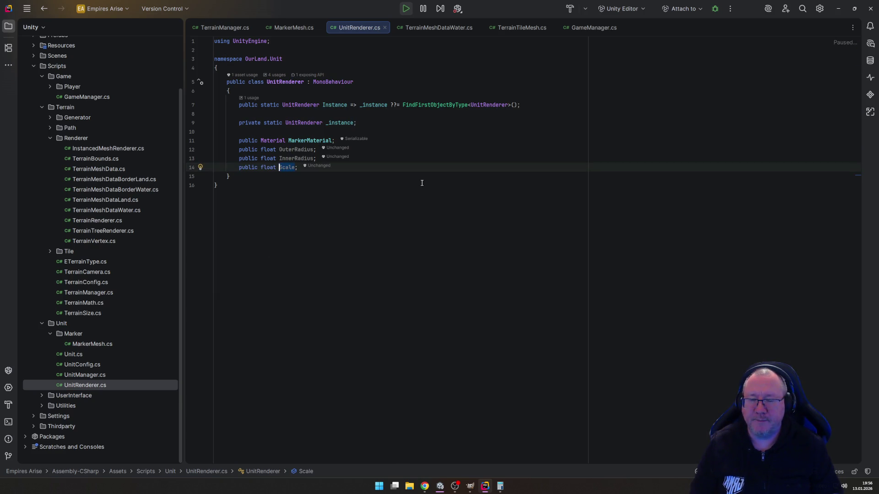
key("ctrl+Delete")
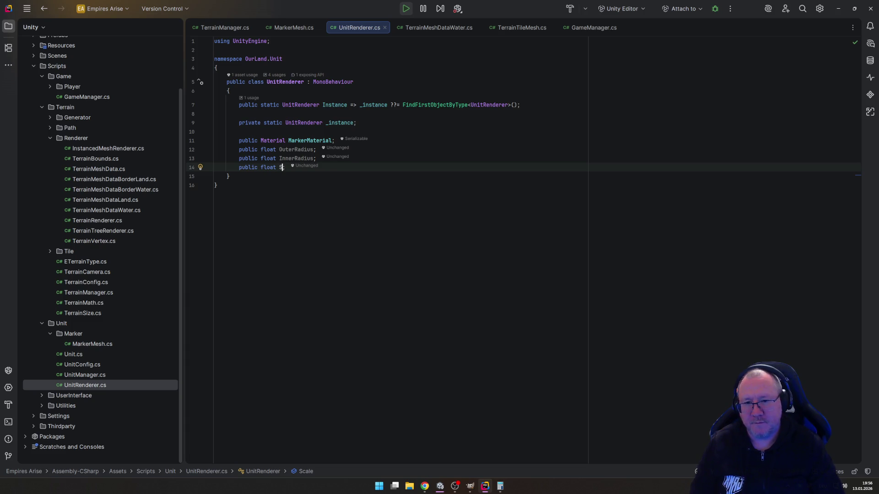
type("Sp")
type("eed")
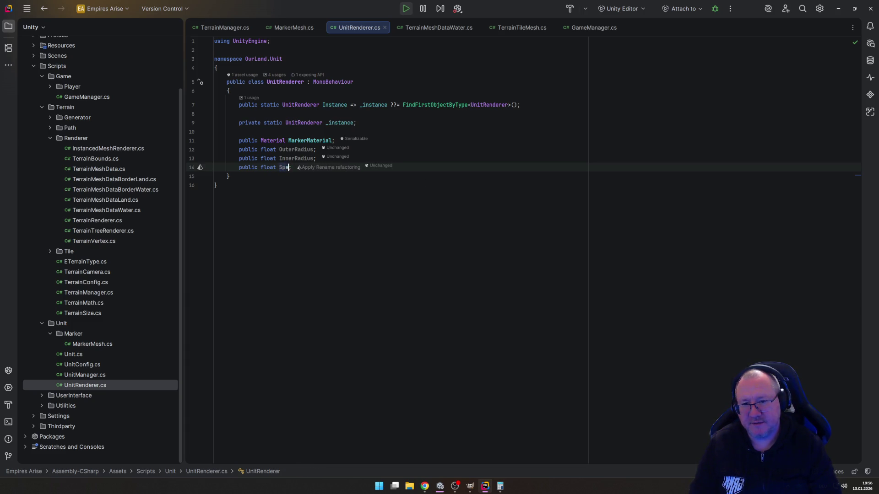
key("End")
Step: Add a public int DashCount field below Speed, correcting the typos
key("Return")
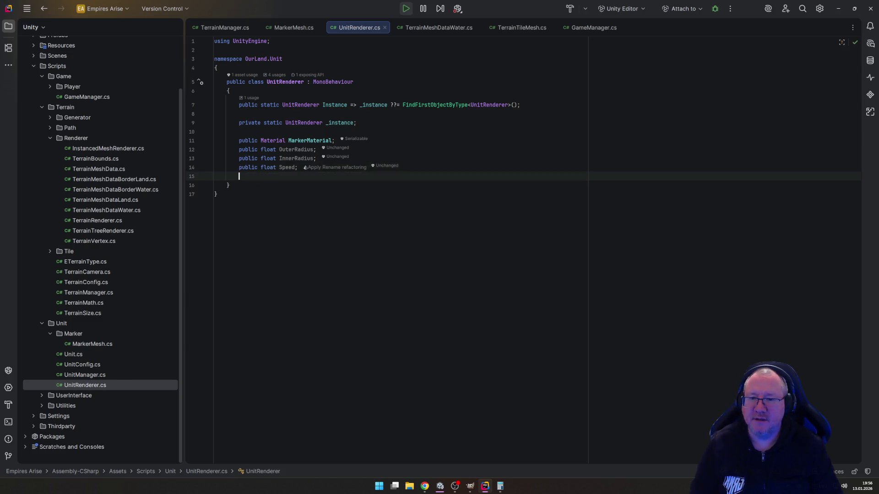
type("publuc")
key("ctrl+BackSpace")
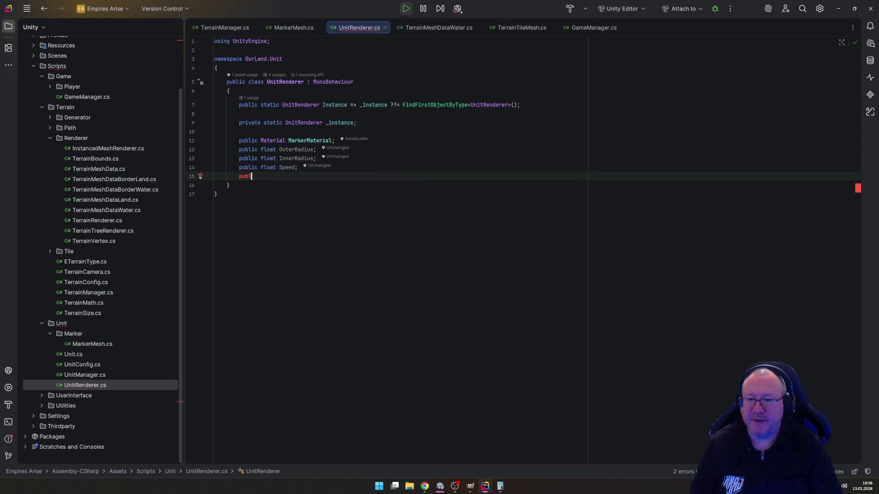
type("public int DashCoutn;")
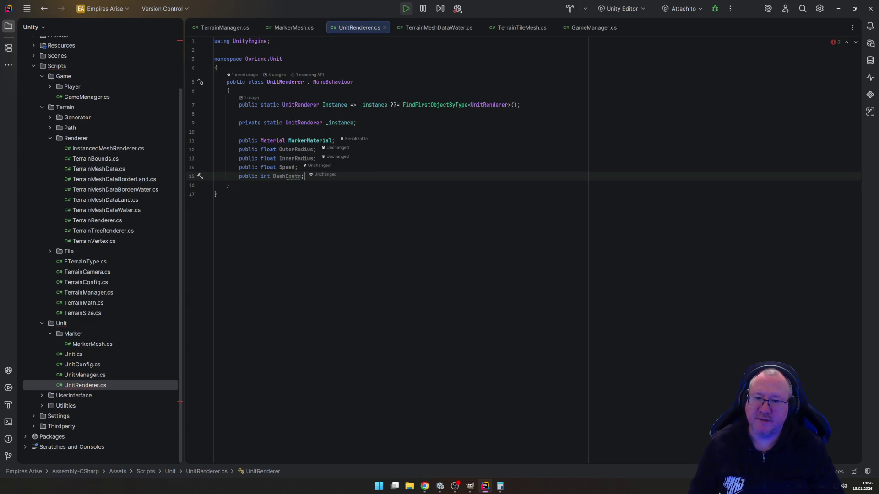
key("BackSpace")
key("BackSpace")
key("BackSpace")
type("nt;")
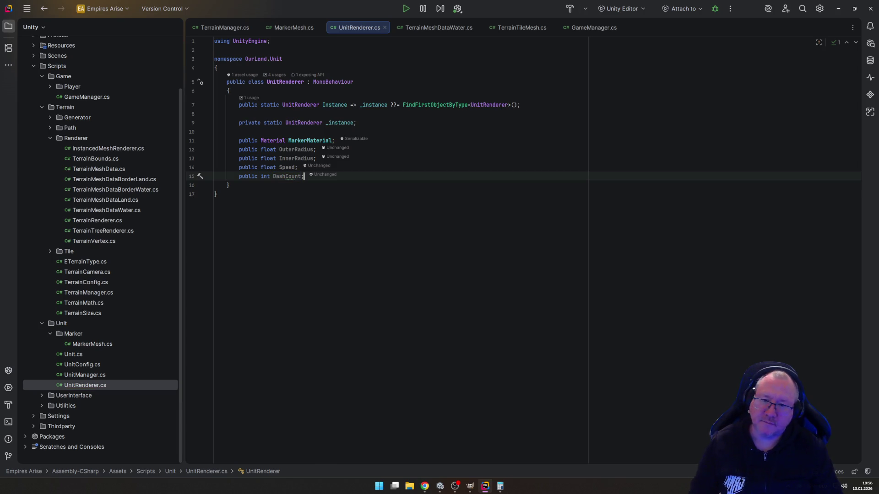
key("Down")
key("Down")
key("Up")
key("Up")
key("Up")
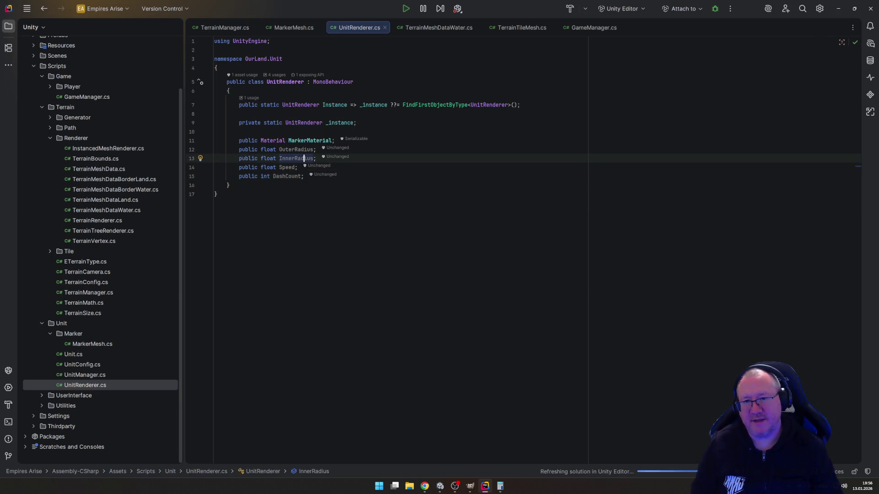
key("alt+Tab")
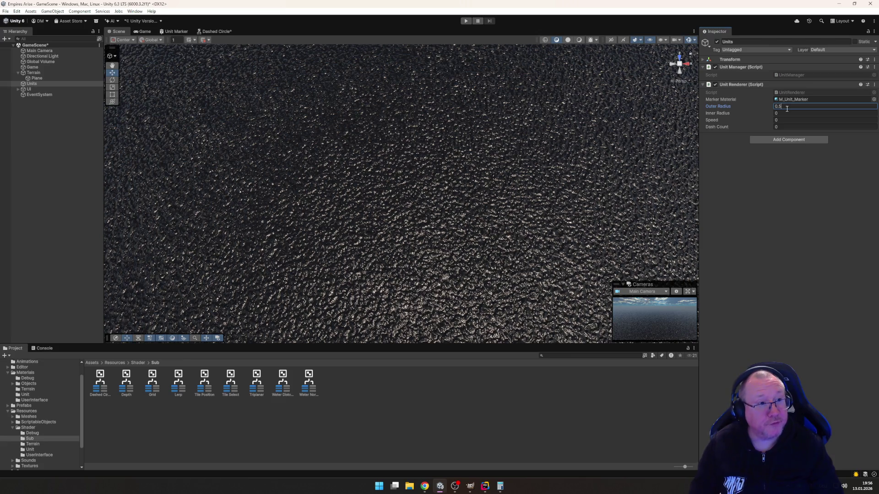
Step: Enter Unit Renderer values Outer Radius 0.5, Inner Radius 0.45, Speed 0.5 and Dash Count 16
key("Tab")
key("Tab")
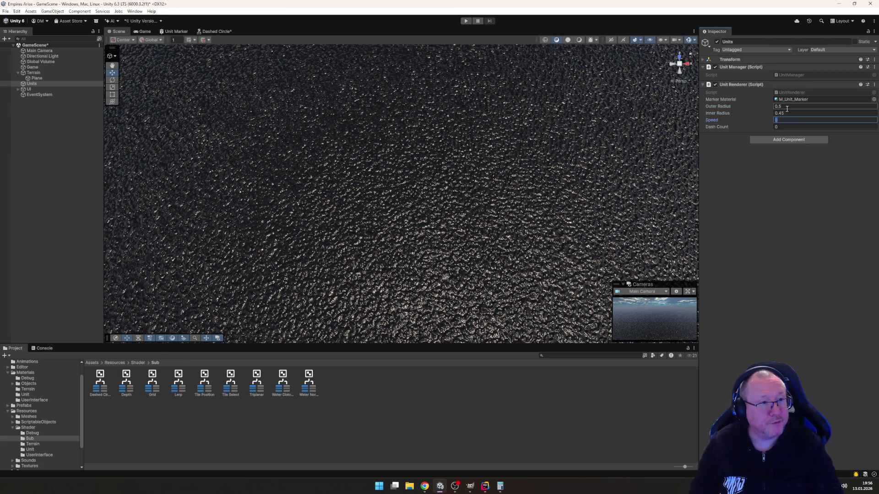
type(".5")
key("Tab")
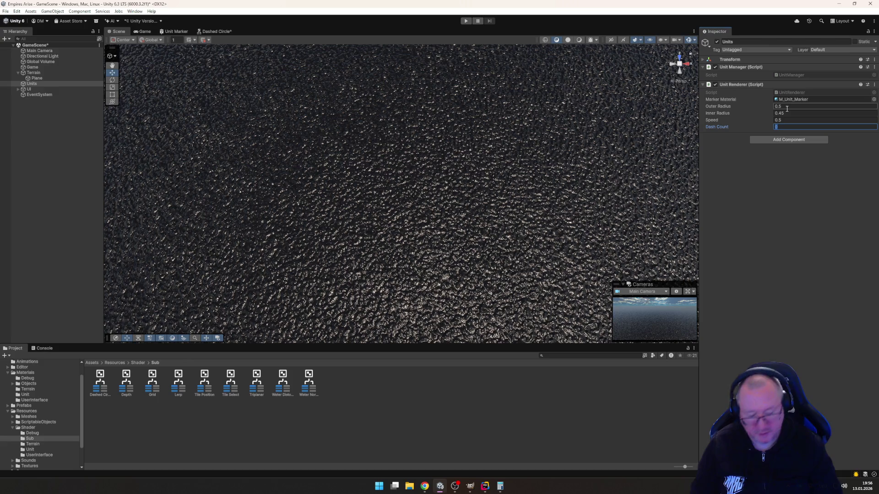
type("16")
key("Return")
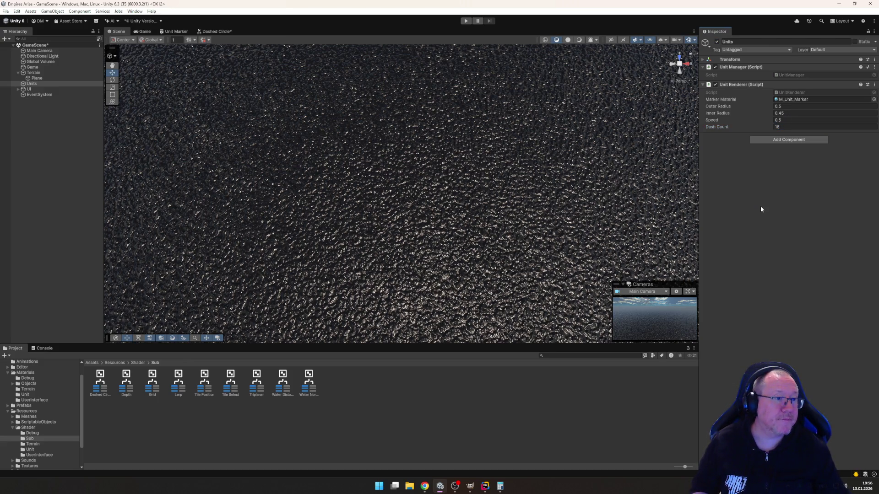
left_click(485, 486)
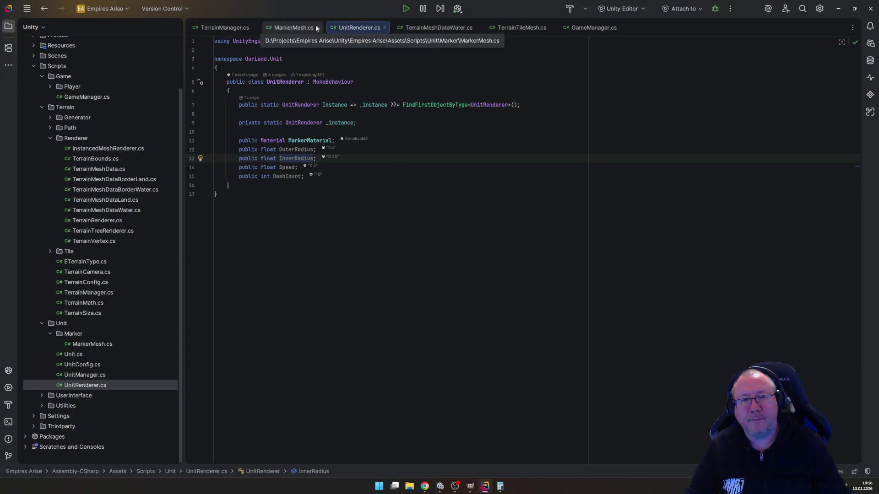
left_click(442, 487)
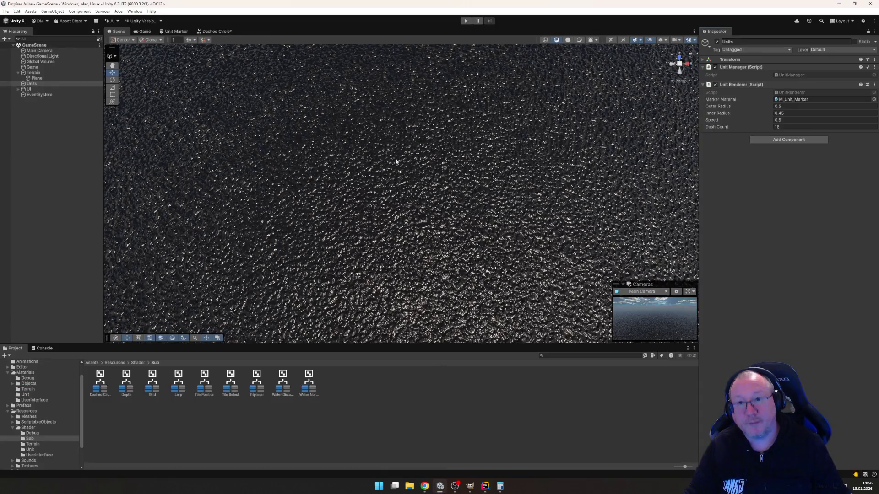
Step: Close the Dashed Circle shader graph tab and bring up the Unit Marker graph
left_click(219, 31)
right_click(217, 31)
left_click(239, 44)
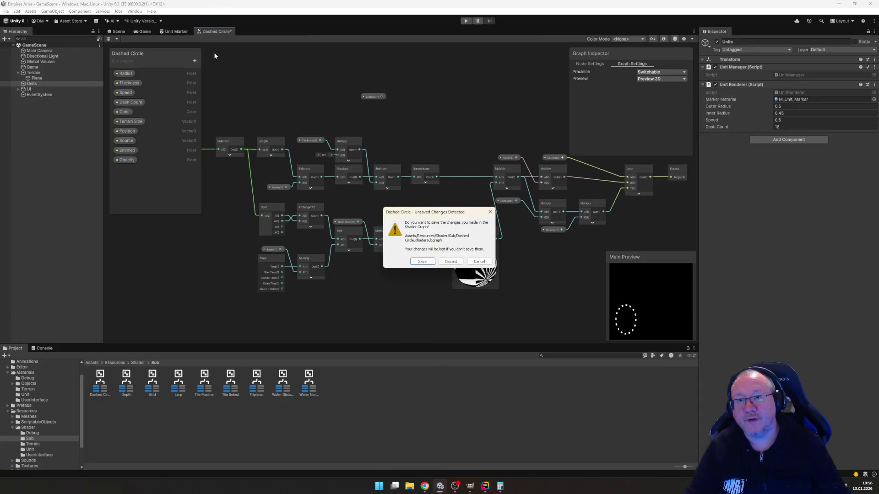
left_click(419, 266)
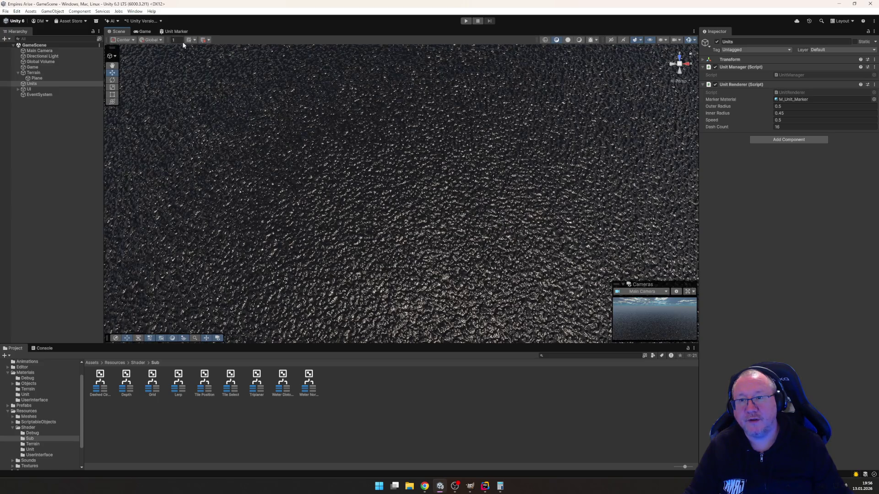
left_click(176, 31)
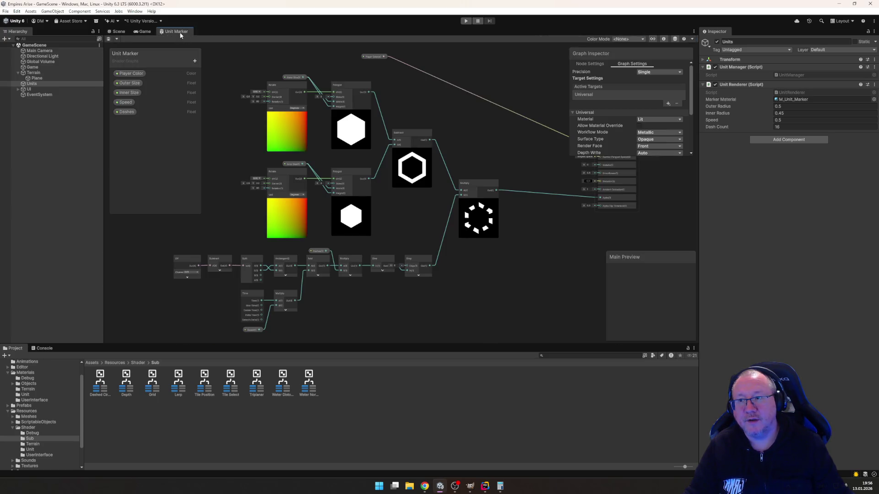
Step: Rename the Outer Size and Inner Size properties to Outer Radius and Inner Radius
left_click(129, 82)
right_click(131, 84)
left_click(151, 87)
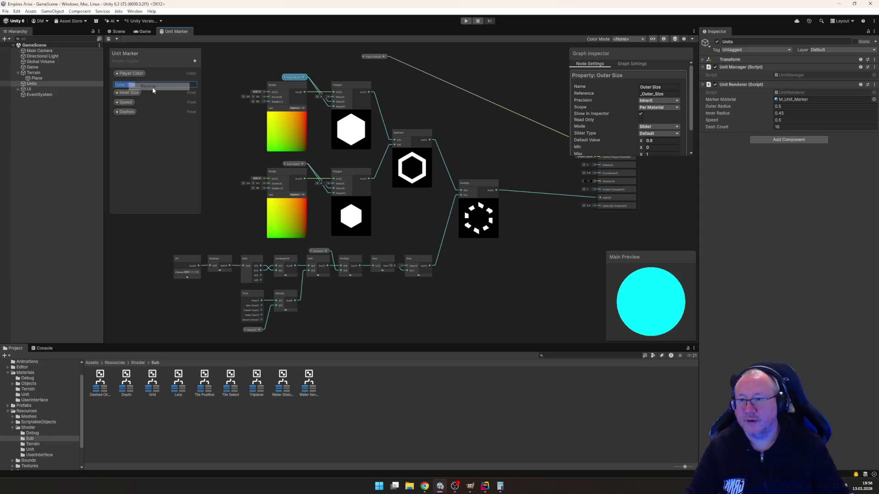
key("End")
key("BackSpace")
type("Rad")
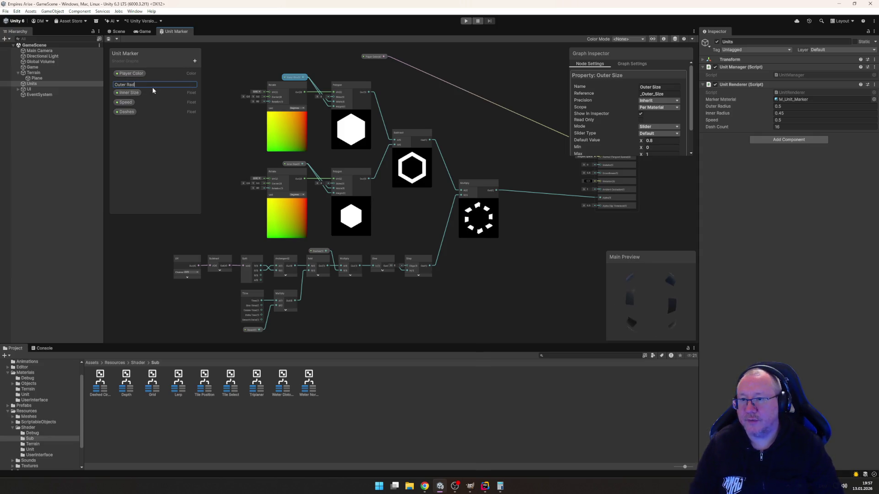
key("Return")
left_click(129, 92)
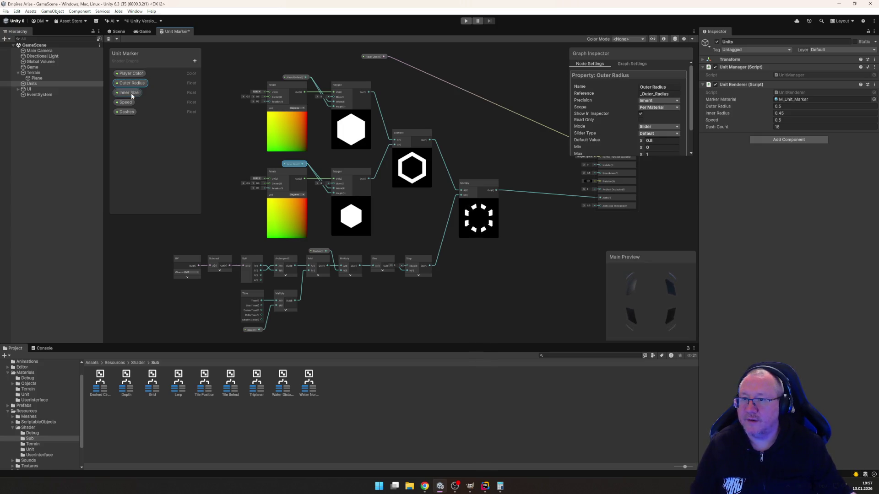
right_click(130, 93)
left_click(145, 96)
key("End")
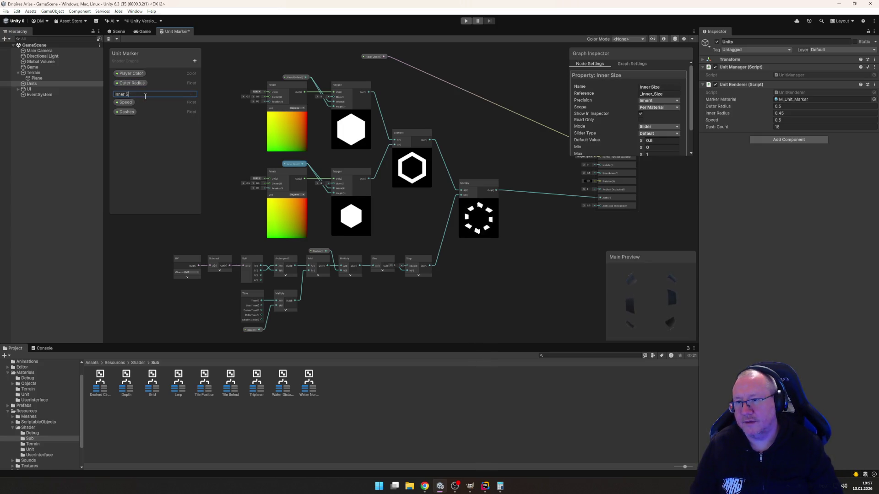
type("ius")
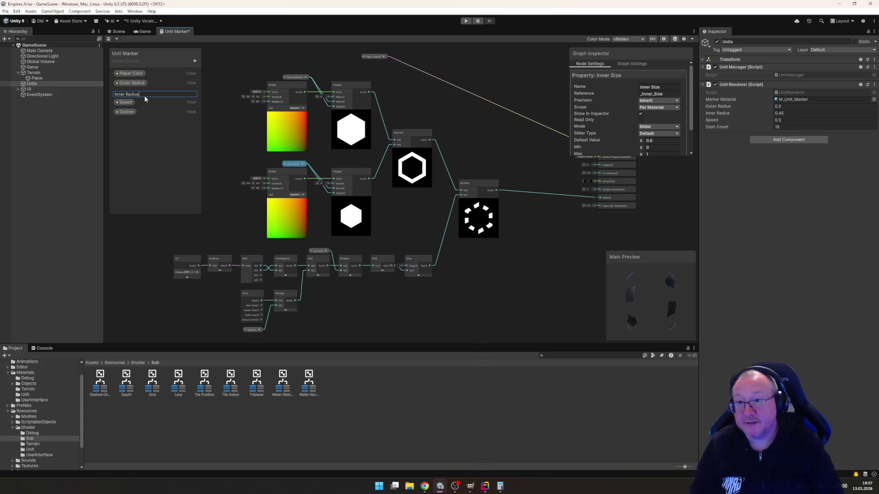
key("Return")
Step: Rename the Dashes property to DashCount
left_click(126, 103)
left_click(125, 113)
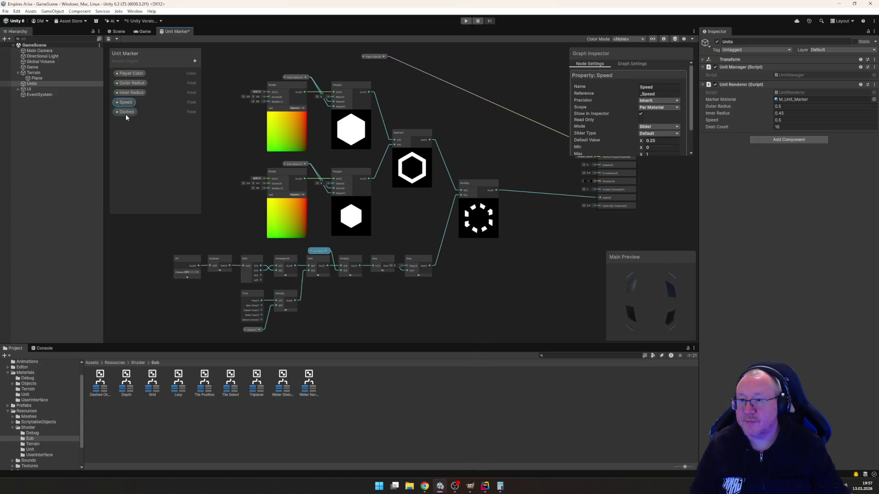
right_click(125, 114)
left_click(145, 120)
type("DashCou")
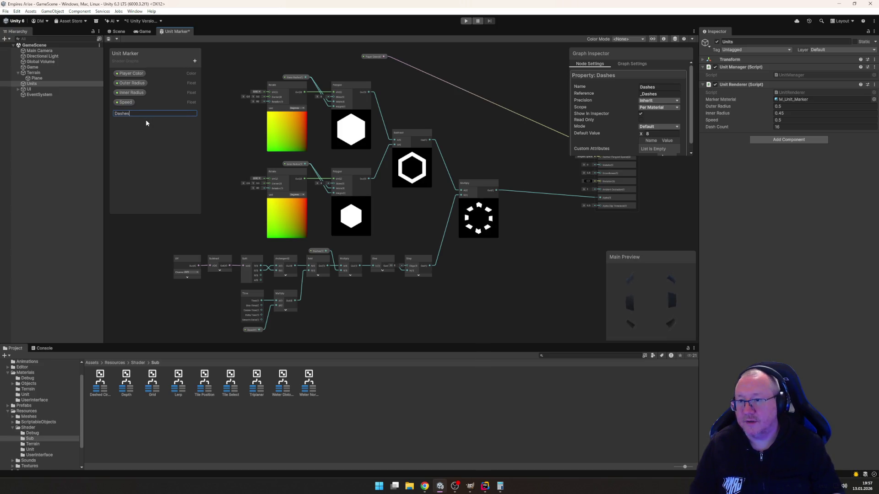
type("nt")
key("Return")
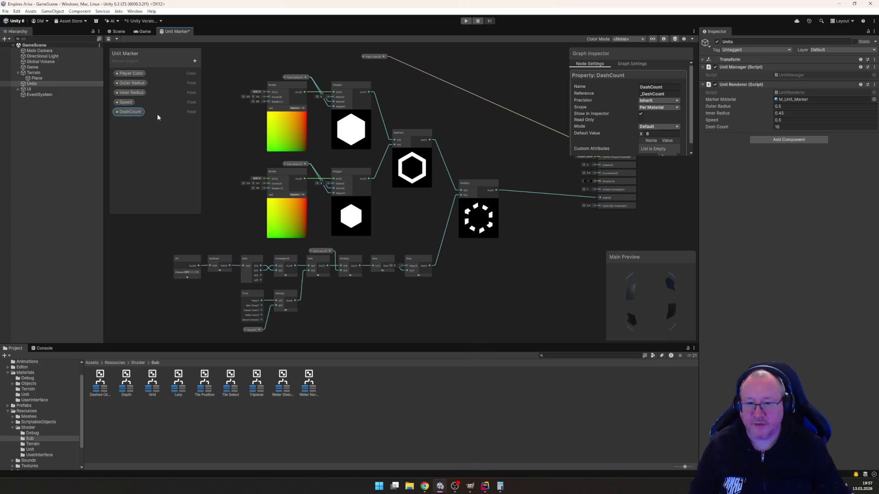
Step: Nudge the DashCount node and collapse the Rotate, Polygon and Subtract node previews
left_click(359, 301)
left_click_drag(324, 255, 318, 251)
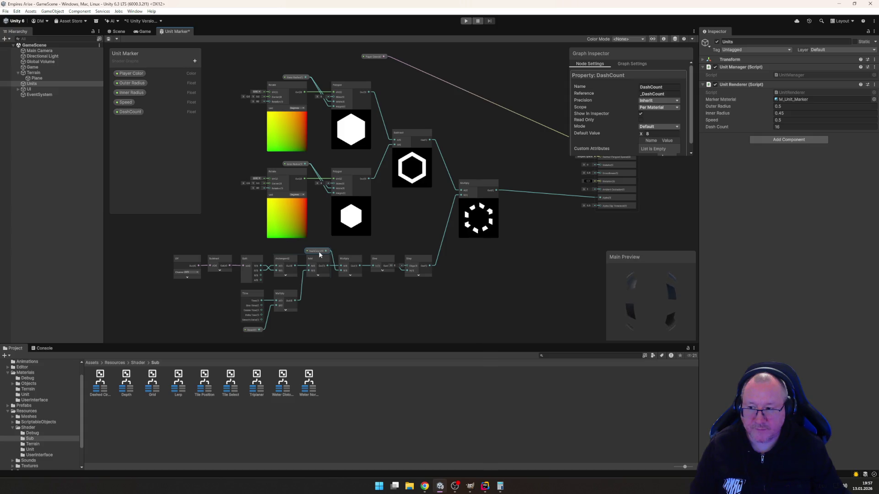
left_click(340, 338)
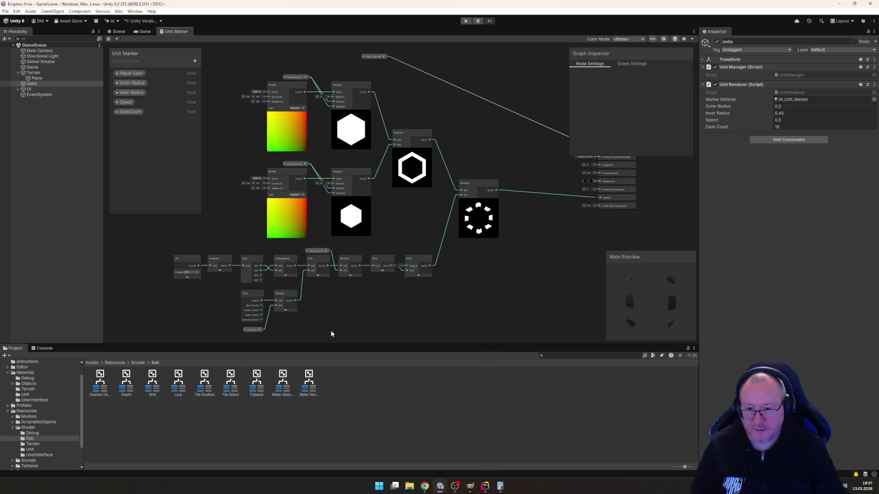
left_click(287, 201)
left_click(351, 198)
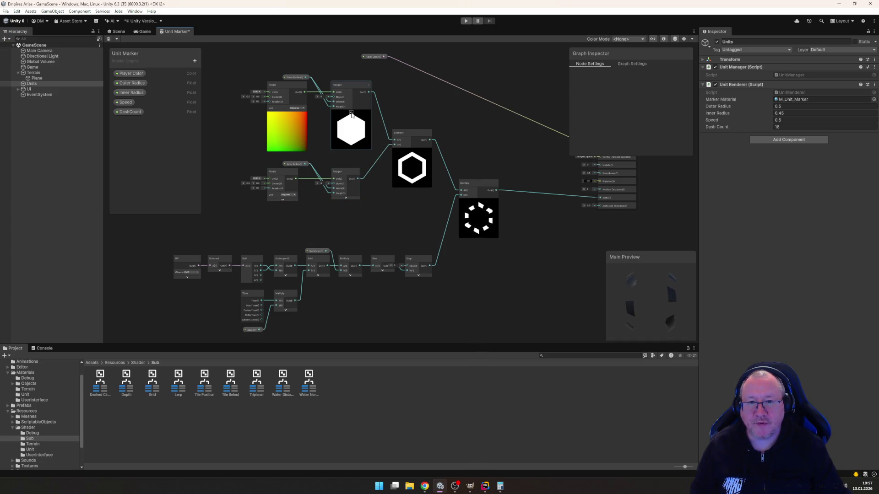
left_click(351, 114)
left_click(286, 114)
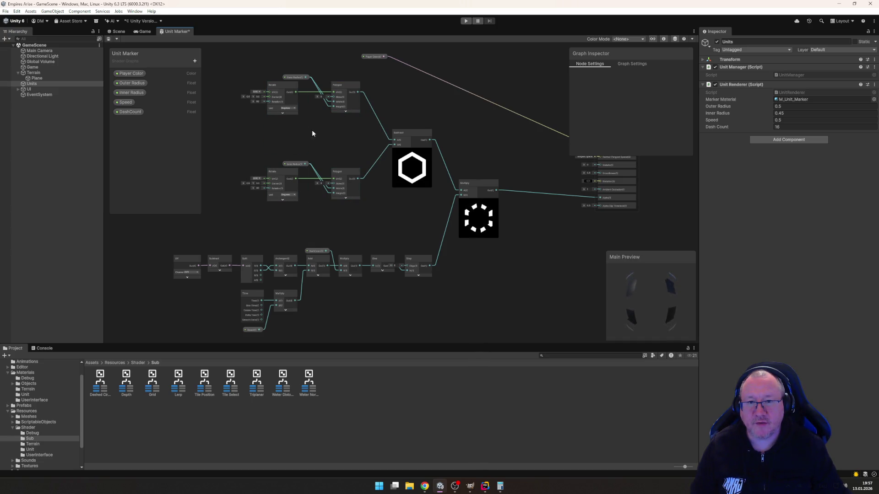
left_click(412, 152)
key("a")
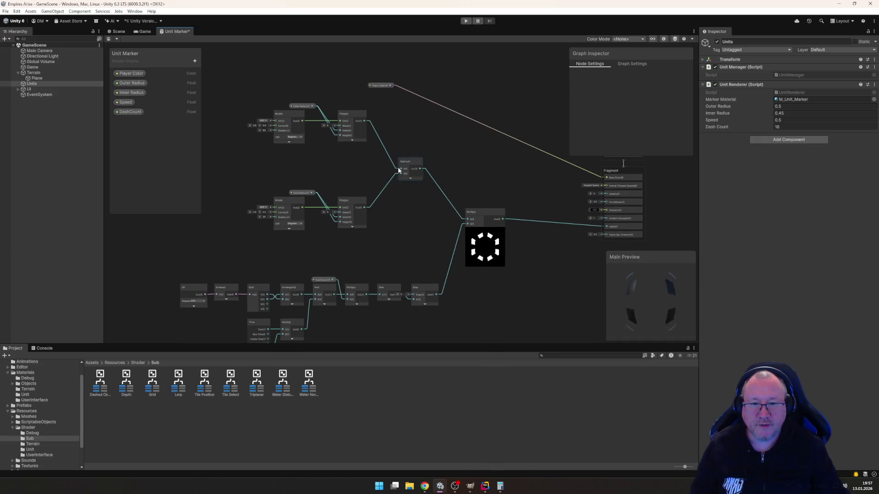
Step: Shift the Inner and Outer Radius nodes left and move the upper node group down
left_click(301, 193)
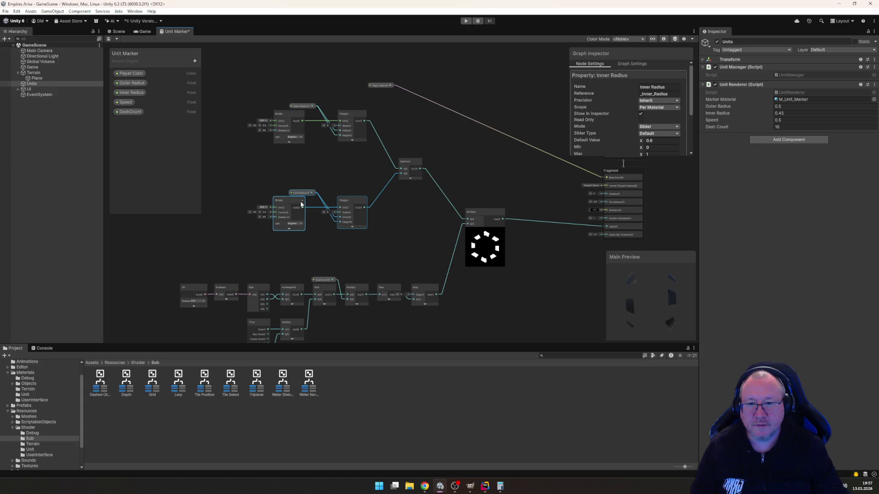
left_click(317, 171)
left_click_drag(304, 193, 293, 191)
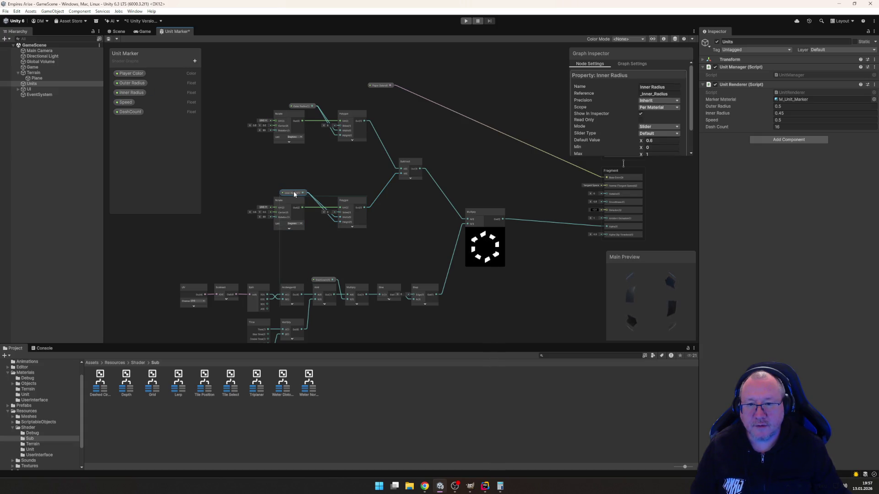
left_click_drag(308, 106, 294, 105)
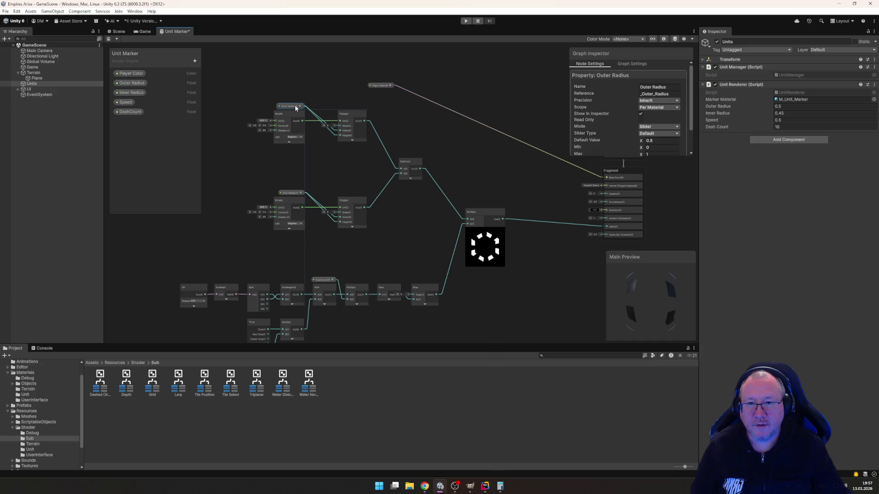
left_click(315, 204)
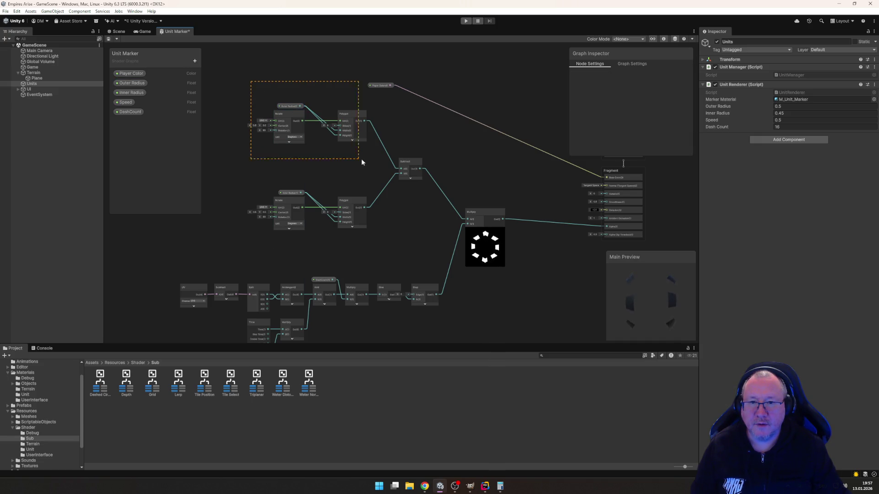
left_click_drag(361, 162, 360, 155)
mouse_move(354, 117)
left_mouse_down()
mouse_move(339, 130)
mouse_move(352, 156)
left_mouse_up()
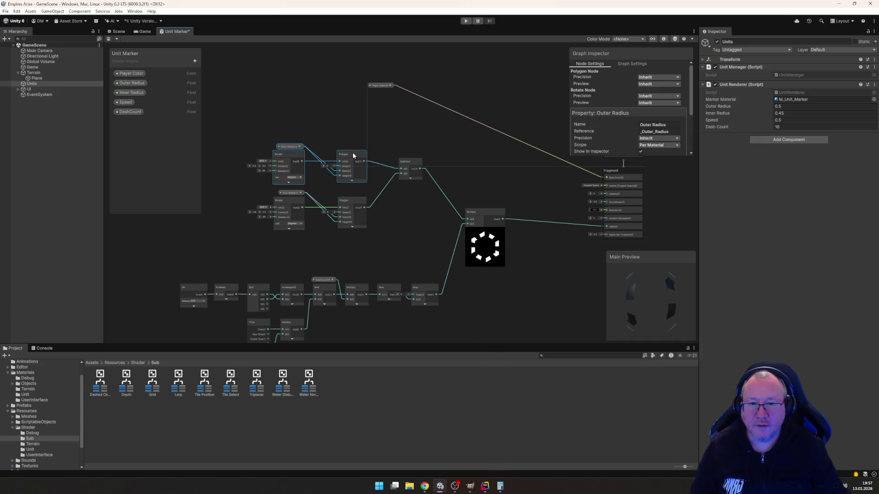
left_click(399, 116)
Step: Place Player Color beside the Fragment block and collapse and lower the Multiply node
left_click_drag(382, 85, 548, 174)
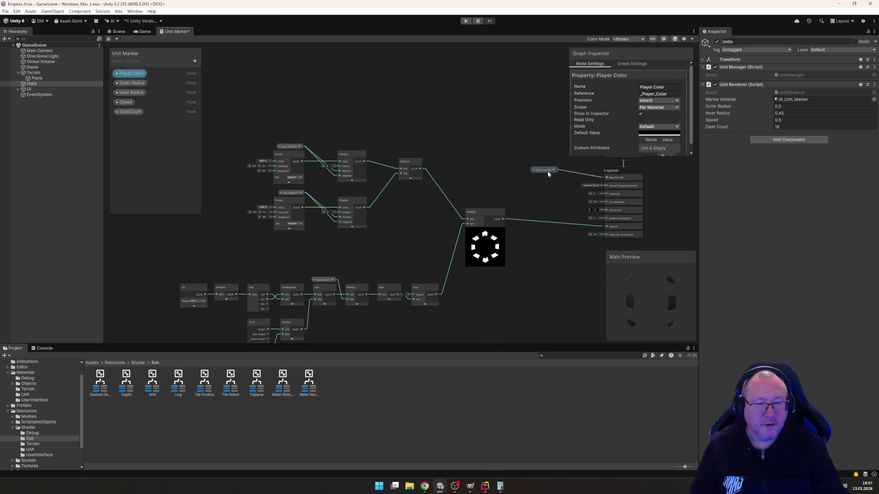
left_click(485, 231)
left_click_drag(475, 211, 476, 222)
left_click(504, 256)
scroll(511, 268, "down", 4)
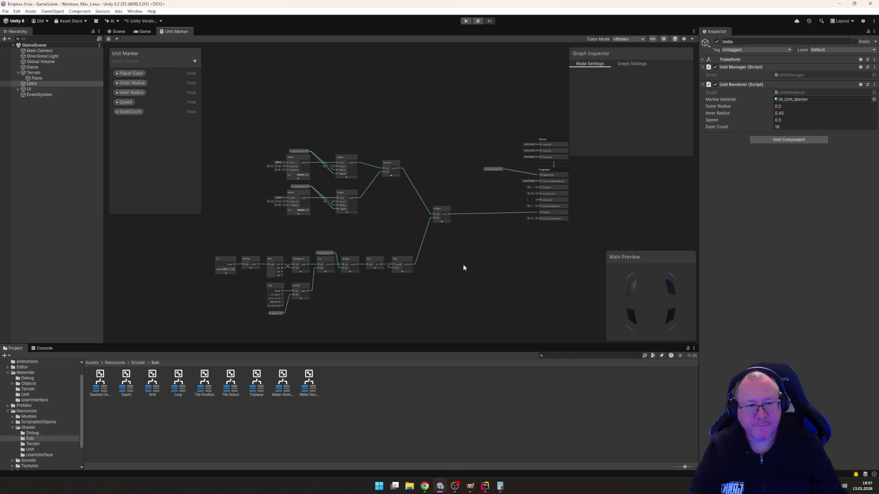
left_click(139, 32)
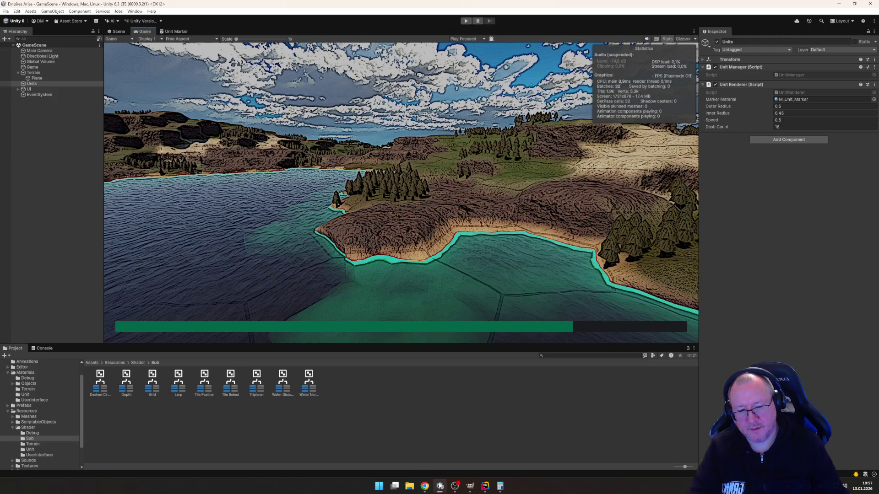
left_click(485, 486)
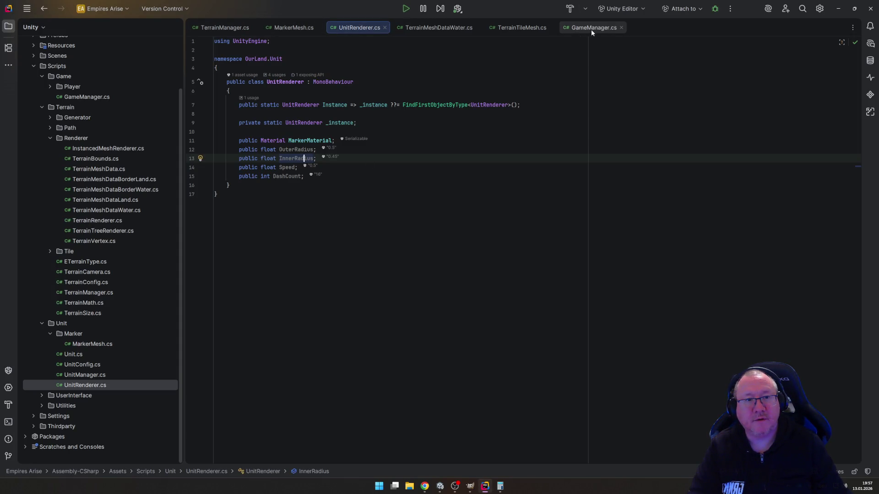
Step: In MarkerMesh.cs, add OUTER_RADIUS_ID, INNER_RADIUS_ID and DASH_COUNT_ID declarations below PLAYER_COLOR_ID
left_click(287, 26)
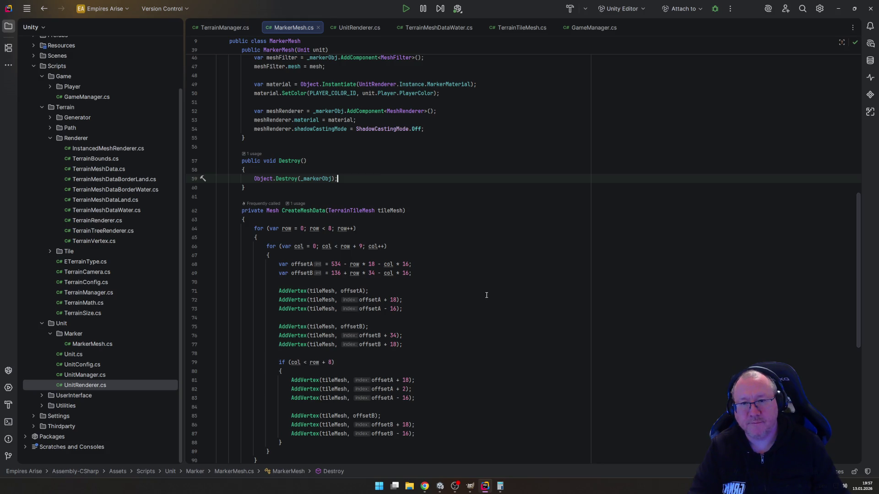
scroll(486, 293, "up", 10)
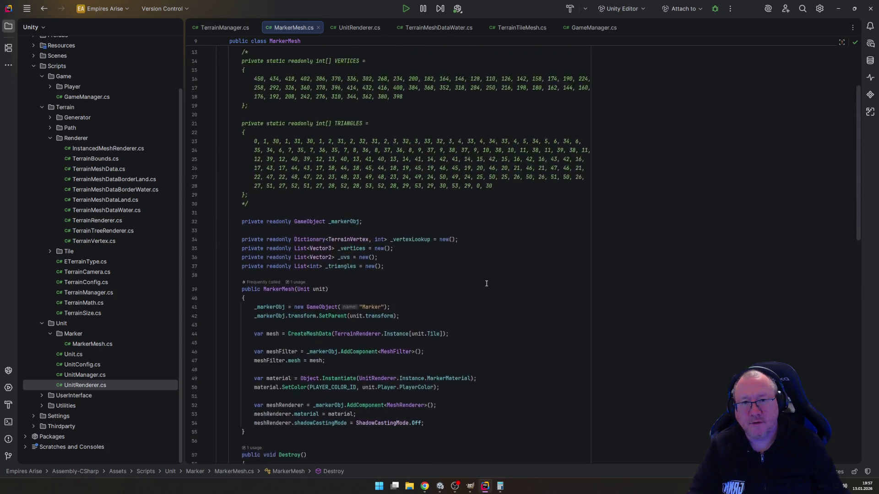
left_click(544, 135)
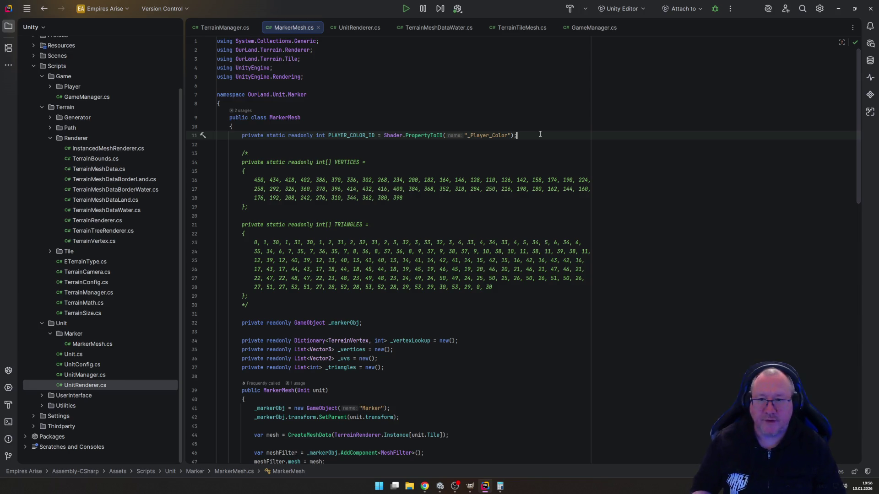
key("Return")
type("private")
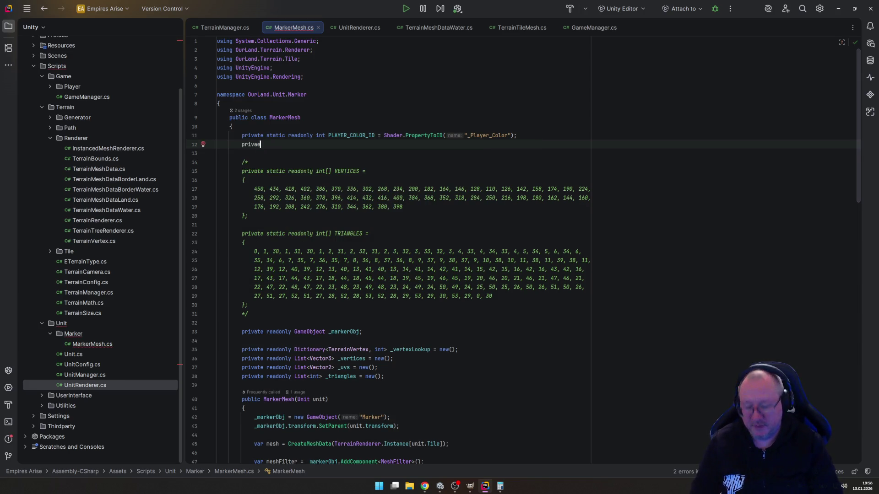
type(" static r")
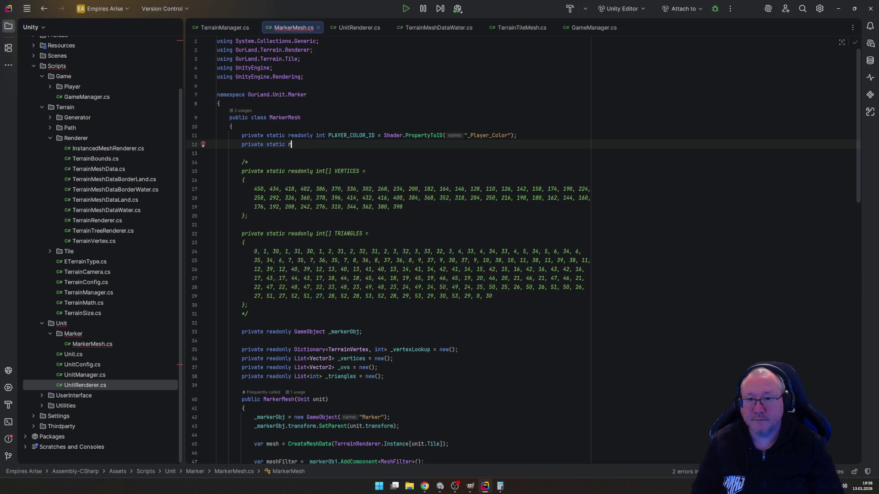
type("eadonly int ")
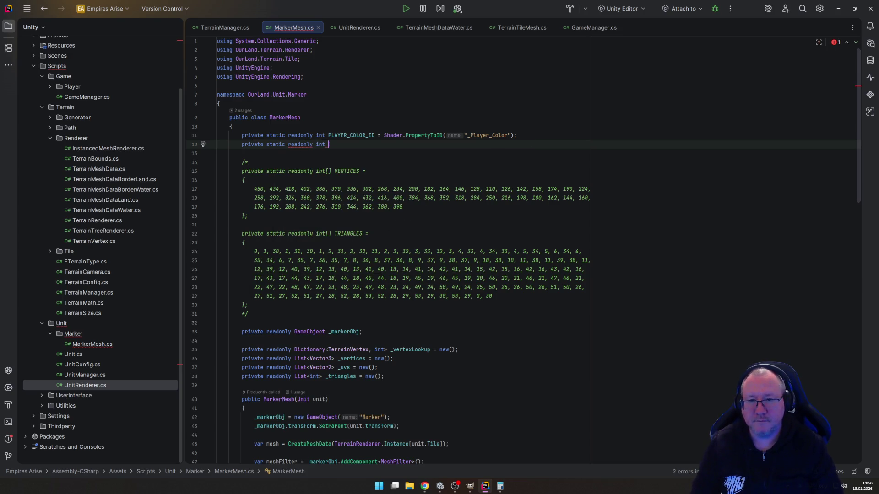
type("OUTER_RA")
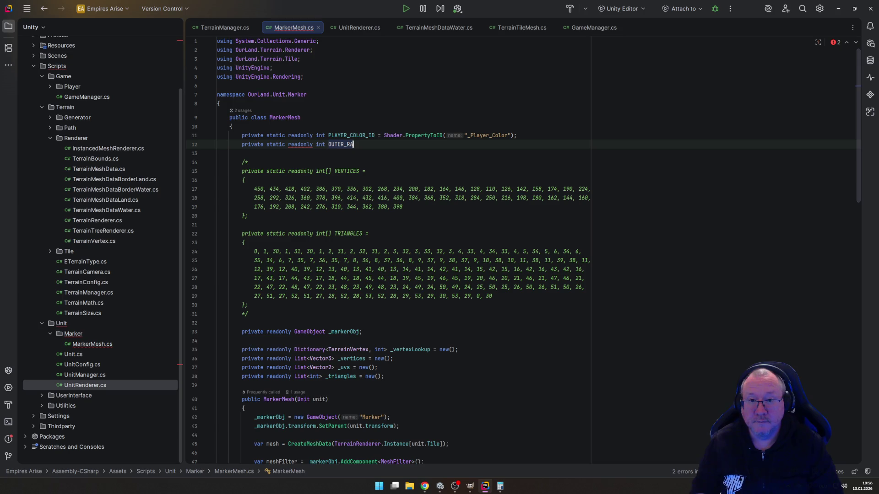
type("DIUS_")
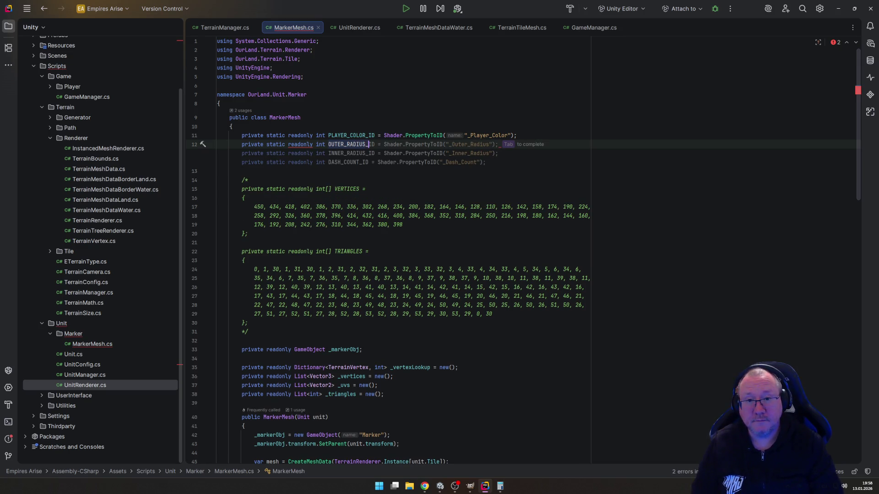
key("Tab")
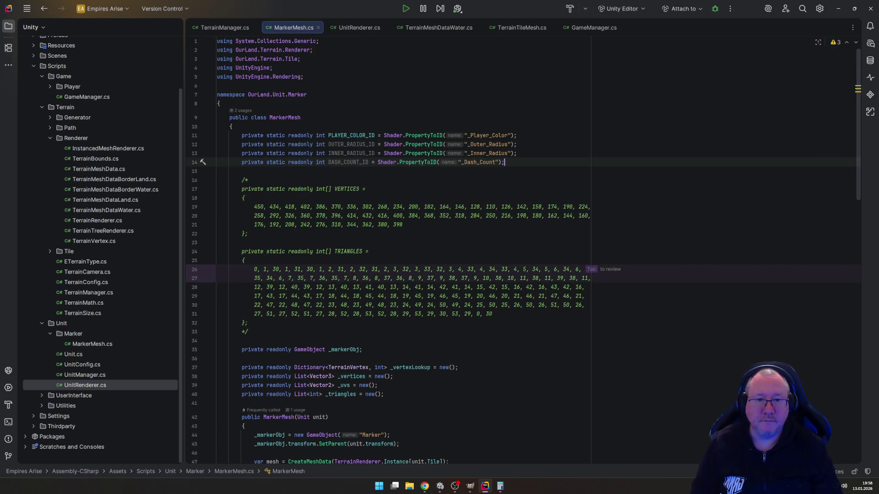
Step: Insert a suggested DASH_LENGTH_ID declaration above DASH_COUNT_ID
key("Up")
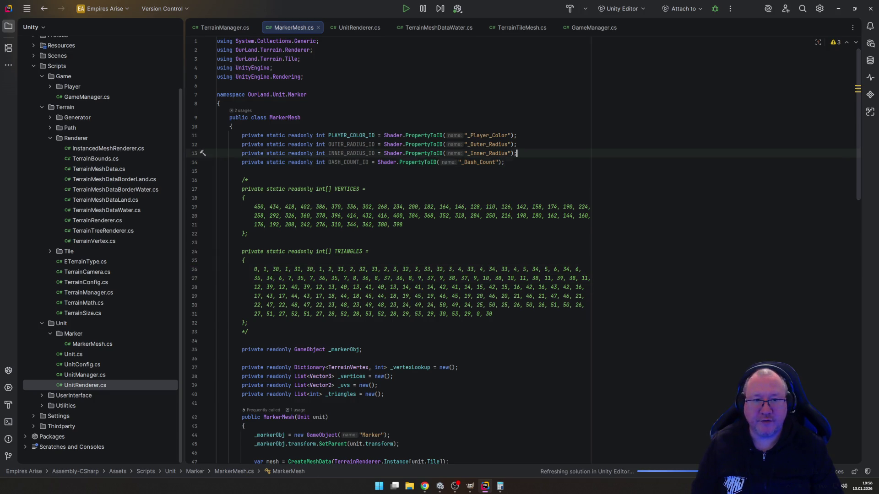
key("End")
key("Return")
type("private")
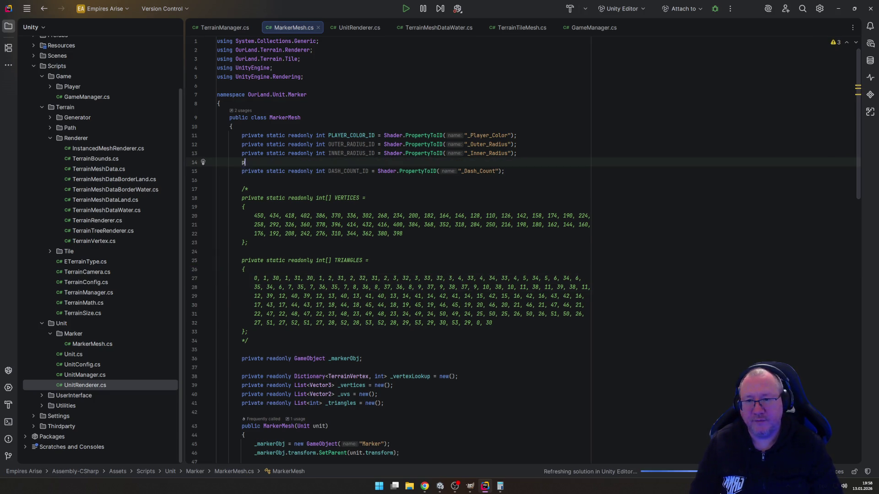
key("Escape")
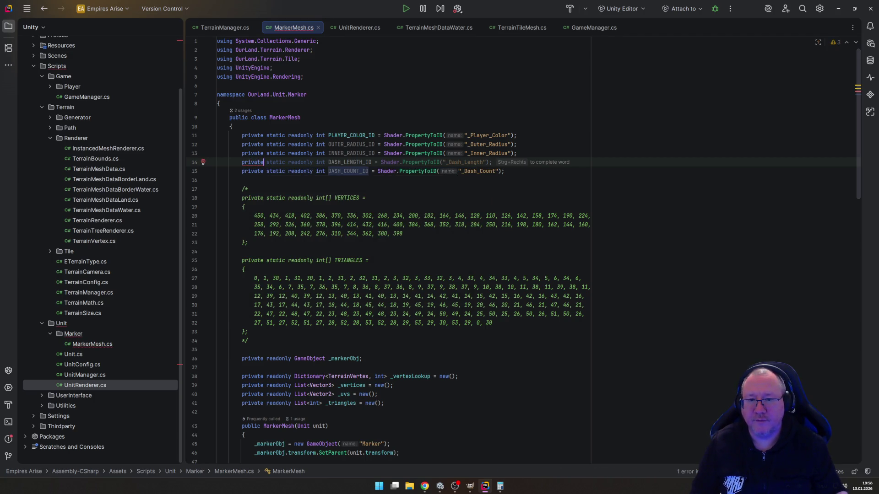
key("Tab")
Step: Rename DASH_LENGTH_ID to SPEED_ID reading the "_Speed" shader property
double_click(328, 163)
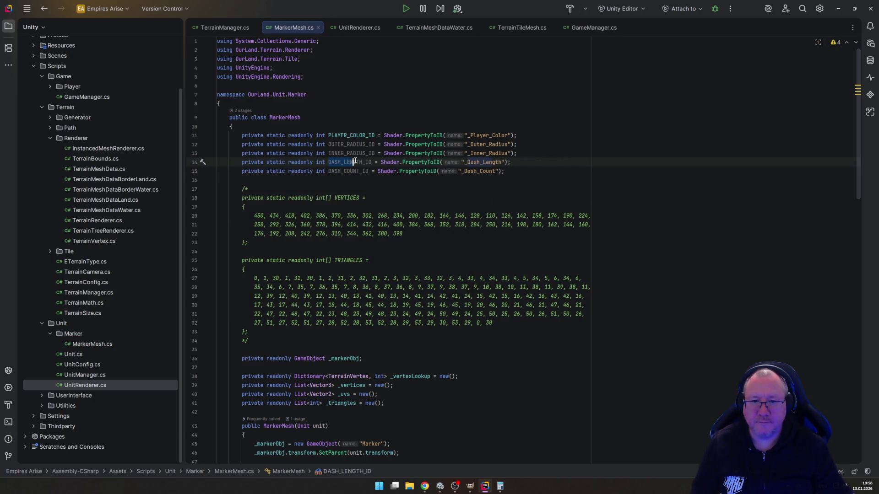
type("SPEED")
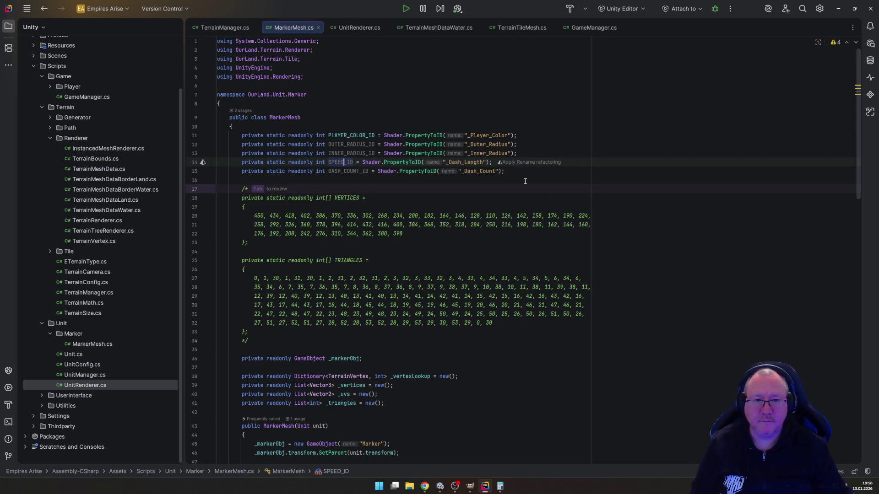
left_click(508, 175)
left_click_drag(449, 163, 483, 162)
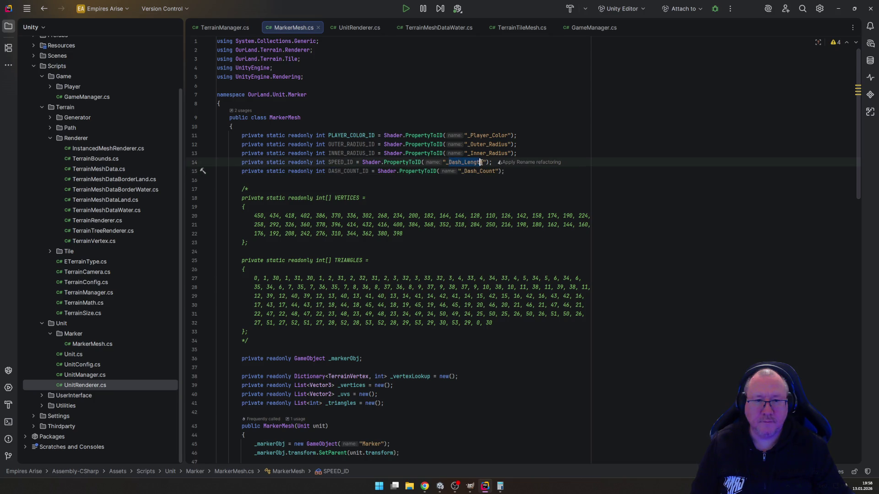
type("Speed")
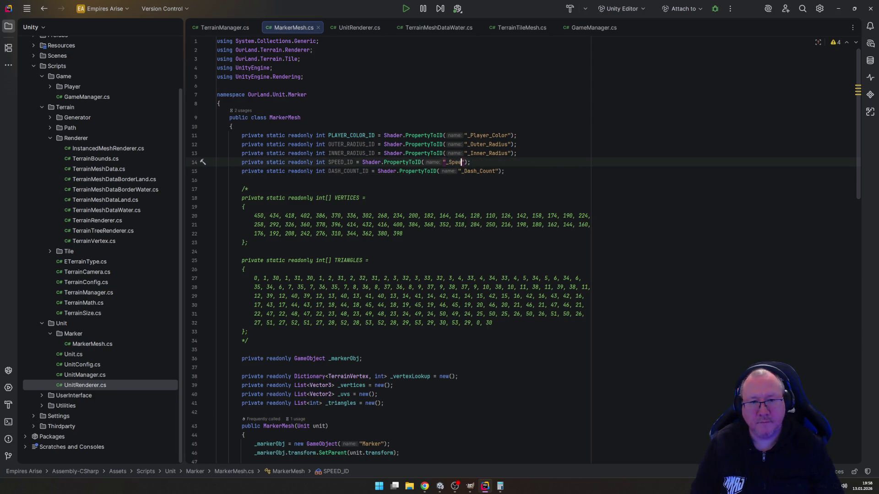
key("End")
key("Down")
key("Down")
key("Down")
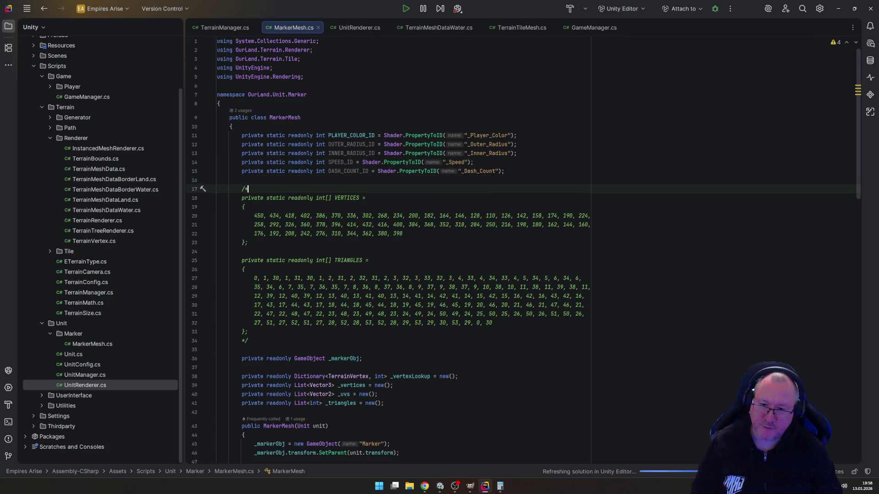
key("ctrl+End")
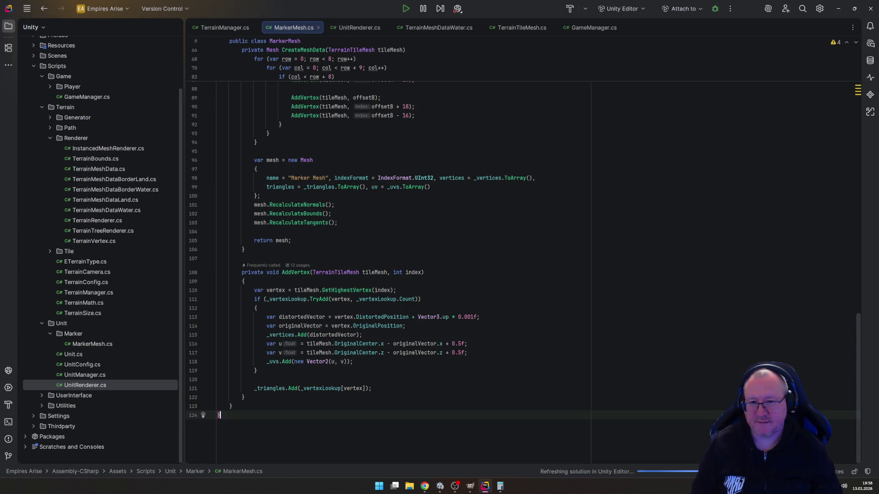
Step: Add a private readonly Material _material field below the _triangles field
scroll(366, 233, "up", 10)
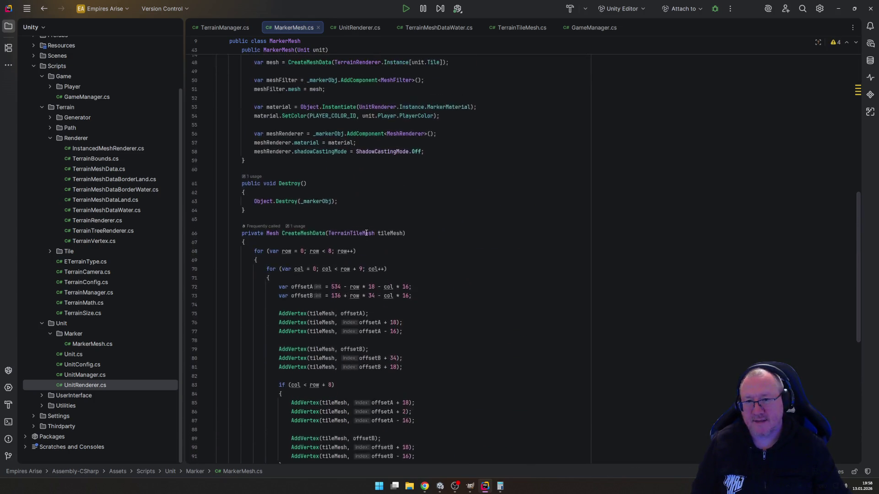
scroll(366, 234, "up", 7)
left_click(407, 213)
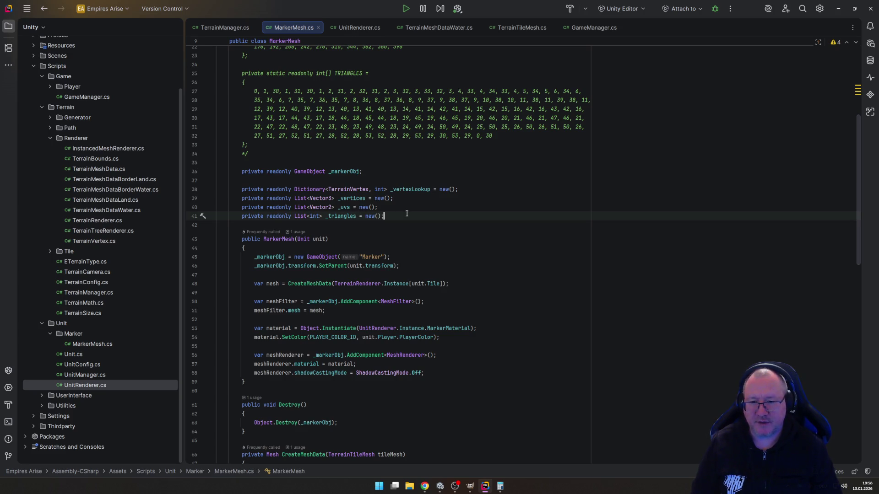
key("Return")
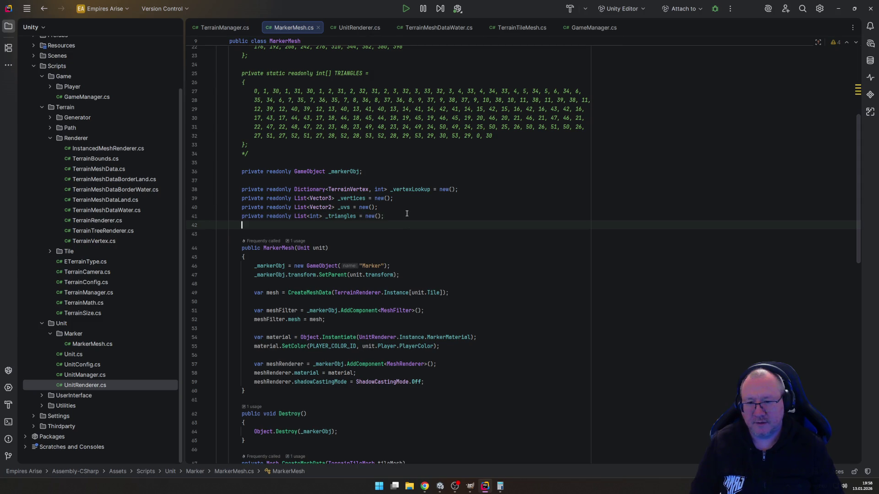
type("private r")
key("Return")
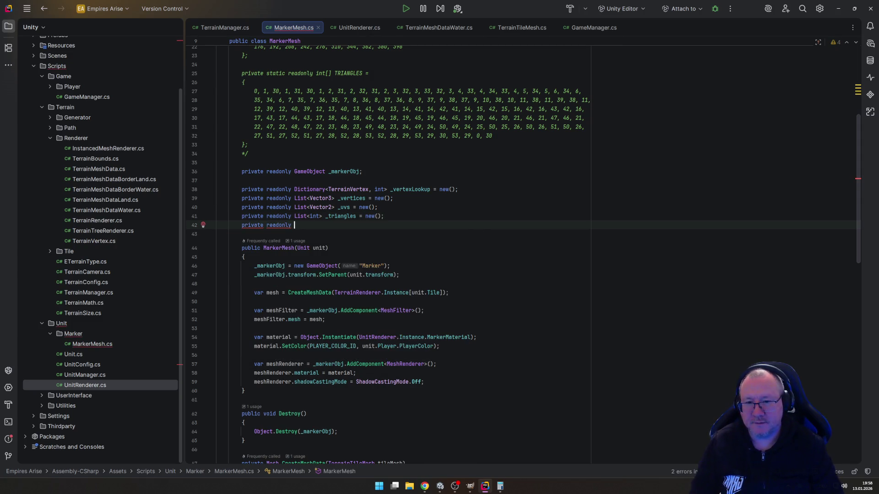
type("Material _")
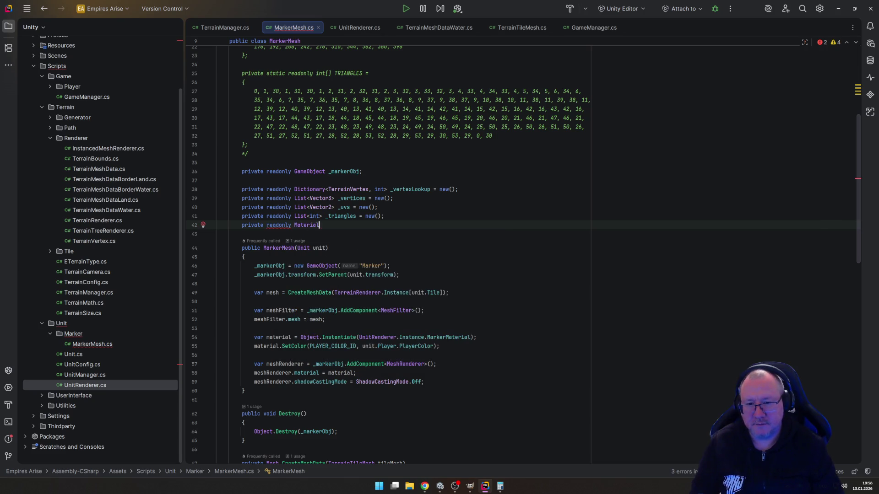
key("Tab")
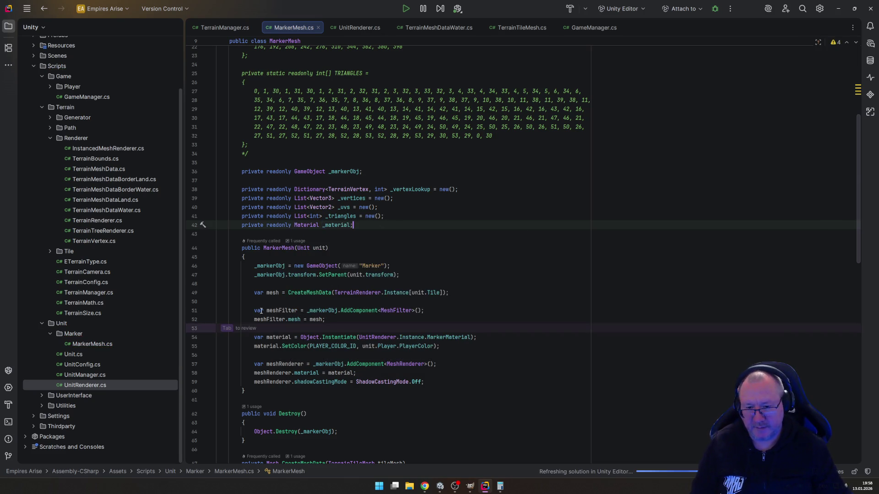
Step: Store the instantiated marker material in _material and use it for the SetColor call
left_click(254, 338)
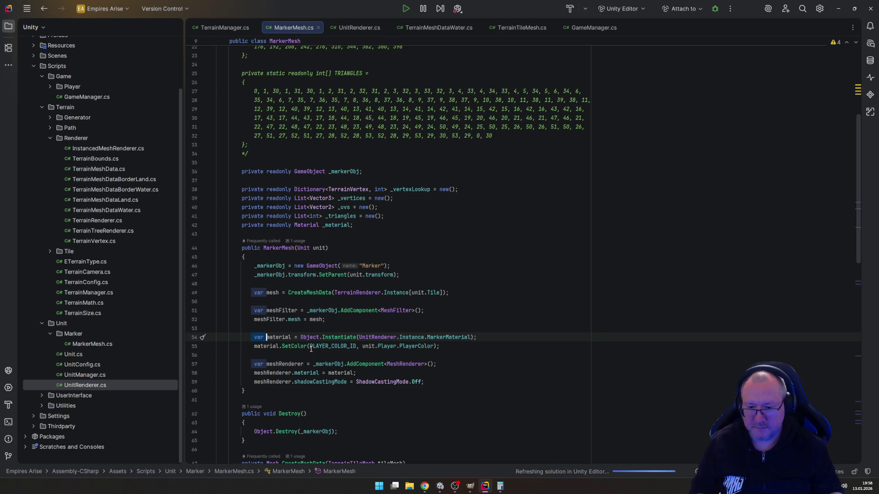
key("Delete")
key("Delete")
key("Delete")
type("_")
key("Down")
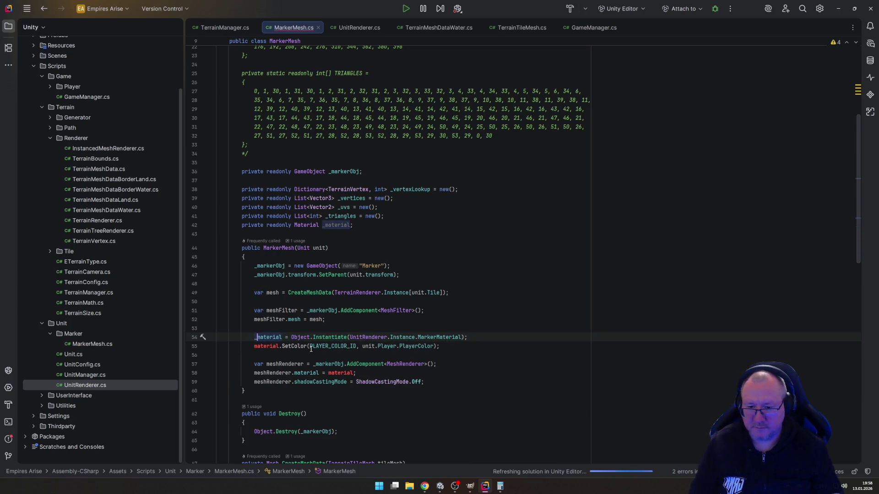
key("Home")
type("_")
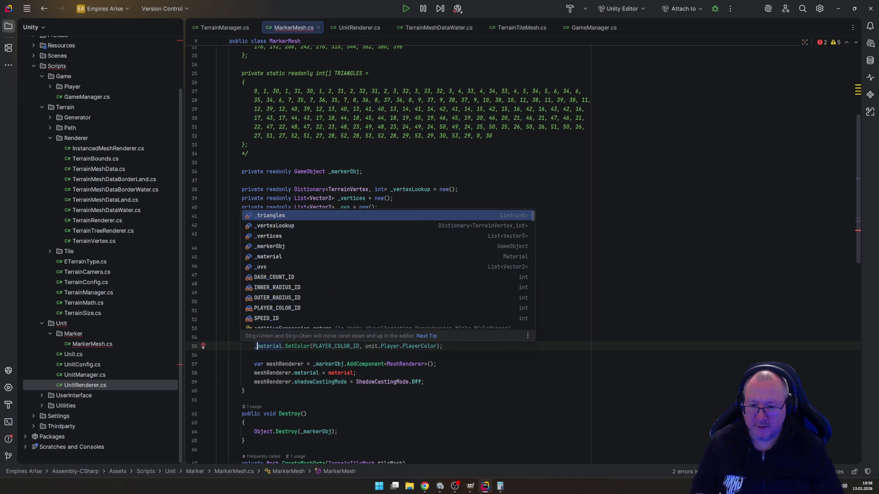
key("End")
Step: Add _material.SetFloat(OUTER_RADIUS_ID, UnitRenderer.Instance.OuterRadius) after SetColor
key("Return")
type("_")
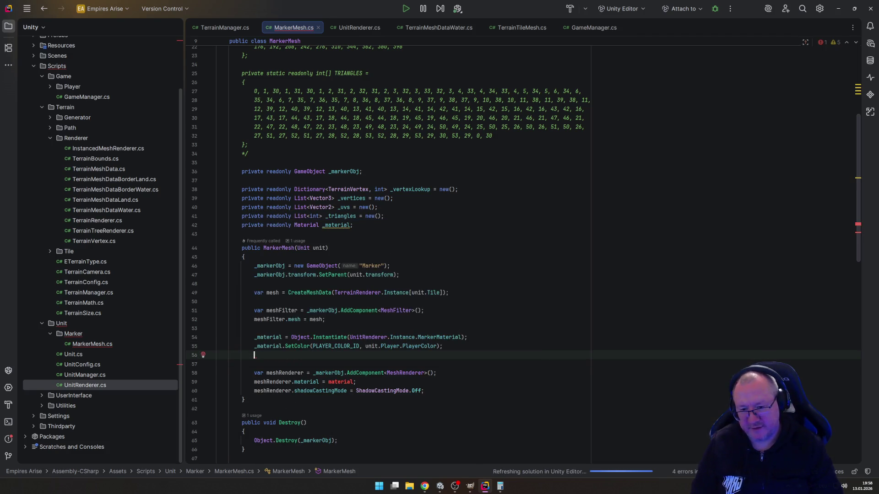
type("m")
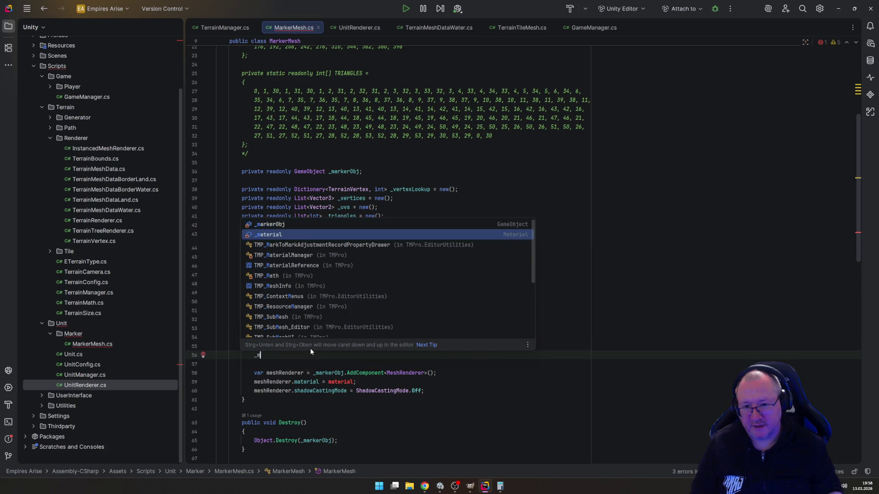
key("Return")
type(".SetF")
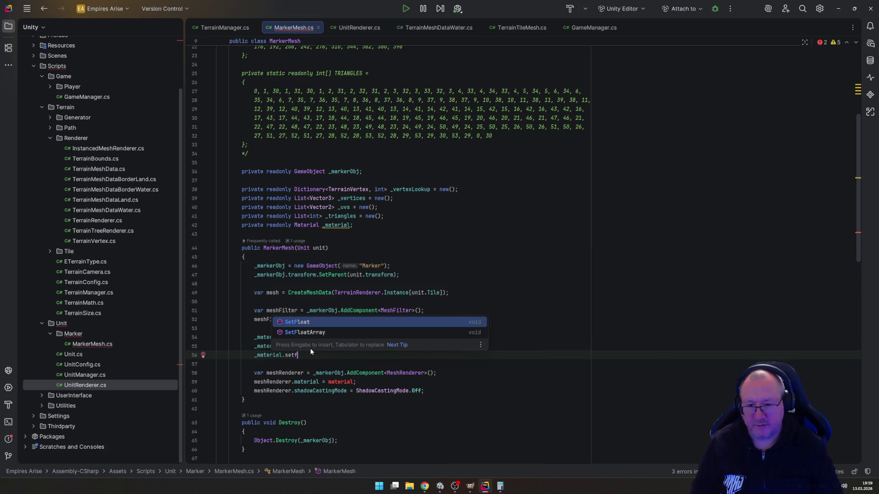
key("Return")
type("OUT")
key("Return")
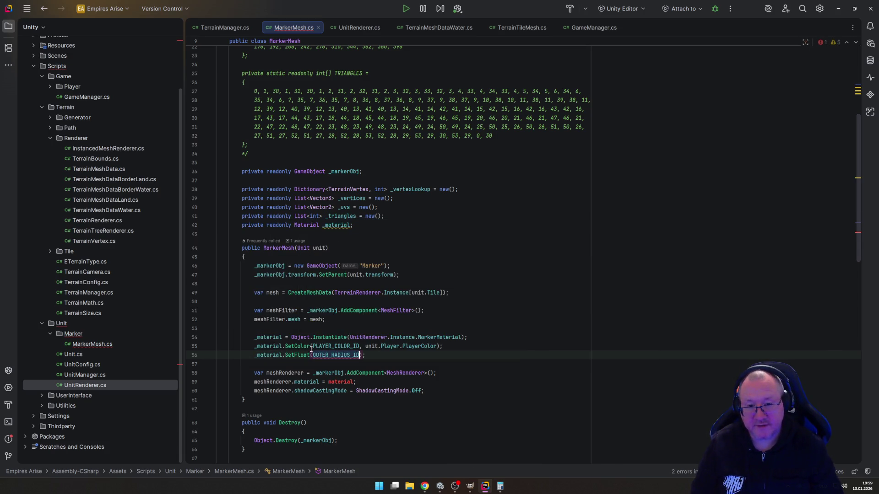
type(", ")
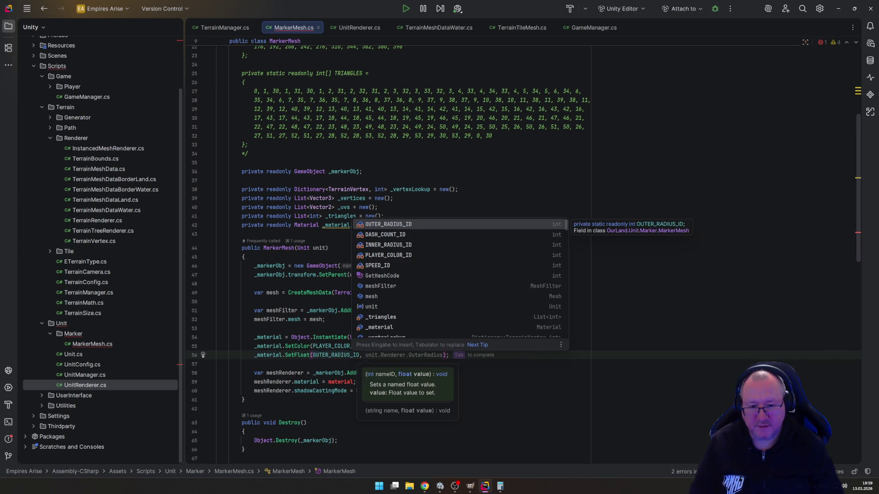
type("UnitR")
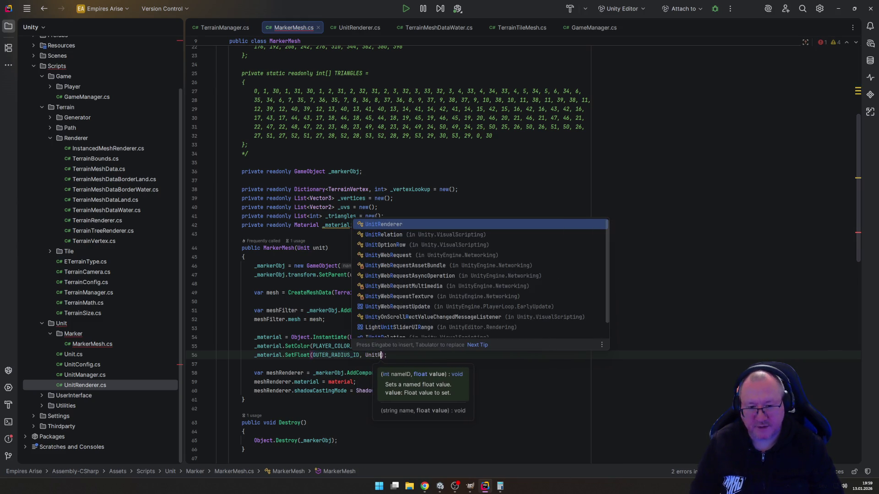
key("Return")
type(".Instance.")
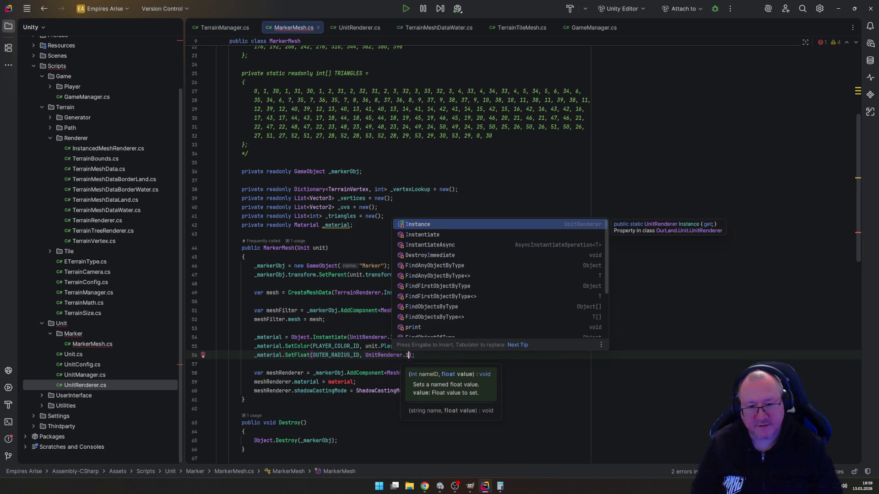
type("Out")
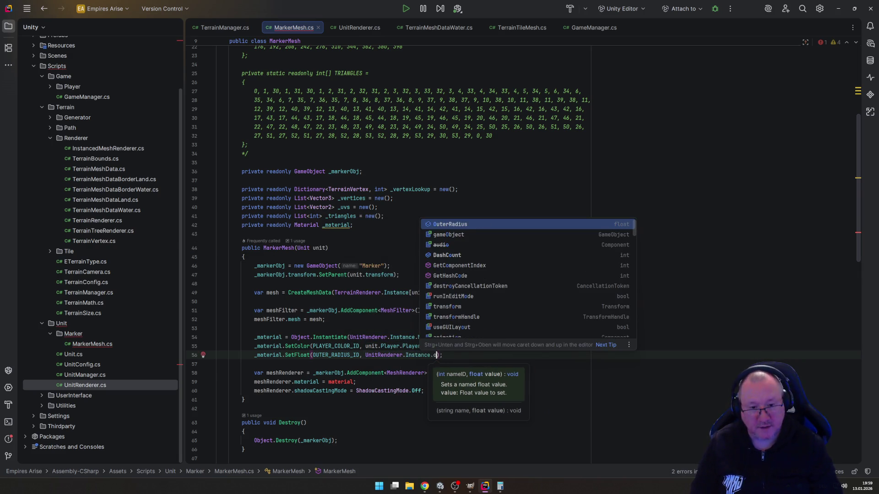
key("Return")
key("End")
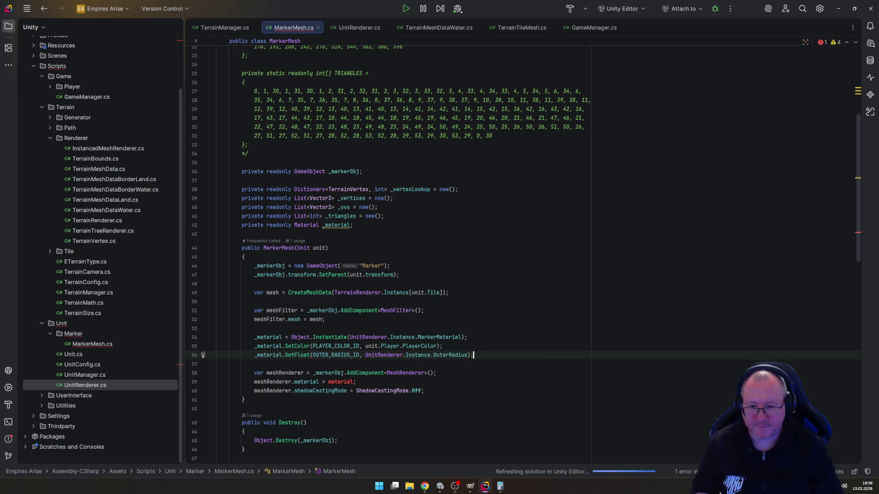
Step: Duplicate that line to set INNER_RADIUS_ID from UnitRenderer.Instance.InnerRadius
left_click(312, 364)
key("Down")
type("_material.SetFloat(OUTER_RADIUS_ID, UnitRenderer.Instance.OuterRadius);")
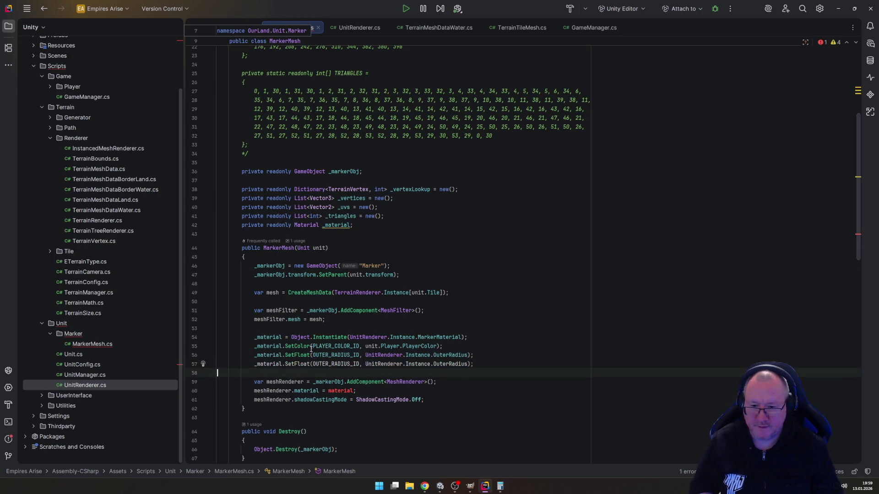
left_click(312, 364)
left_click(329, 363)
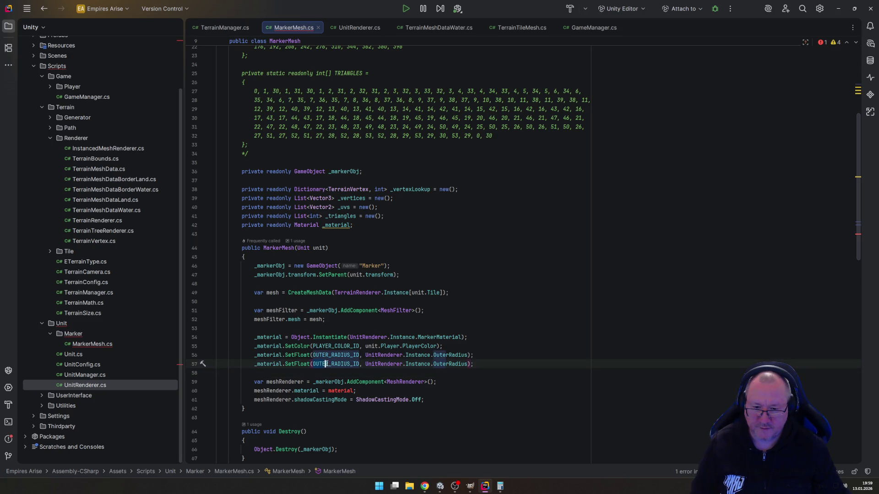
key("BackSpace")
key("BackSpace")
key("BackSpace")
type("INNER")
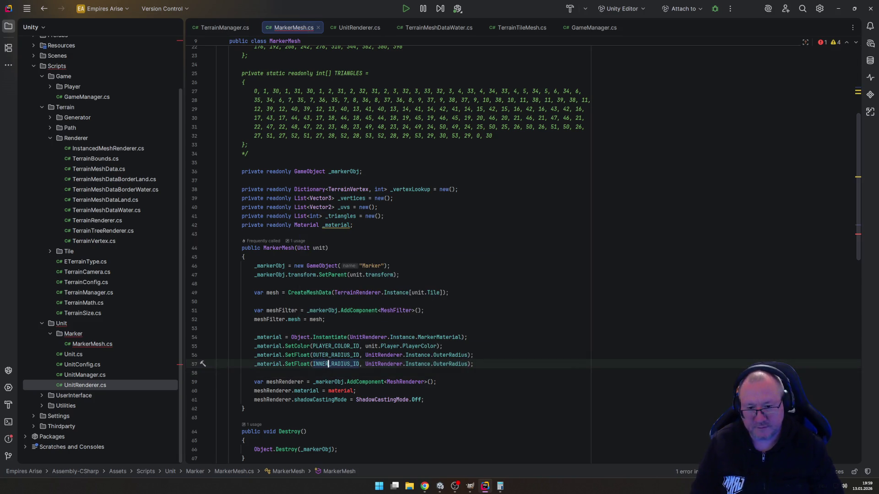
left_click(449, 364)
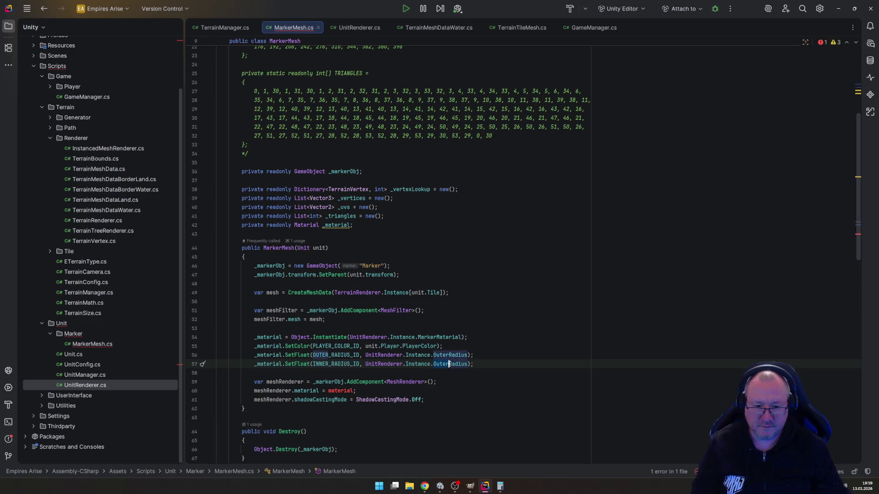
key("ctrl+Right")
key("ctrl+Right")
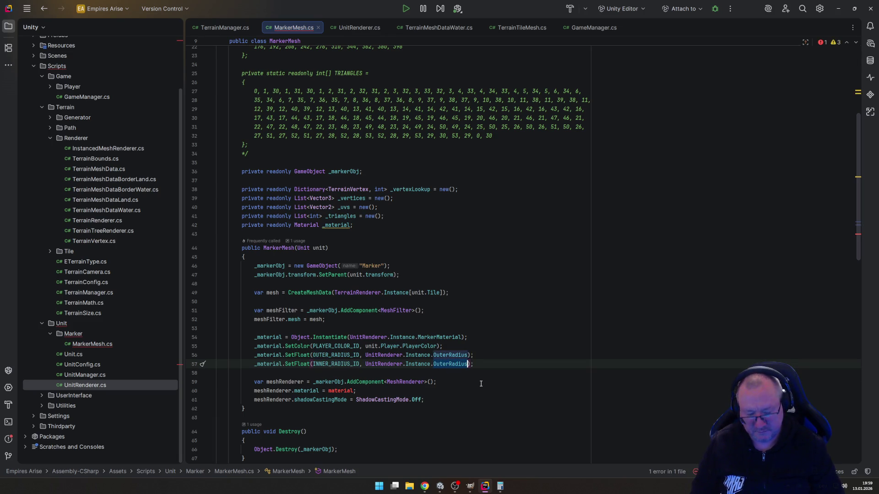
key("ctrl+BackSpace")
type("Inner")
key("Return")
key("End")
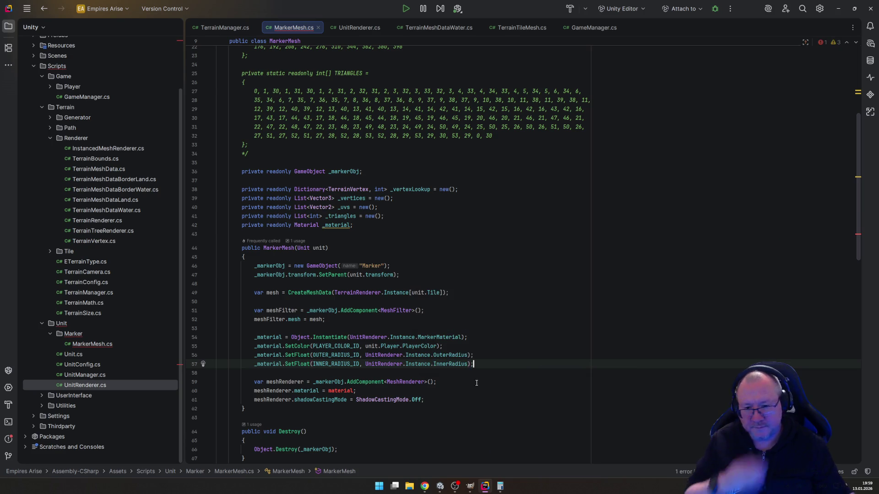
Step: Add a SetFloat line setting DASH_COUNT_ID to UnitRenderer's DashCount
scroll(510, 364, "down", 2)
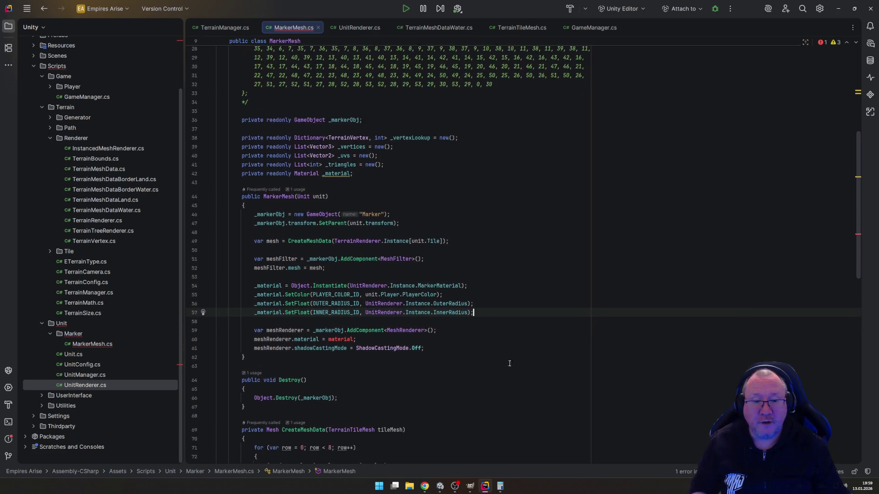
key("Return")
type("_ma")
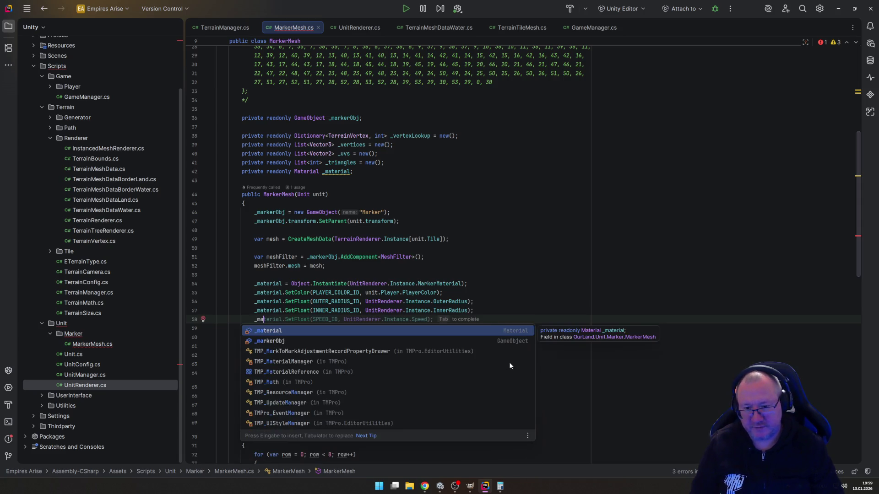
key("Tab")
double_click(325, 319)
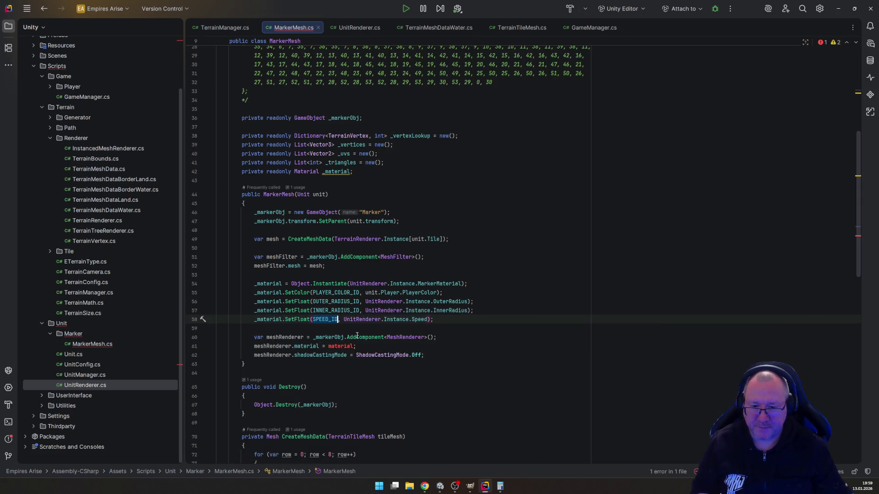
type("DA")
key("Tab")
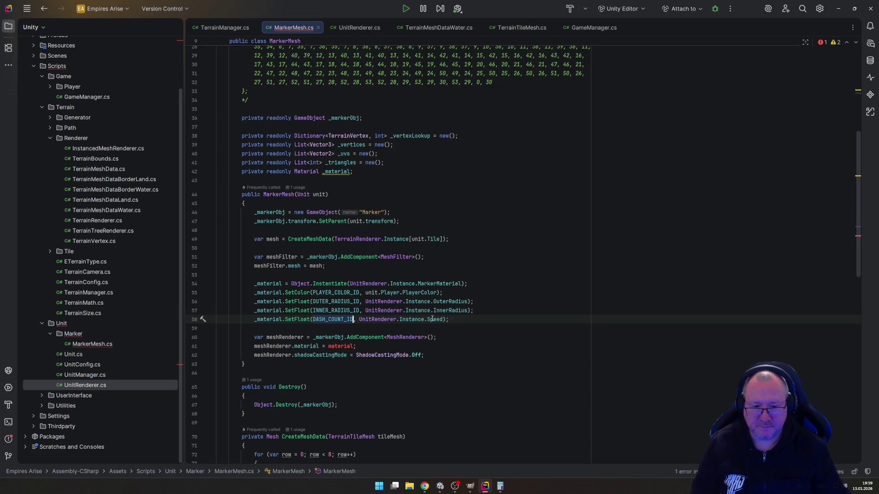
double_click(432, 319)
type("Da")
key("Tab")
key("End")
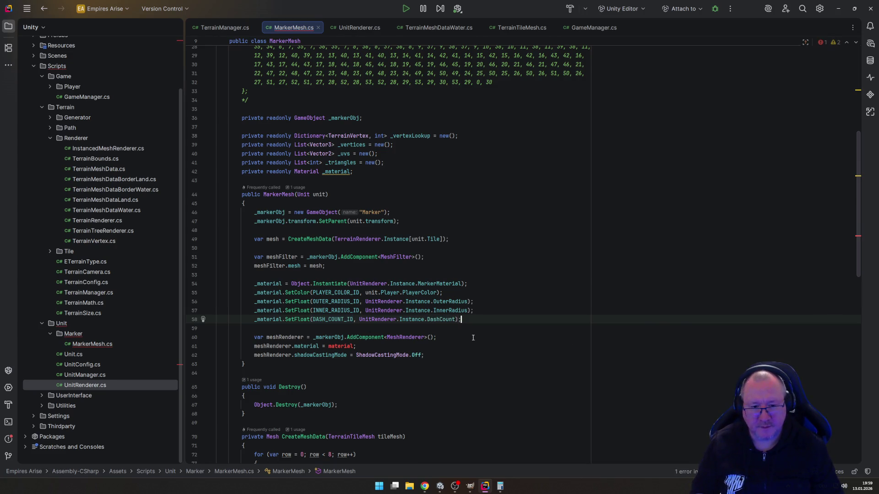
Step: Add a SetFloat line setting SPEED_ID to 0f
key("Return")
type("_m")
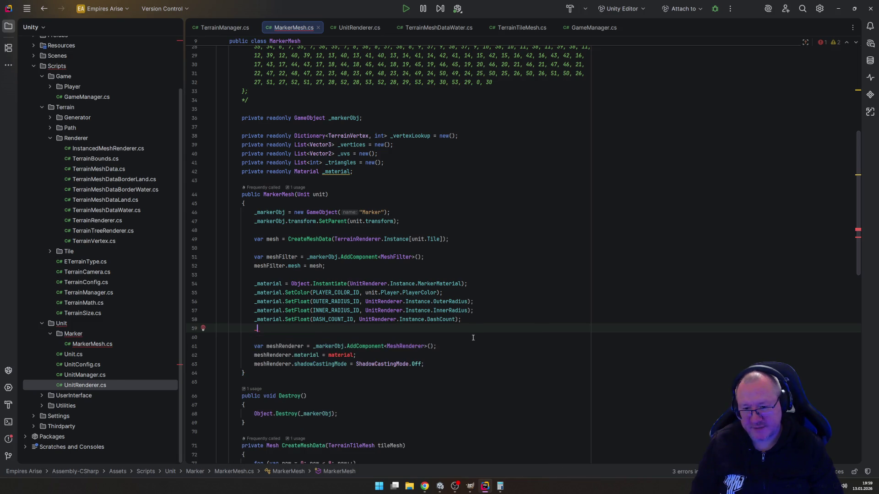
key("Tab")
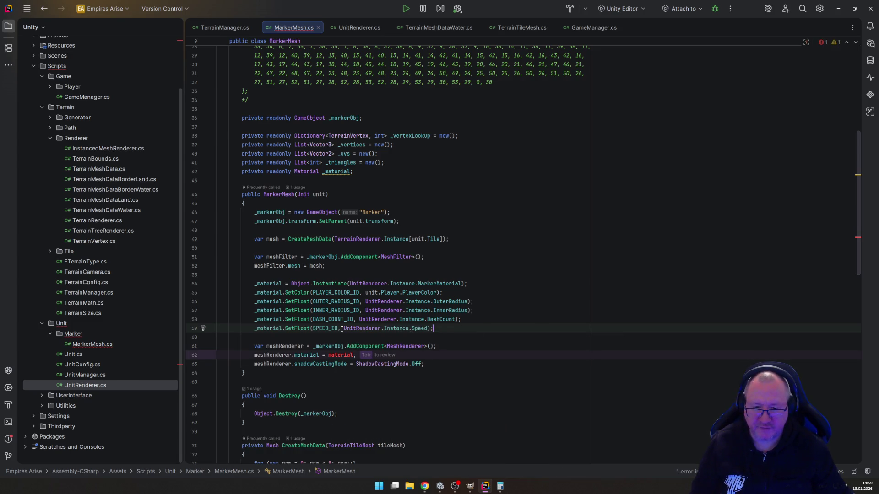
left_click_drag(344, 328, 428, 328)
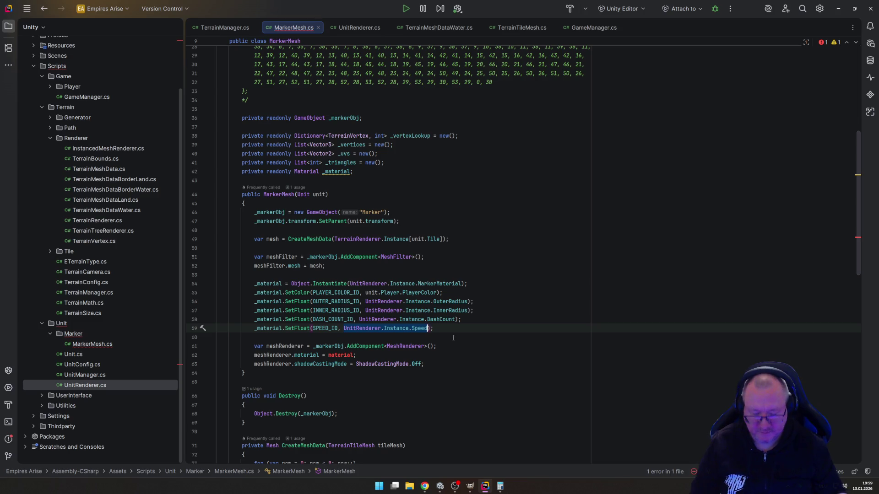
type("0f")
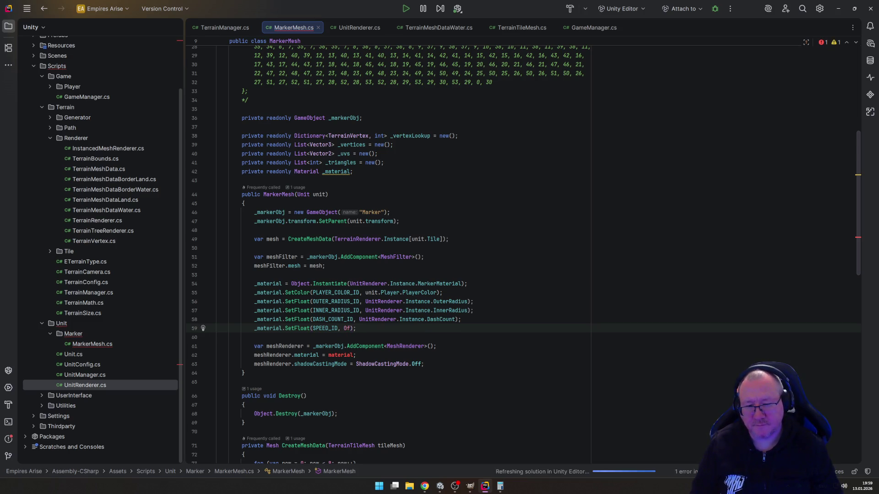
Step: Assign _material to meshRenderer.material and save MarkerMesh.cs
left_click(350, 355)
type("_")
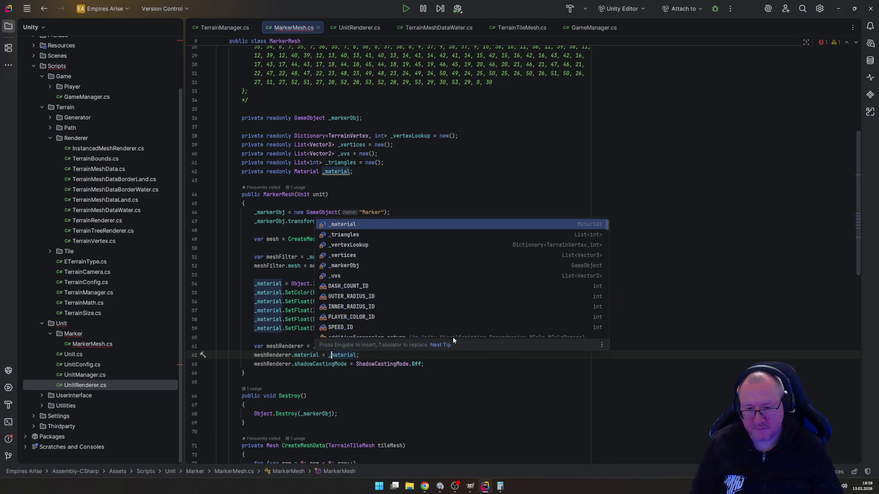
key("End")
key("ctrl+s")
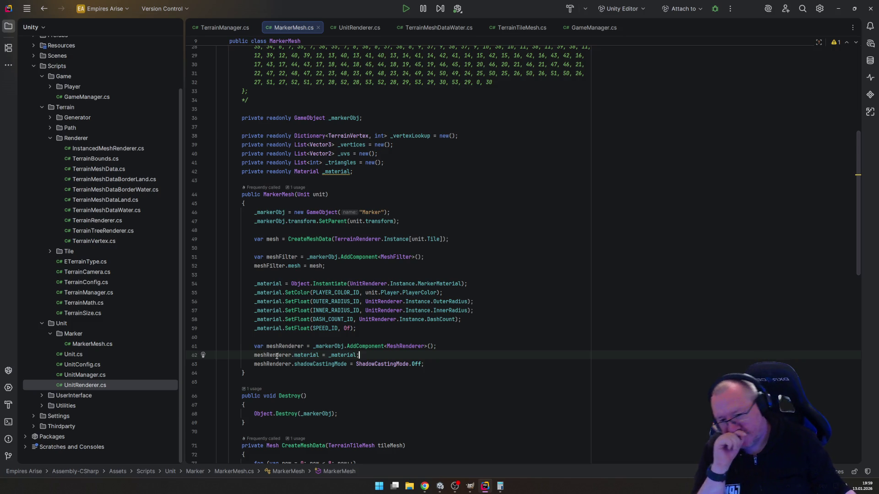
Step: Check the Renderer.material documentation in Rider, then switch to the Unity 6 editor
mouse_move(350, 359)
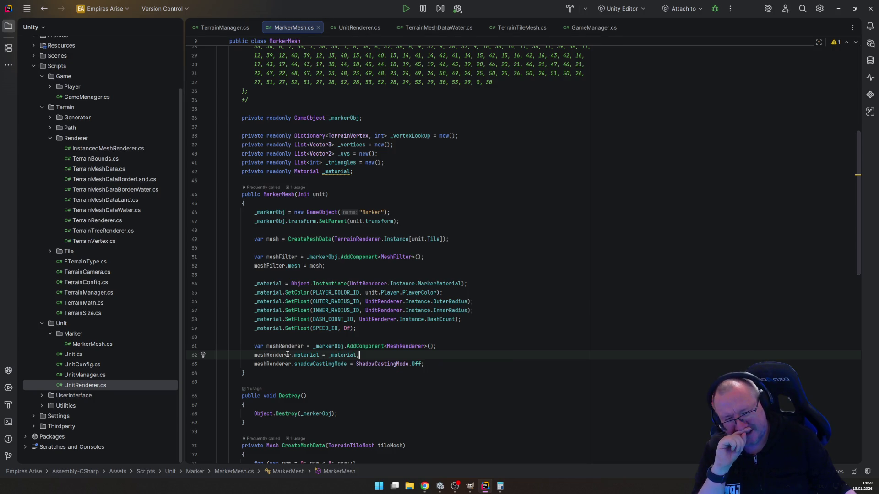
mouse_move(308, 357)
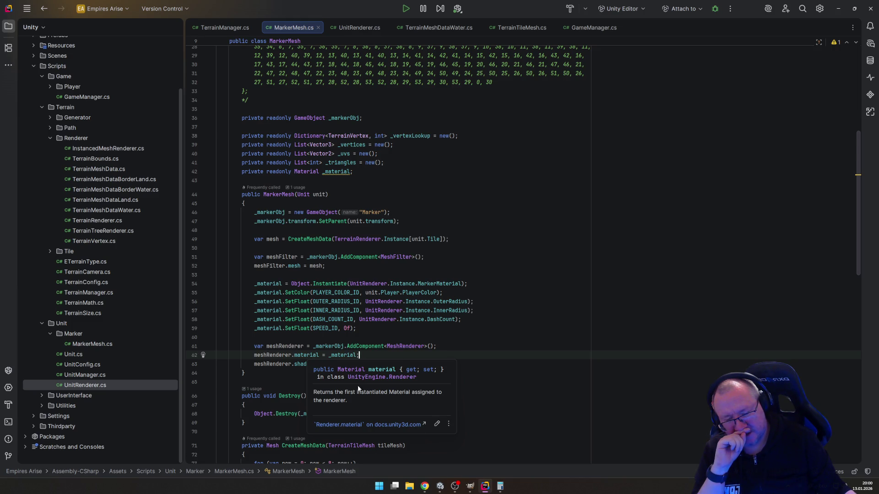
left_click(440, 488)
Step: Run the game, inspect the settlers' red and blue dashed markers, then stop play mode
left_click(466, 21)
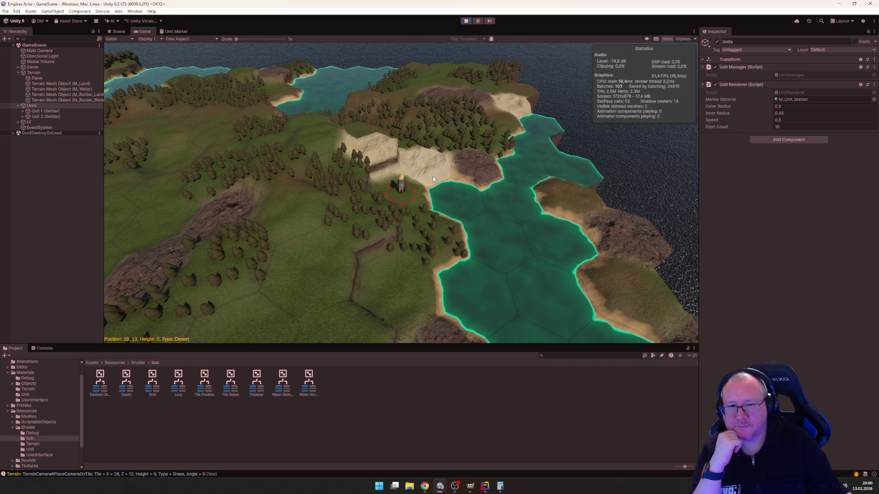
scroll(433, 184, "up", 5)
scroll(292, 194, "up", 3)
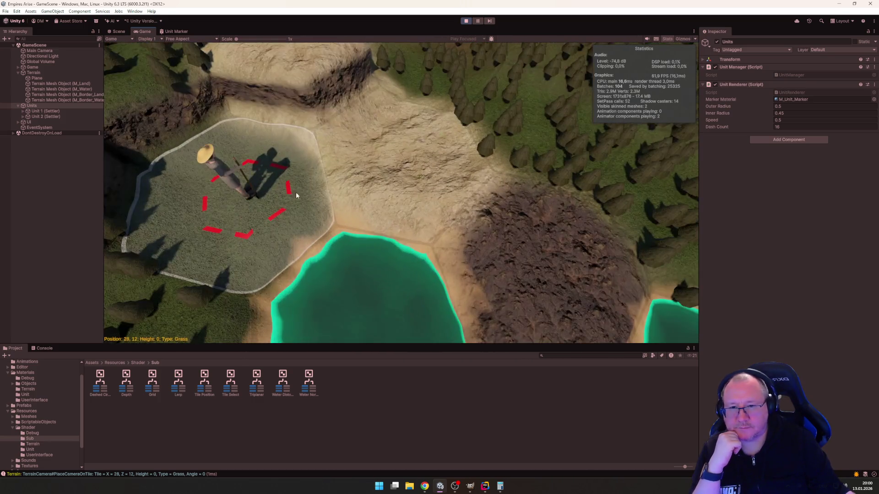
scroll(296, 192, "down", 3)
scroll(263, 204, "down", 3)
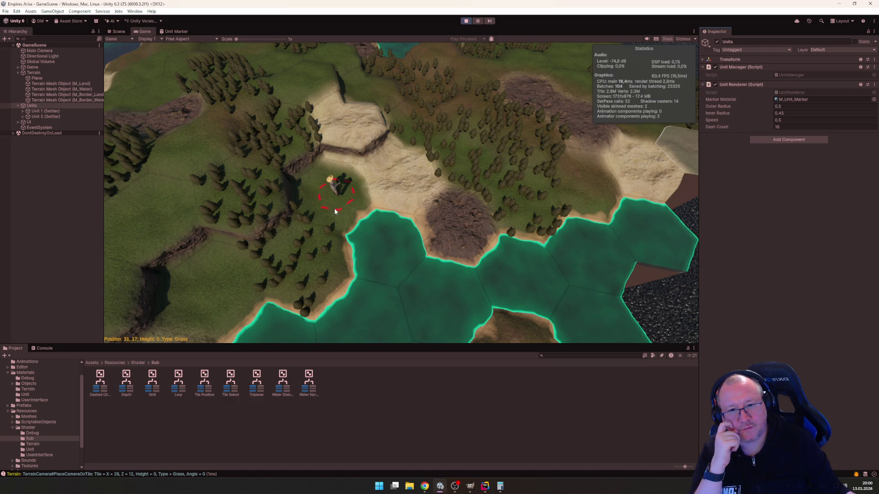
key("Tab")
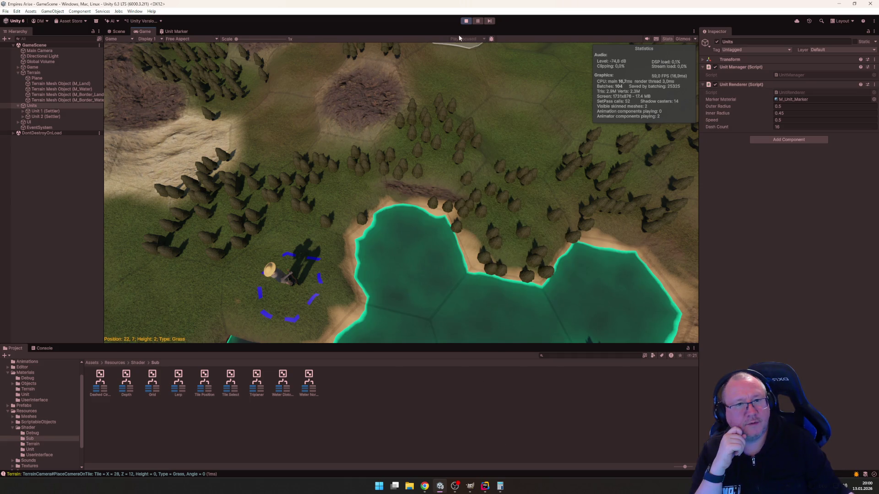
key("ctrl+p")
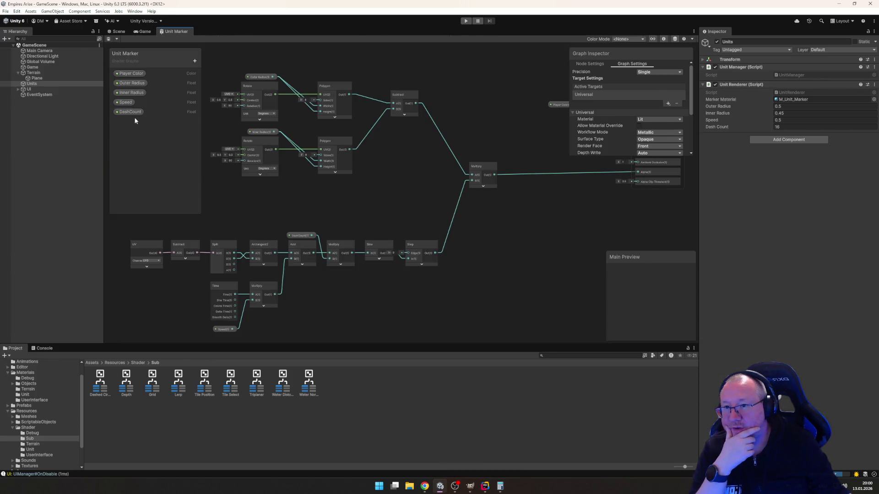
Step: Rename the Blackboard property DashCount to 'Dash Count' and save the Unit Marker graph
right_click(135, 120)
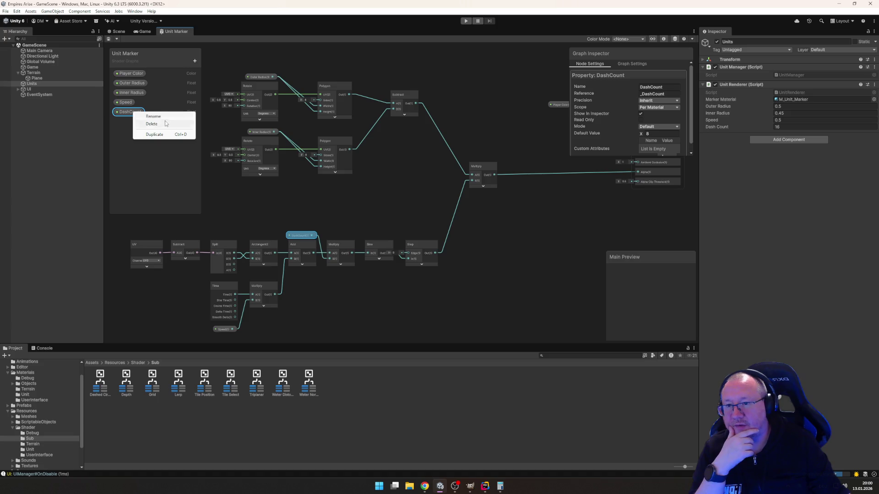
left_click(163, 120)
key("Left")
key("Left")
key("Left")
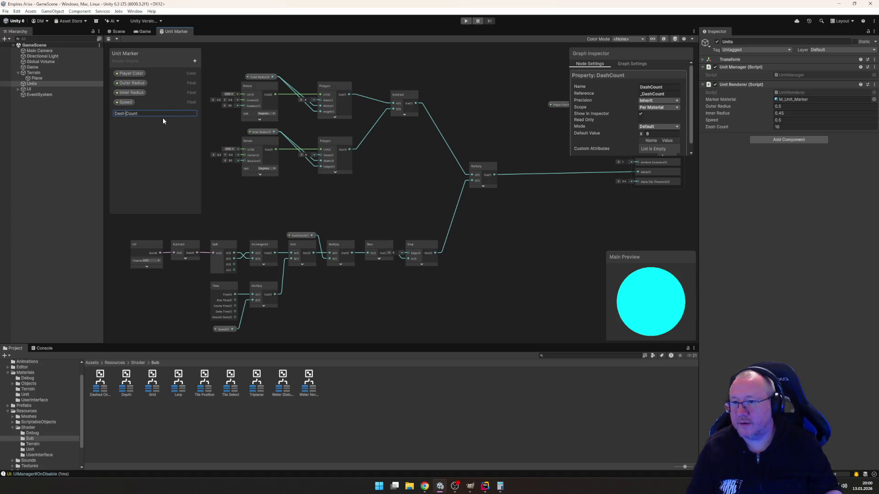
key("Return")
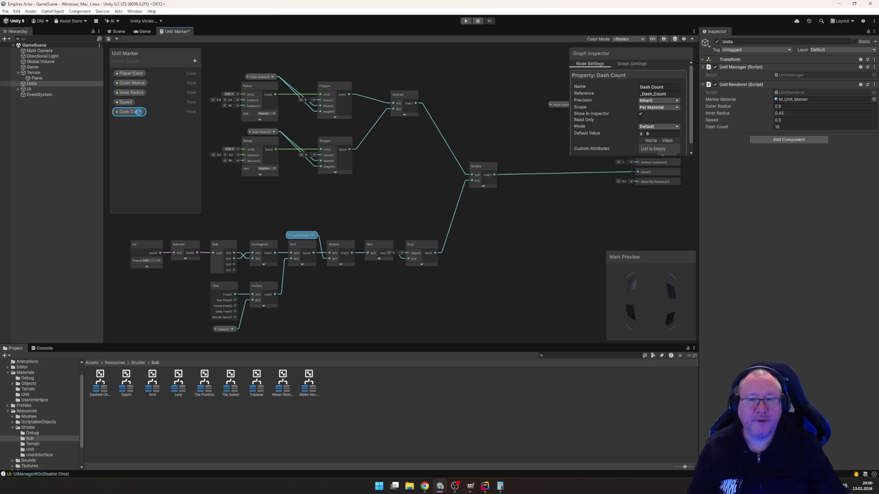
key("ctrl+s")
Step: Play the game, move a unit along a path, then switch back to Rider
left_click(467, 21)
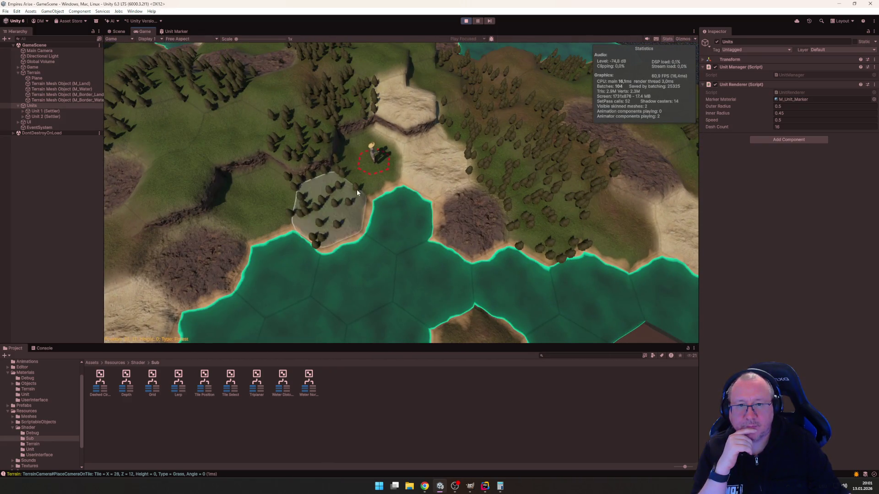
left_click(376, 207)
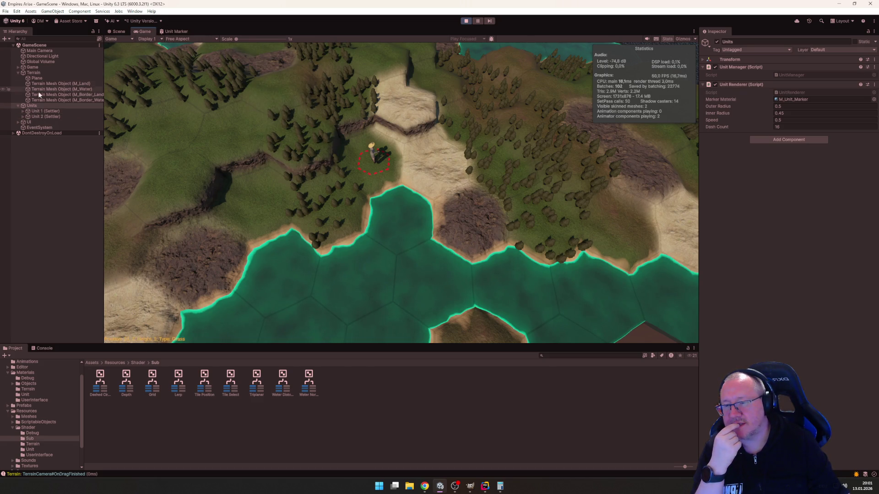
left_click(483, 489)
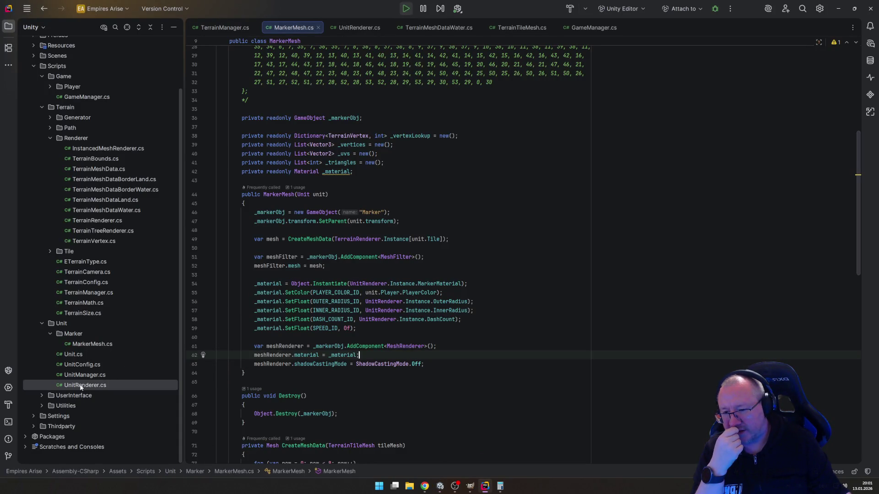
Step: Jump from UnitManager's call to TerrainRenderer and delete the ShowDashedCircle method
double_click(85, 375)
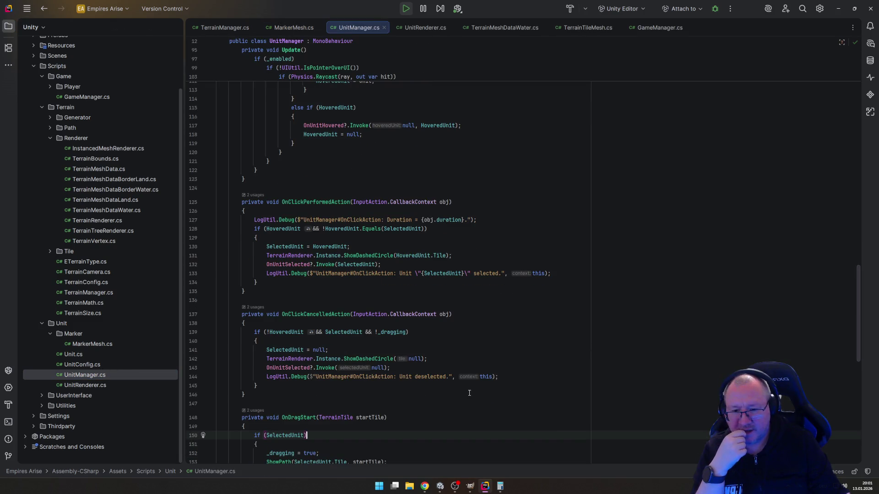
scroll(398, 366, "down", 10)
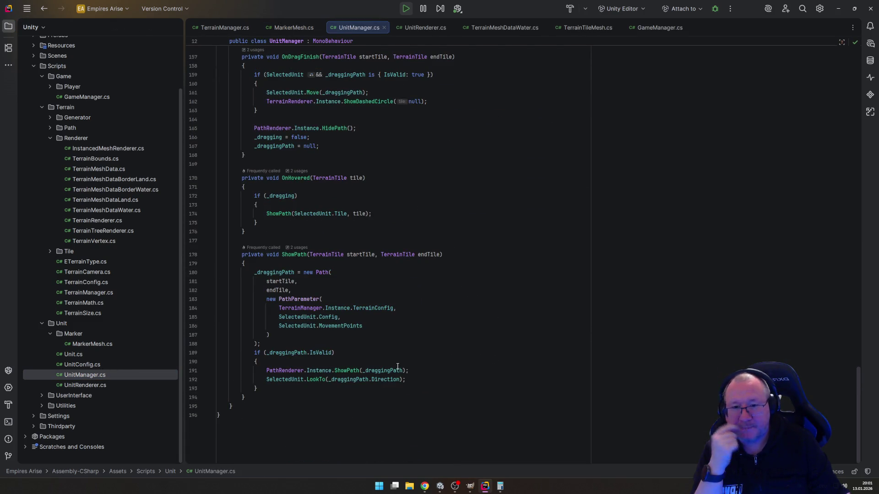
scroll(396, 368, "up", 6)
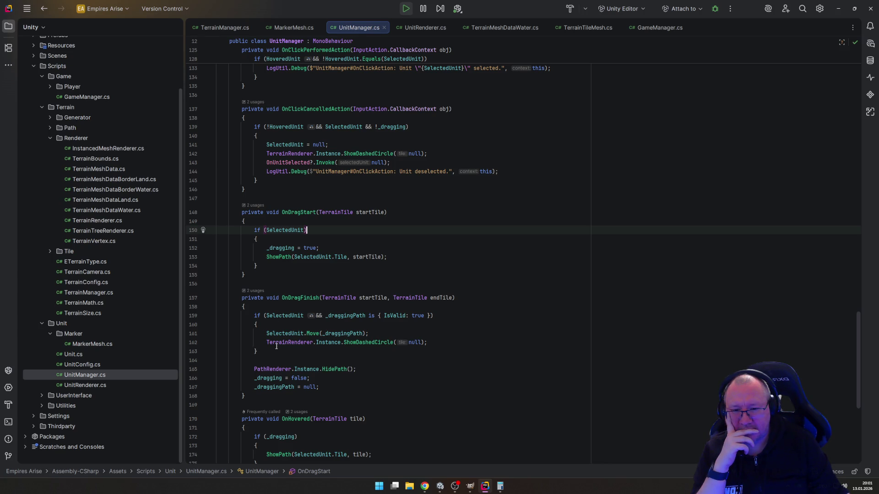
left_click(434, 340)
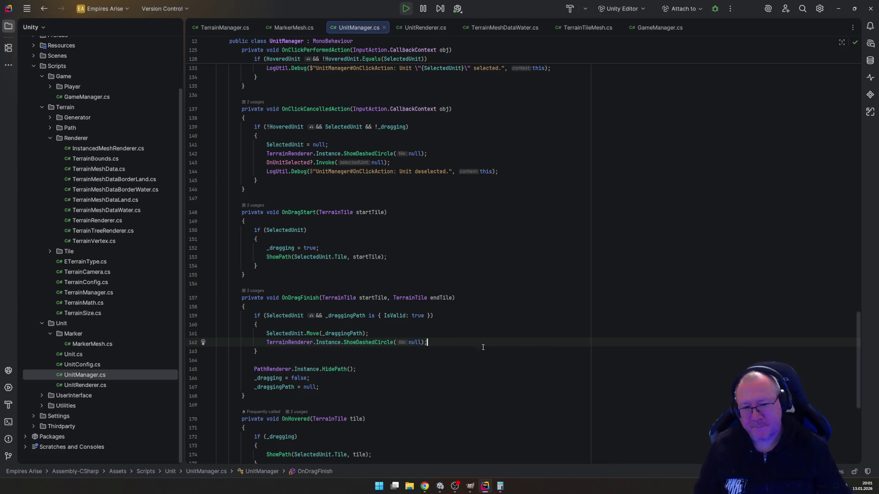
left_click(367, 343, "ctrl")
scroll(426, 321, "up", 2)
left_click(404, 237)
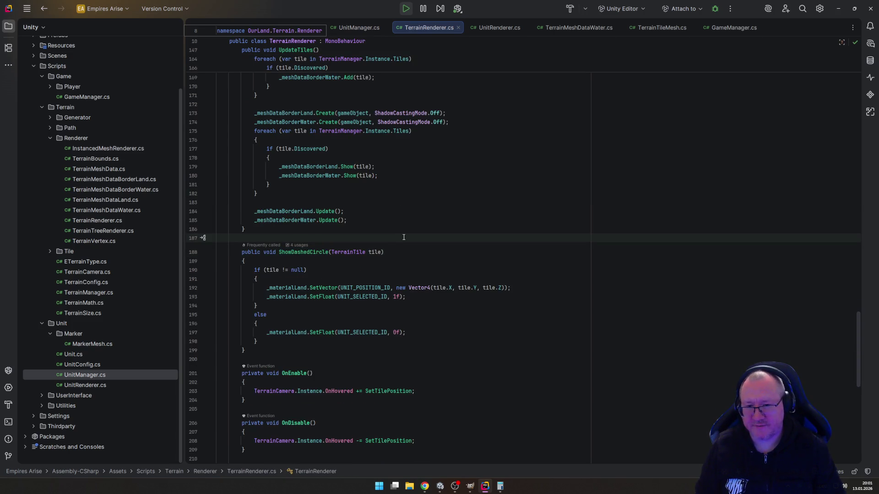
key("shift+Down")
key("shift+Down")
key("shift+Down")
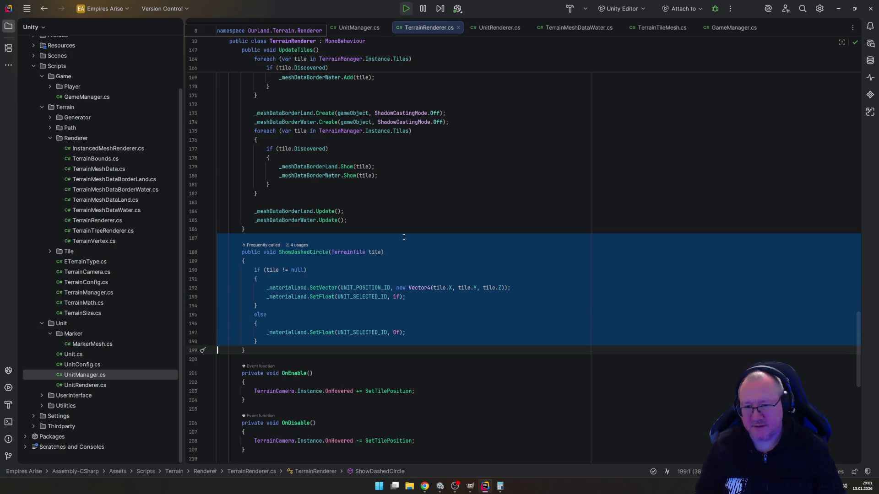
key("shift+Down")
key("Delete")
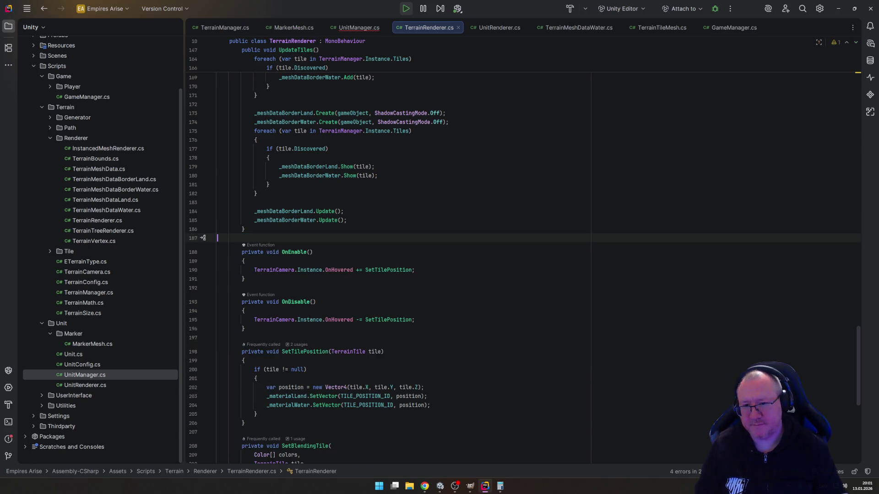
Step: Prefix the ShowDashedCircle call in Unit.cs MoveToNextPathElement with '// TODO'
double_click(74, 356)
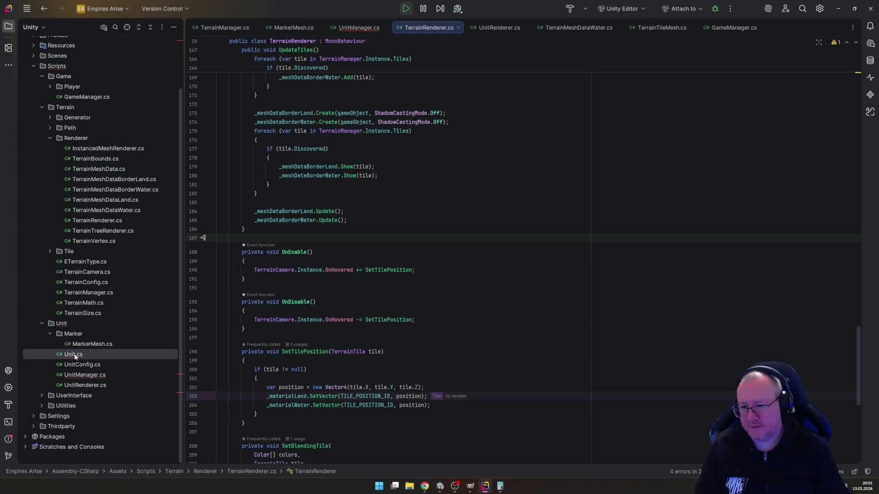
scroll(354, 335, "down", 20)
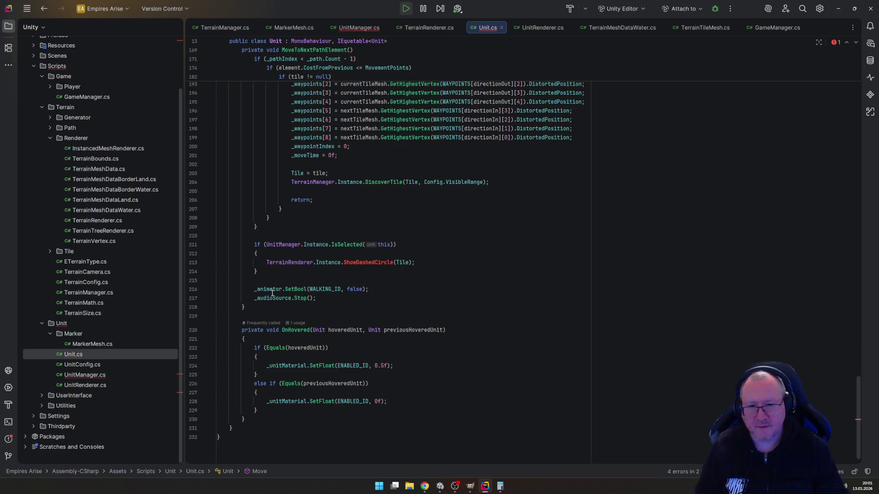
left_click(268, 263)
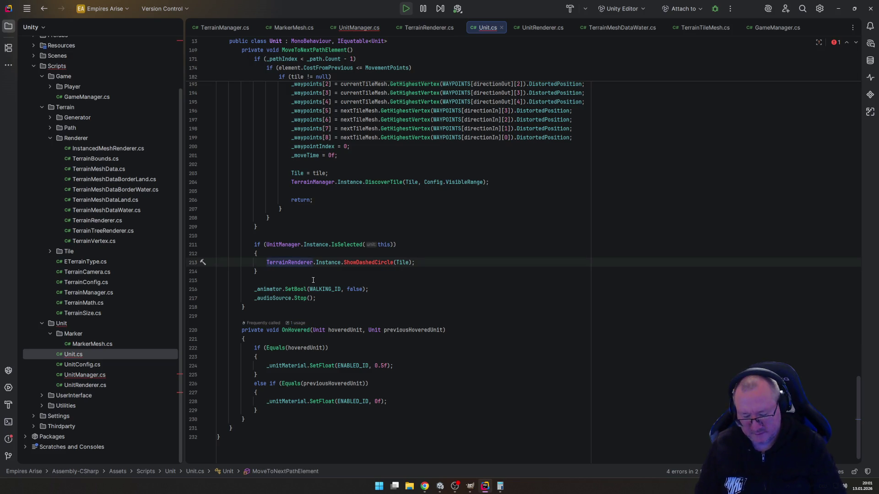
type("// TODO")
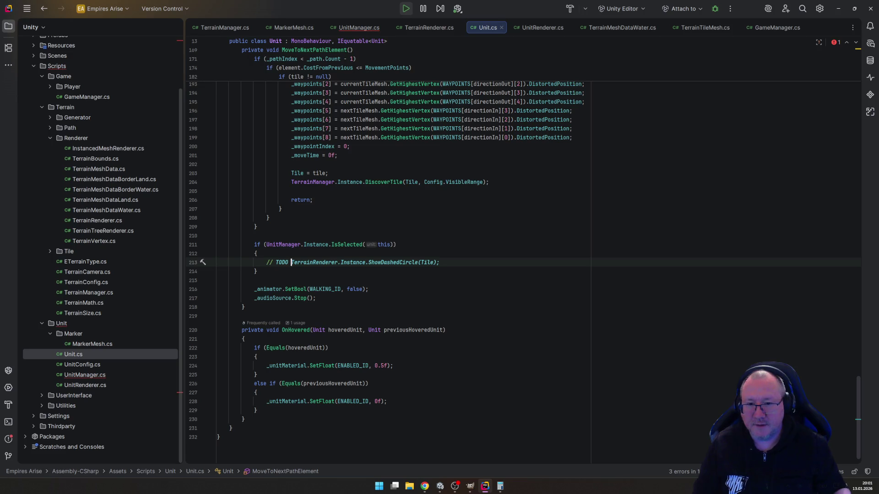
Step: Turn UnitManager.cs ShowDashedCircle calls on lines 142 and 131 into '// TODO' comments
double_click(85, 375)
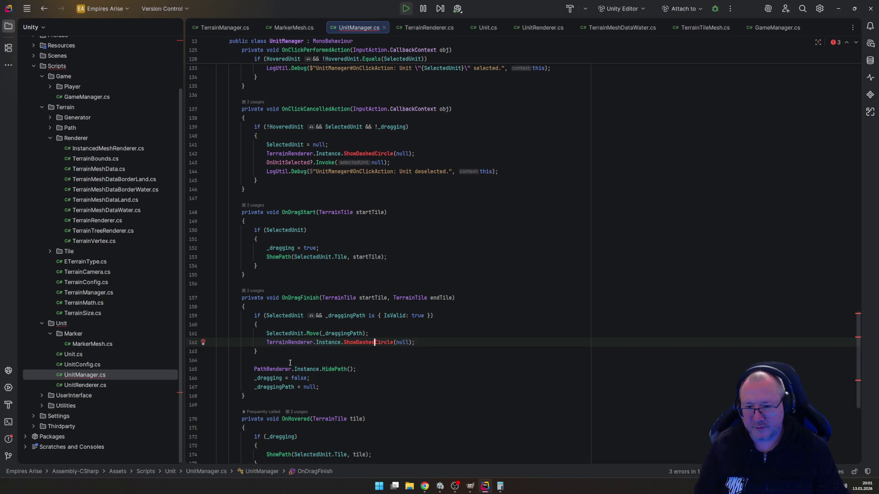
type("// TODO")
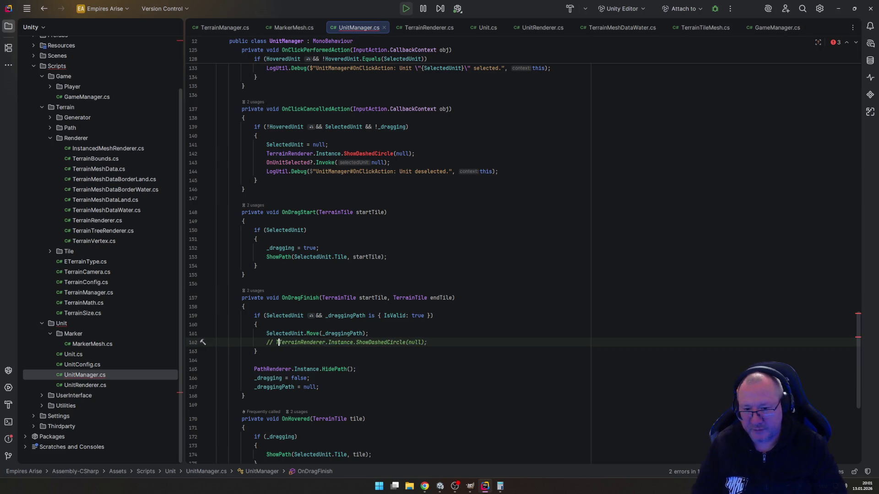
left_click(267, 154)
type("// TODO")
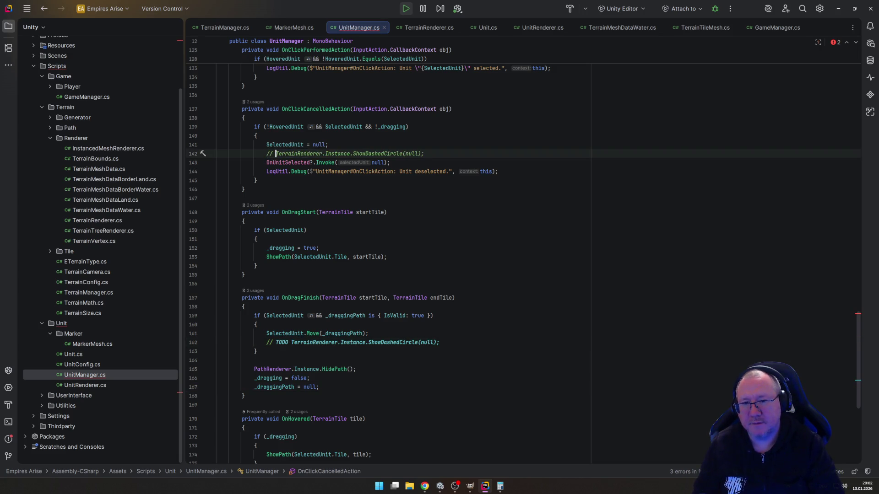
type("O")
left_click(359, 198)
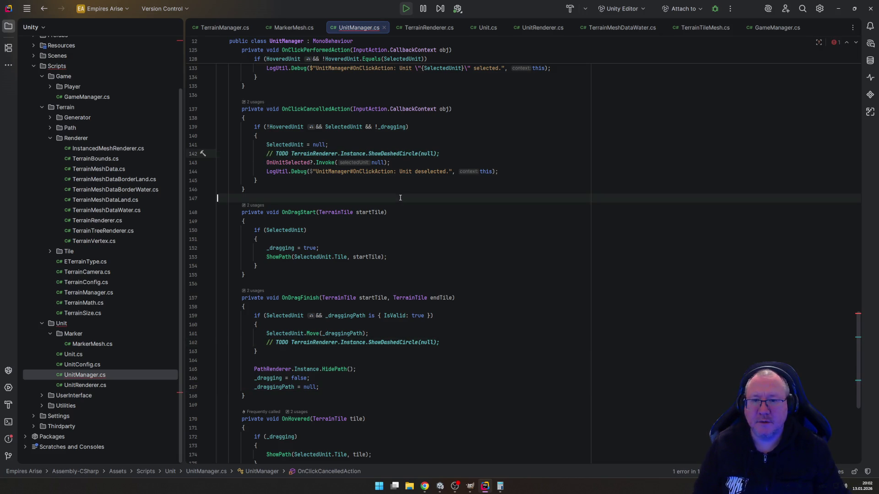
scroll(359, 227, "up", 4)
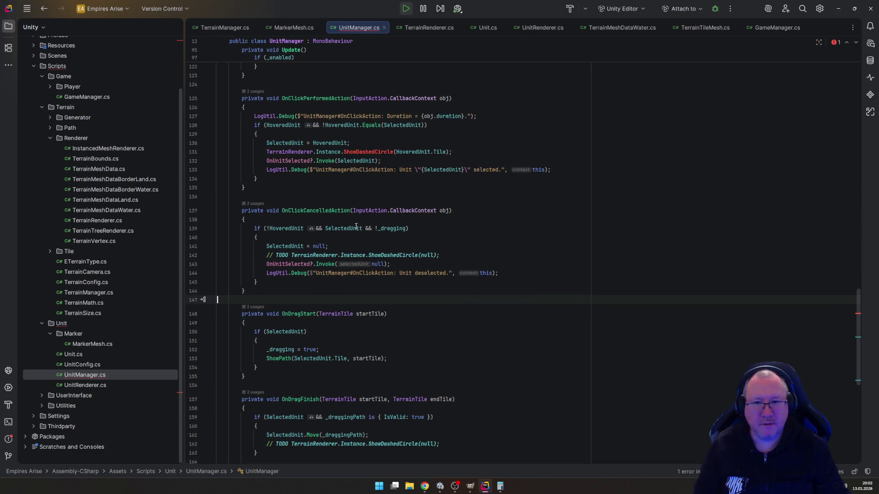
left_click(269, 149)
type("// TO")
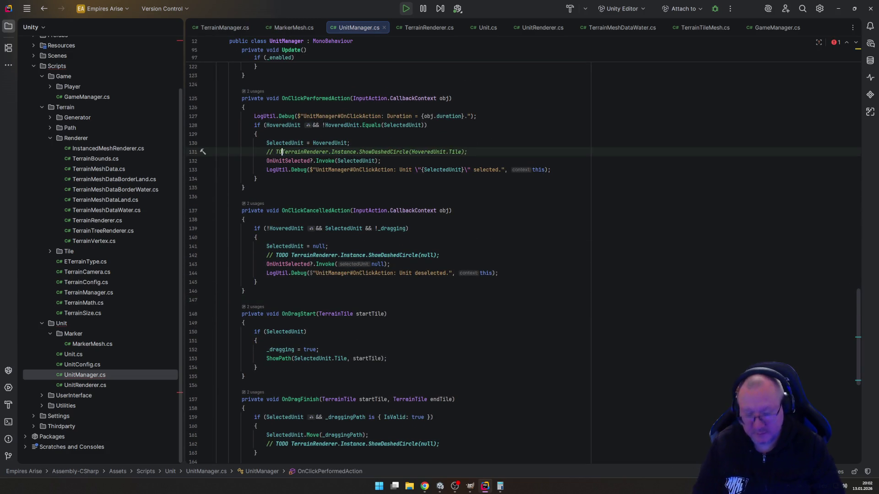
type("DO")
left_click(316, 191)
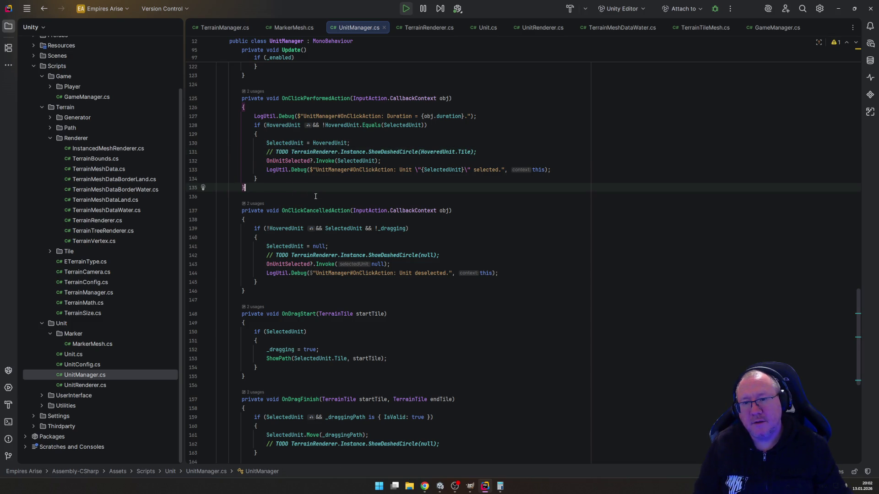
scroll(376, 288, "down", 7)
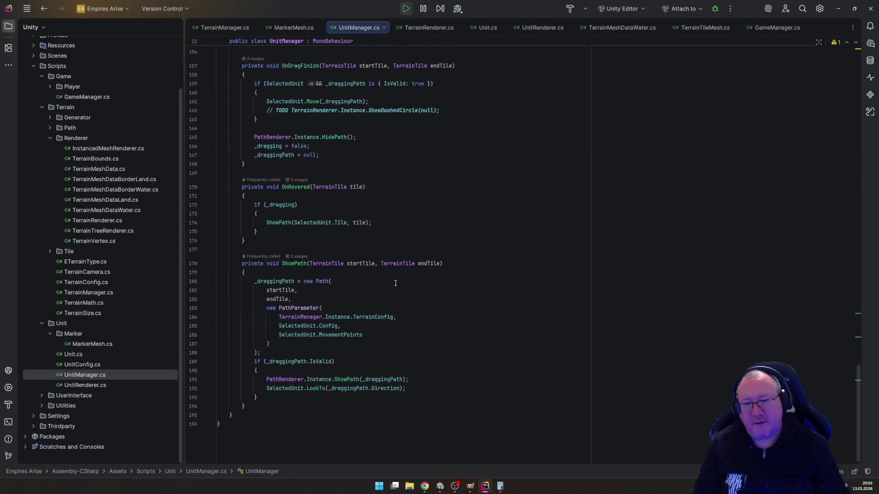
scroll(396, 283, "up", 4)
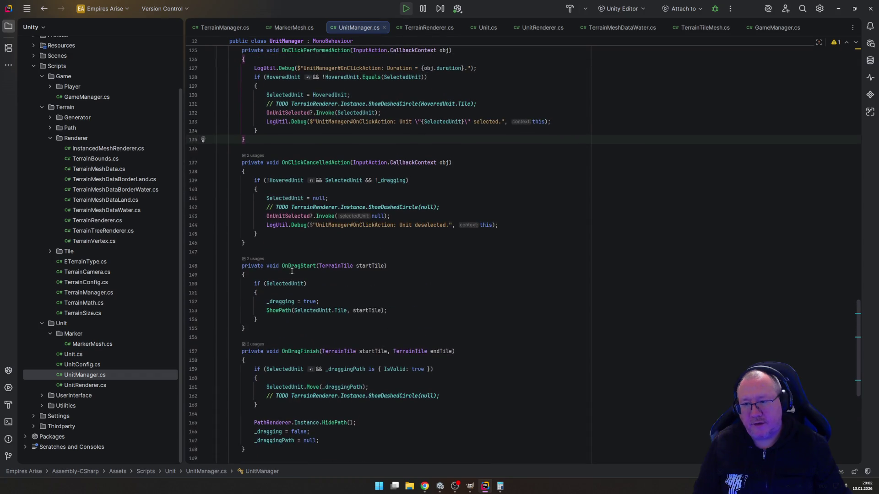
double_click(85, 386)
Step: Start and then discard a public void stub below UnitRenderer's DashCount field
left_click(356, 185)
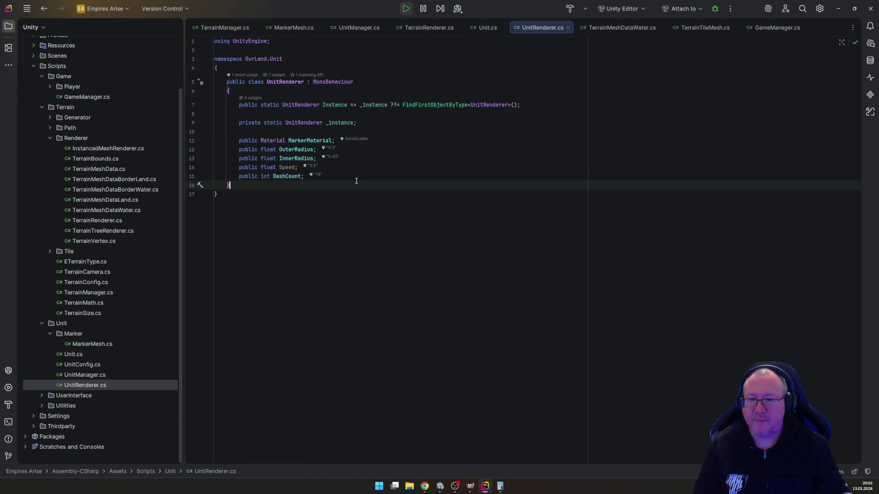
left_click(356, 180)
key("Return")
key("Return")
type("public void")
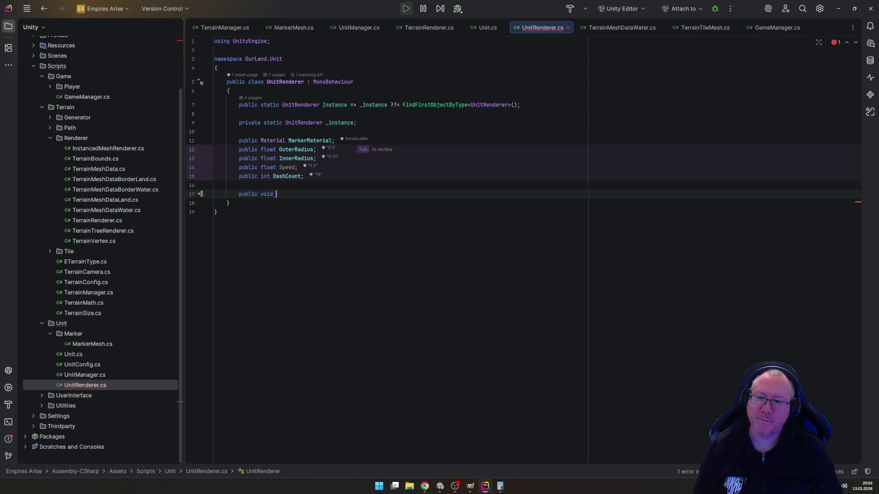
key("BackSpace")
key("BackSpace")
key("BackSpace")
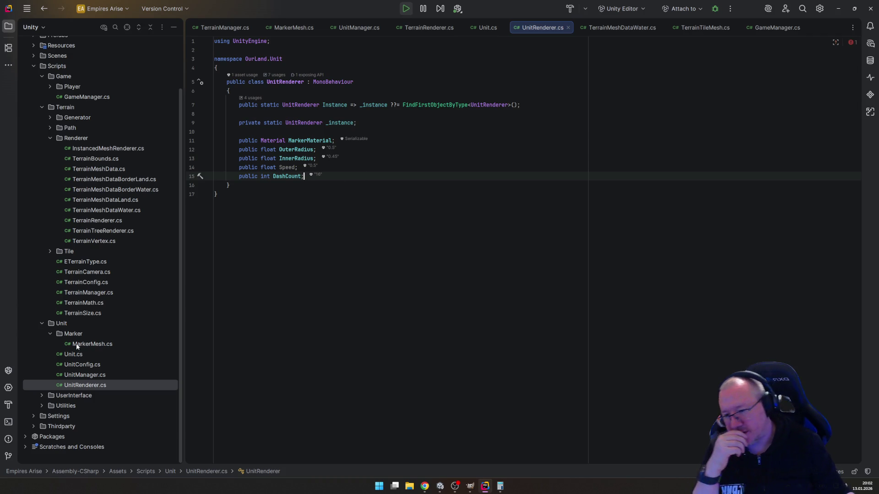
Step: Look over Unit.cs, then return to MarkerMesh.cs and its constructor
left_click(75, 355)
double_click(75, 355)
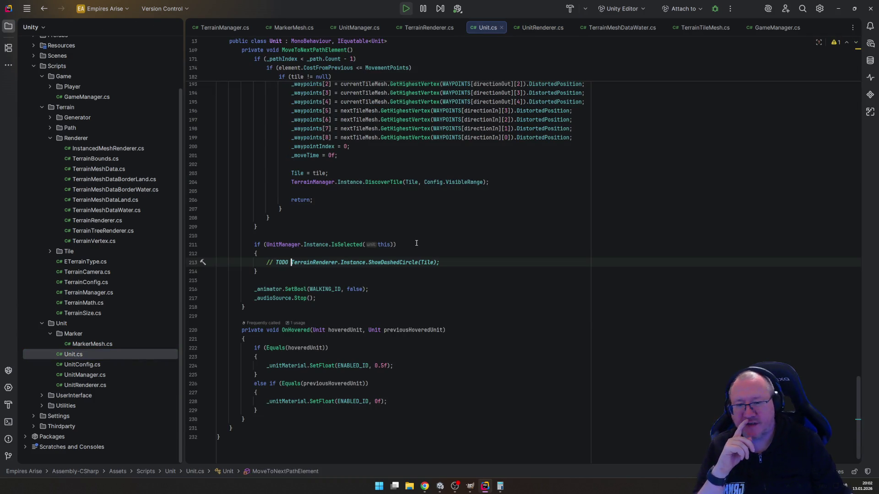
scroll(411, 248, "up", 15)
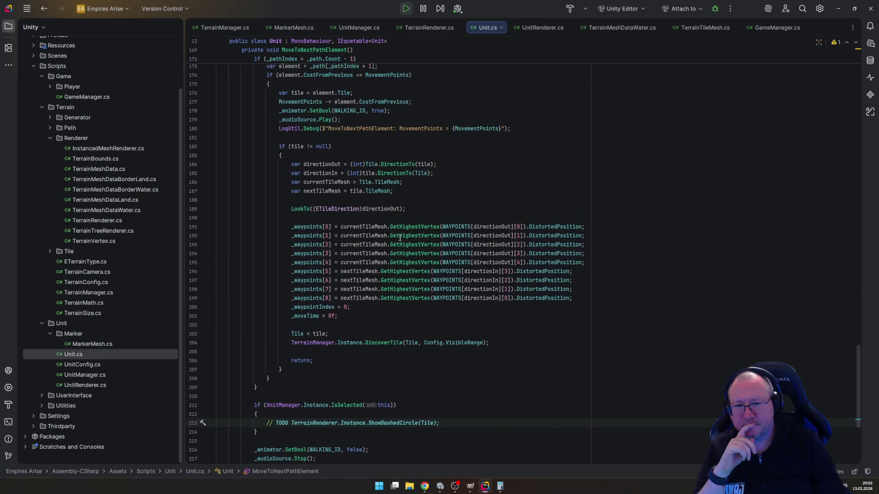
scroll(400, 229, "up", 9)
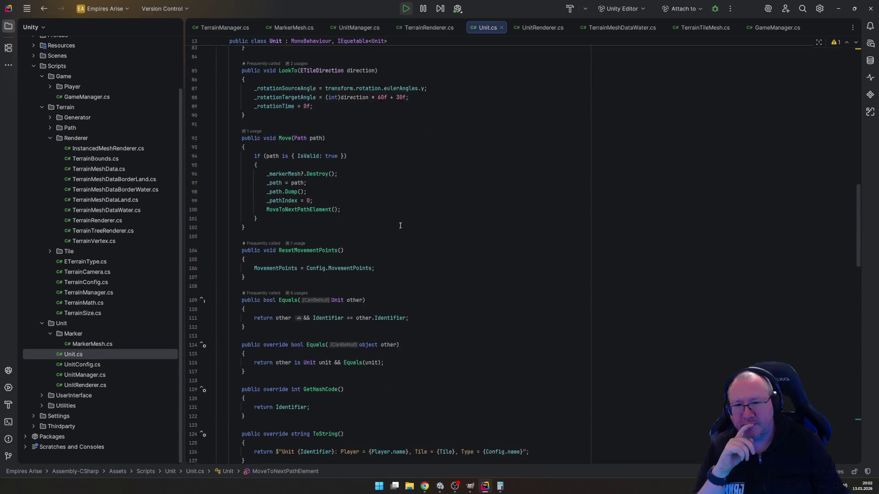
scroll(281, 248, "down", 9)
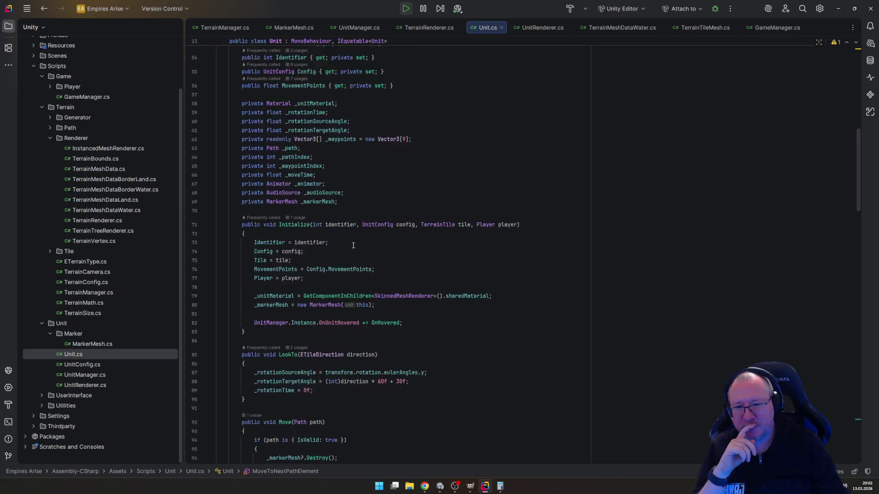
left_click(293, 27)
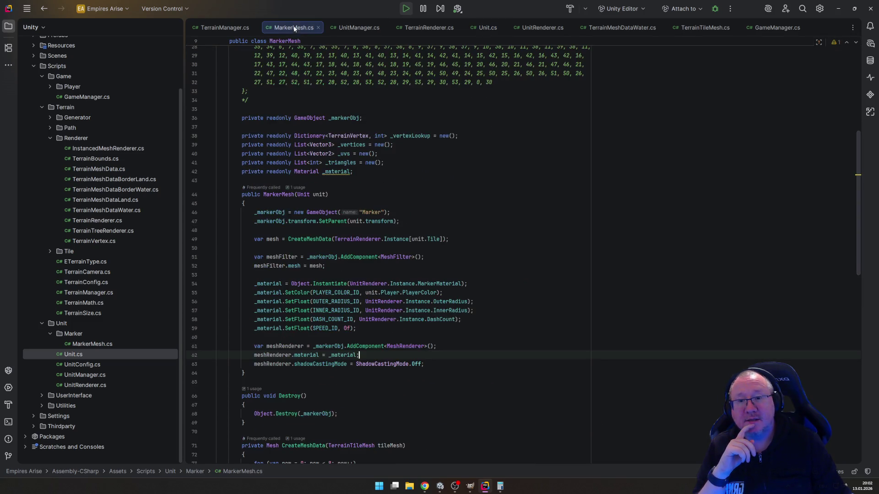
scroll(329, 376, "down", 3)
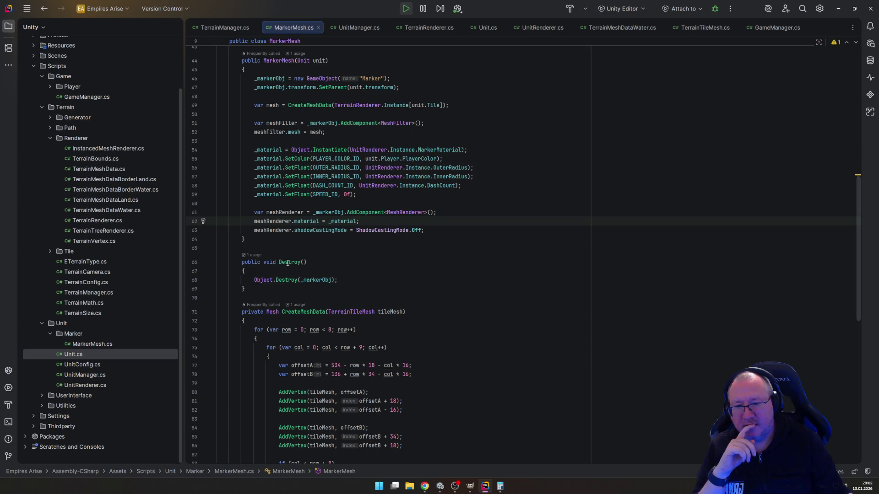
Step: Add a public void SetSelectionEnabled(bool enabled) method below Destroy()
left_click(276, 294)
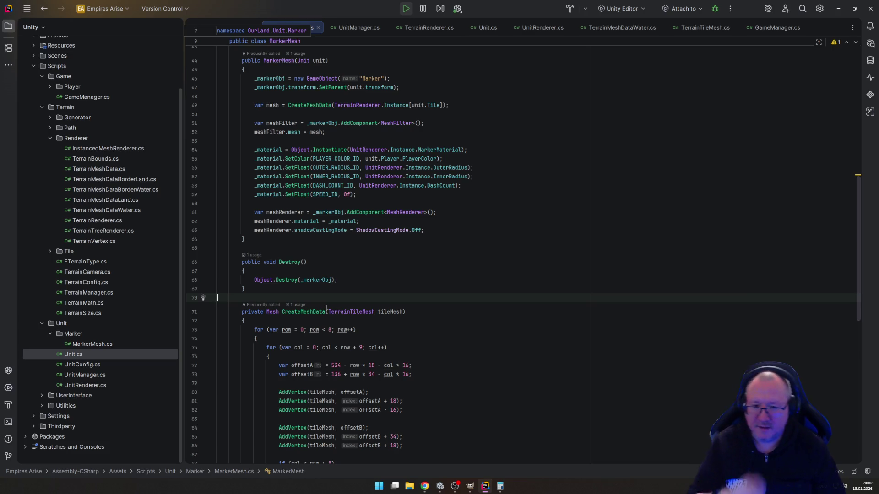
key("Return")
type("public v")
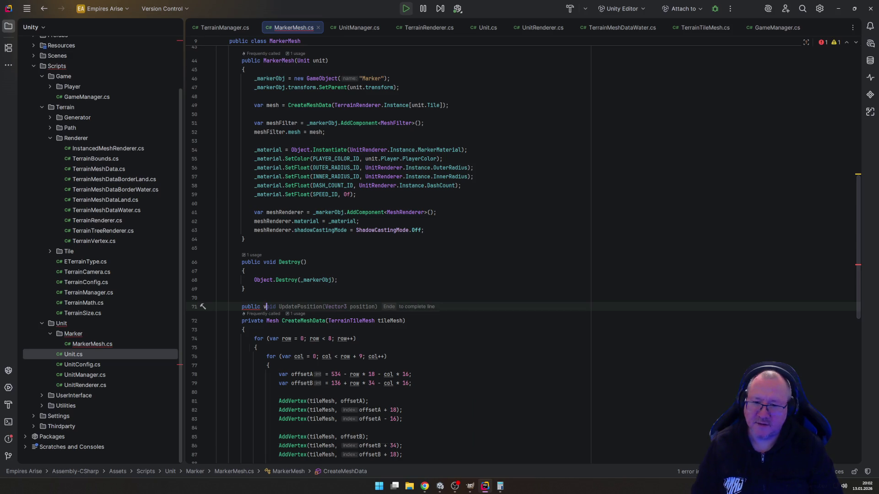
type("oid")
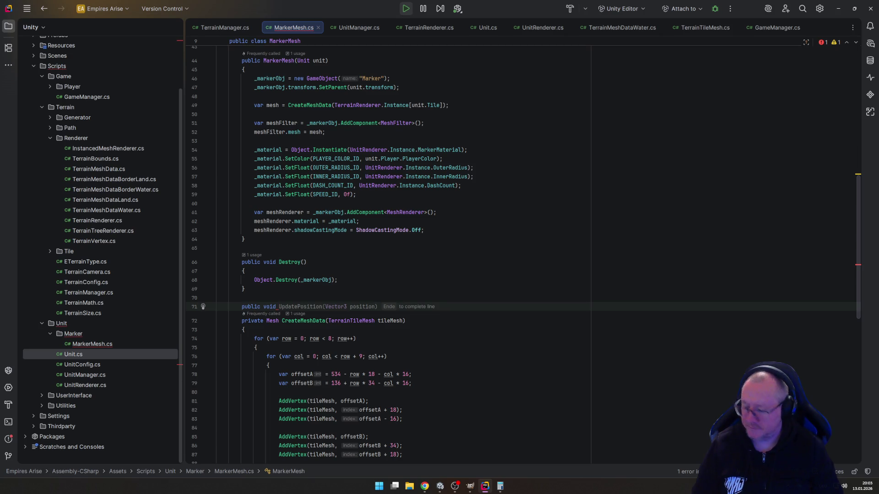
type("SetSelect")
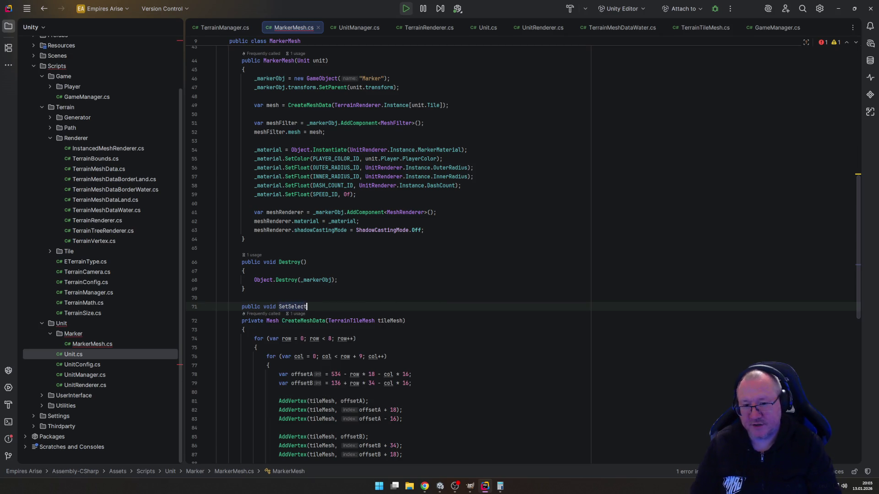
type("ionEnabl")
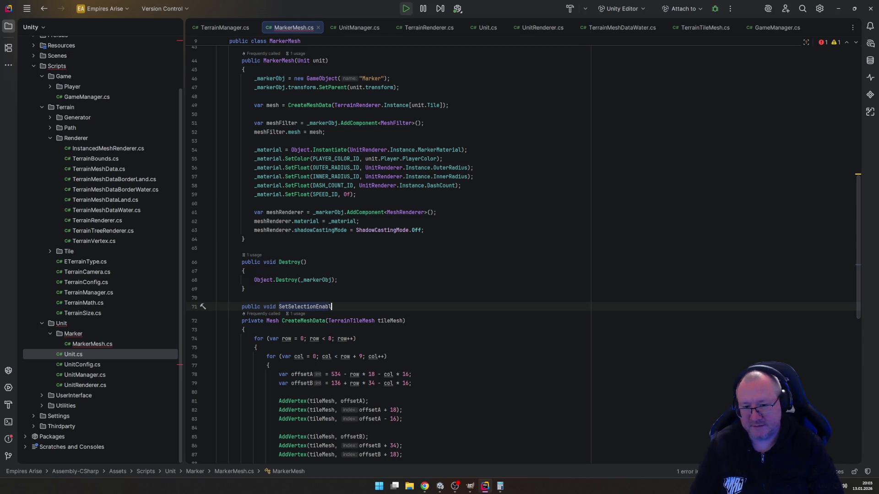
type("ed(bool enabled){")
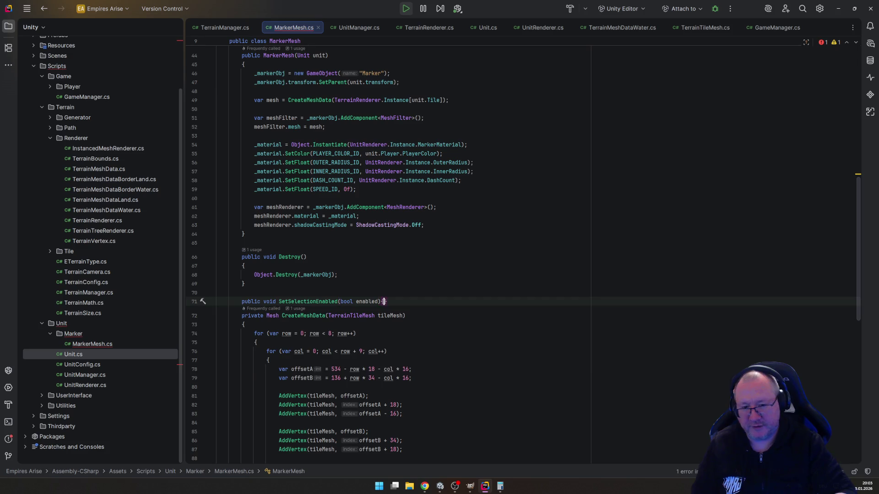
key("Return")
type("{")
key("Return")
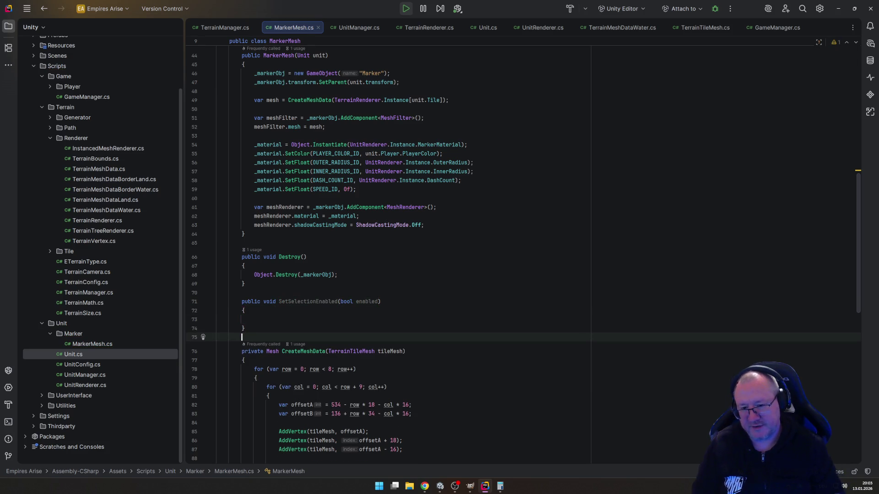
Step: Make it set SPEED_ID to UnitRenderer.Instance.Speed when enabled, otherwise 0f
key("Up")
key("Up")
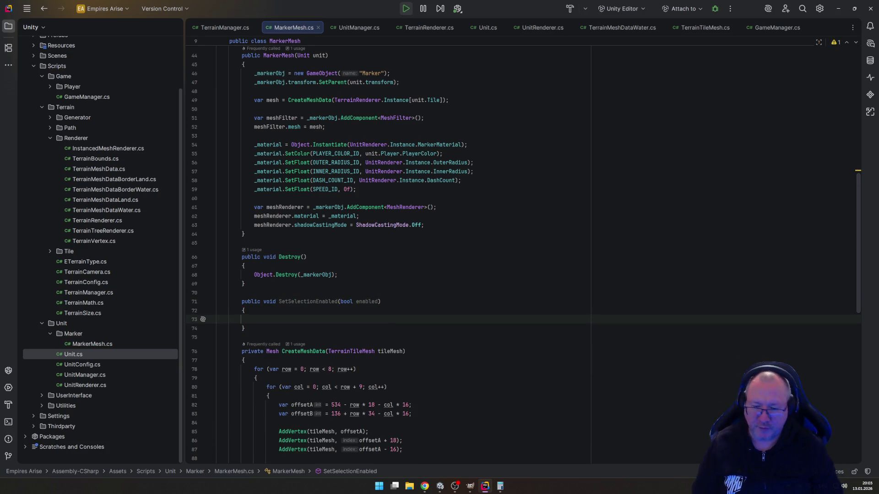
type("_")
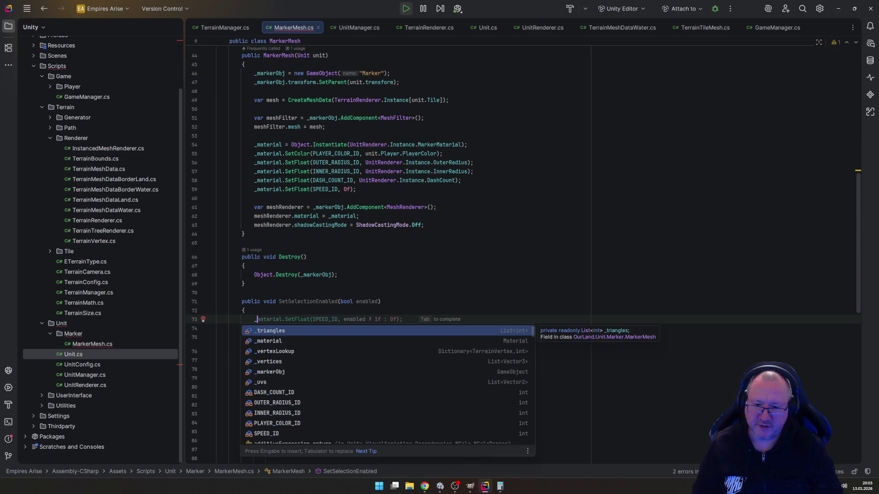
key("Tab")
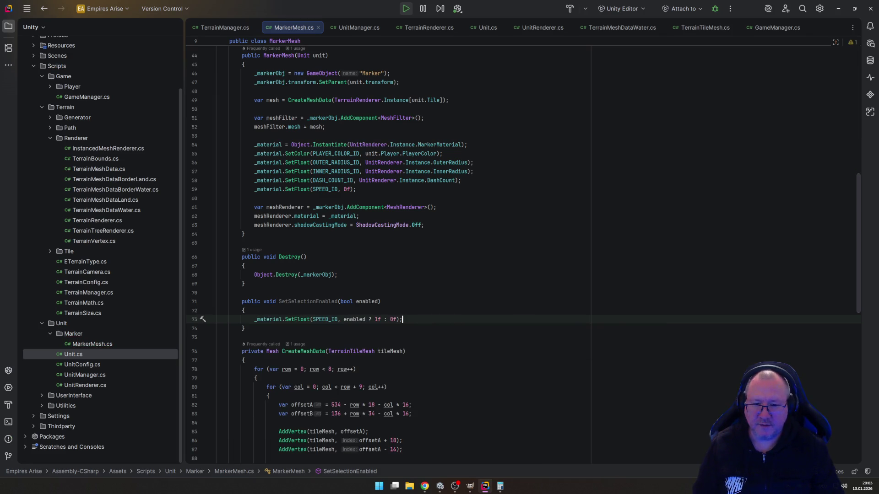
left_click(387, 319)
double_click(378, 319)
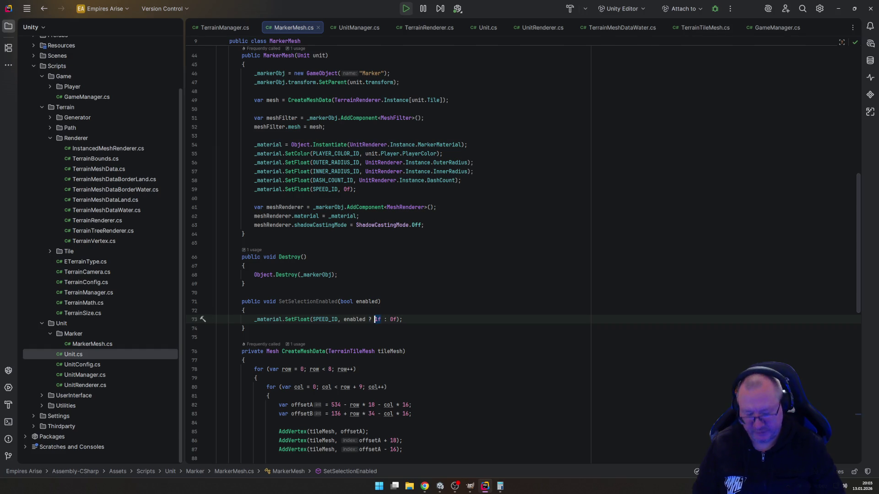
type("UnitRenderer.")
type("Instance.Speed")
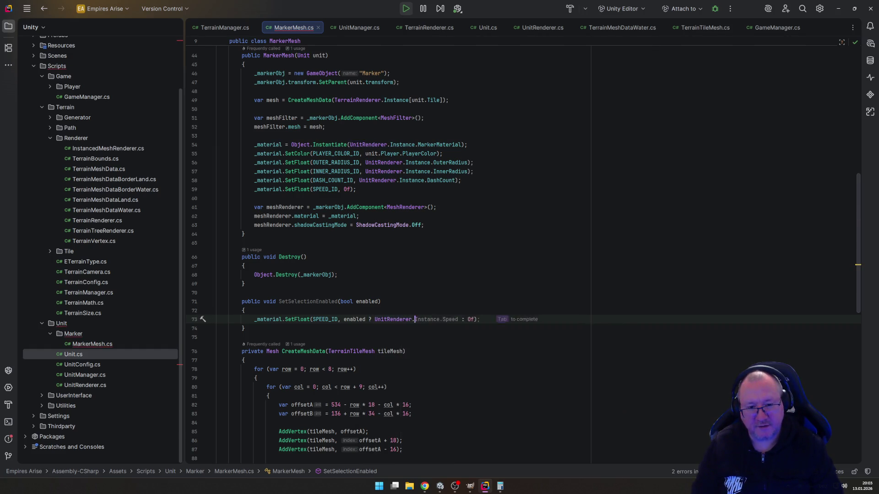
key("End")
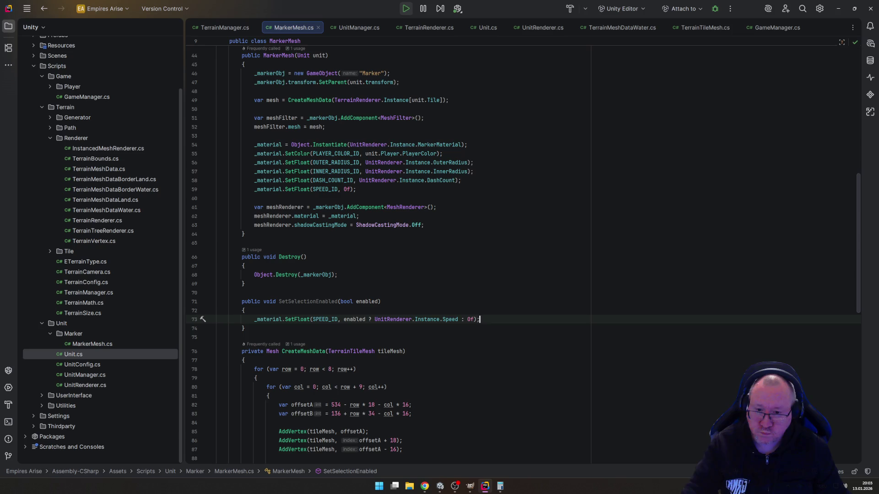
scroll(401, 225, "down", 6)
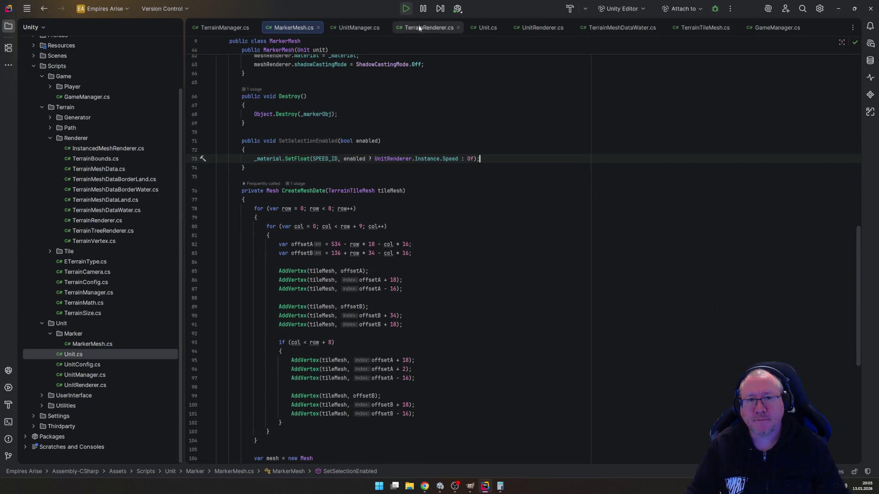
Step: Call SelectedUnit.SetSelectionEnabled(false) at the start of UnitManager's deselect block, then show Unit.cs
left_click(479, 27)
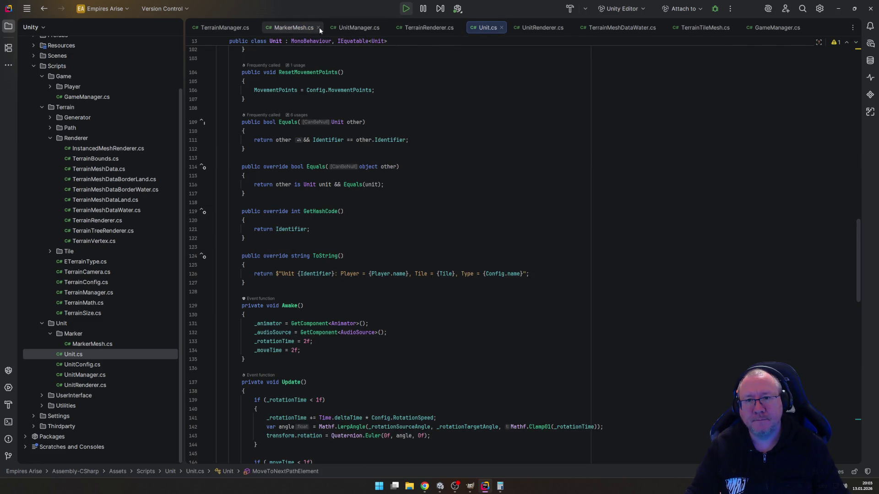
left_click(369, 26)
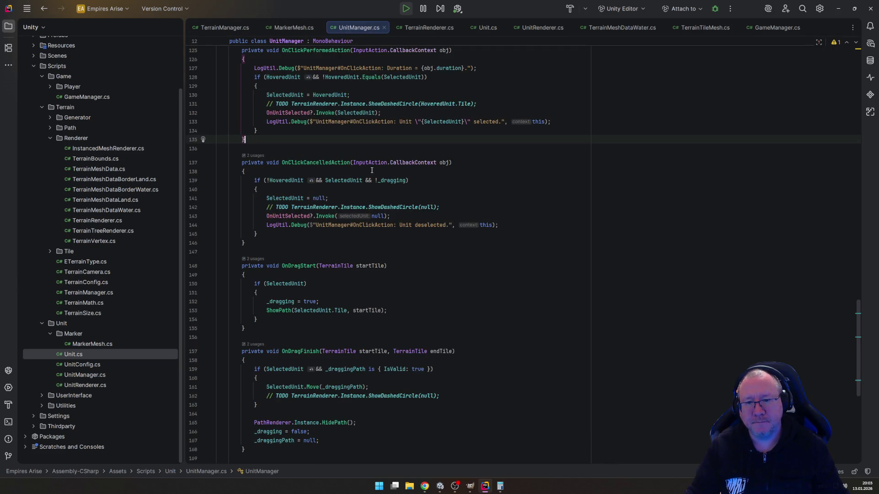
scroll(321, 226, "up", 3)
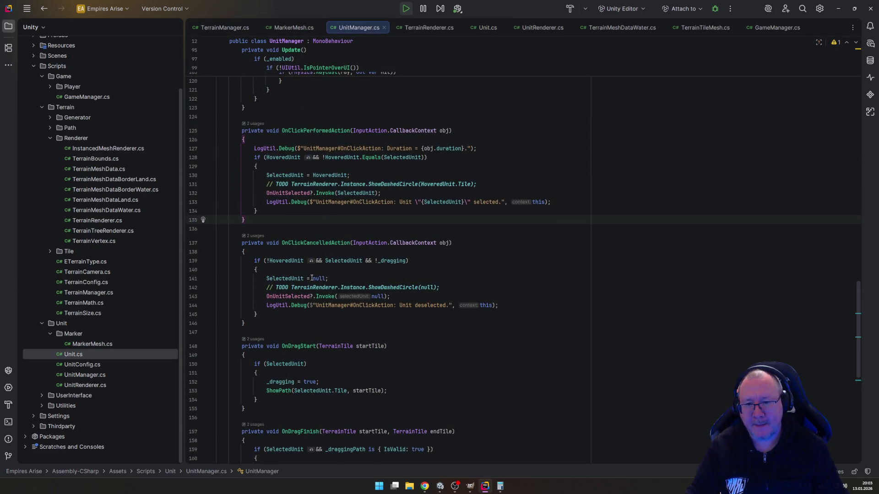
left_click(267, 288)
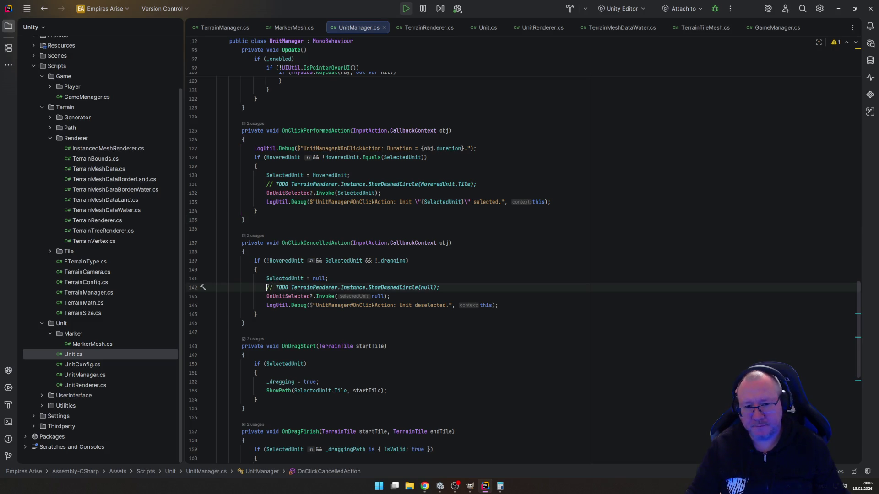
left_click(393, 270)
key("Return")
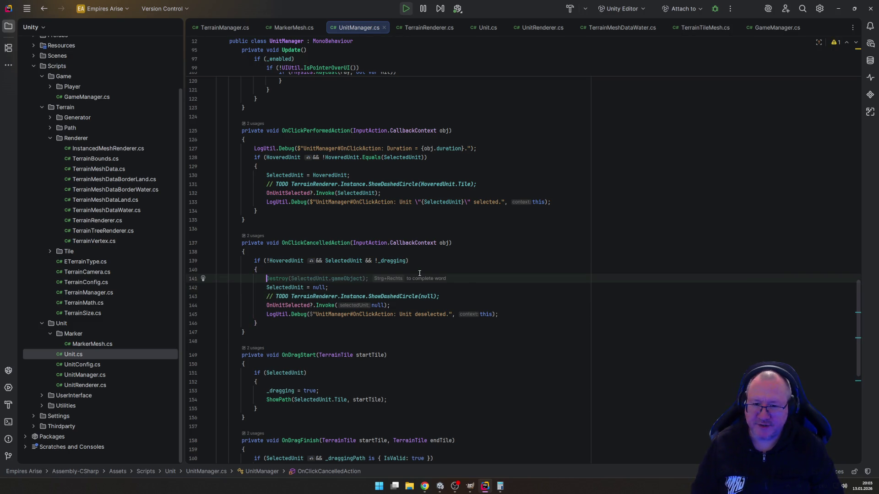
type("SelectedUnit")
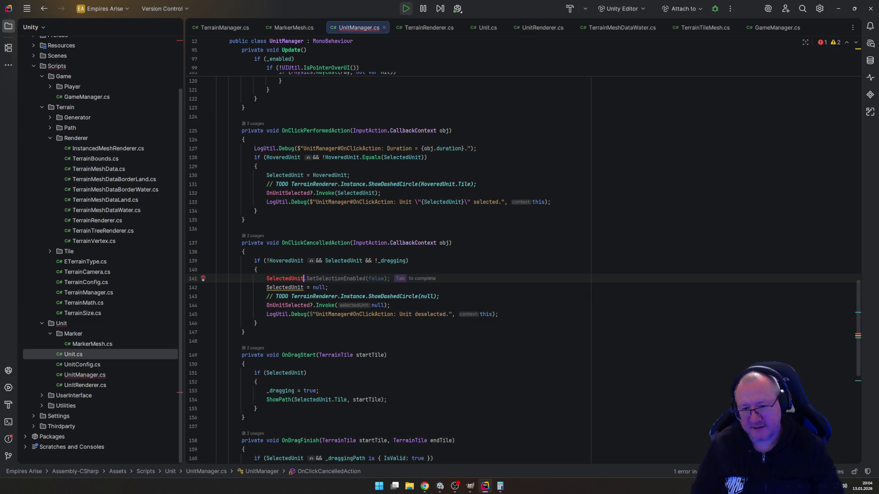
key("Tab")
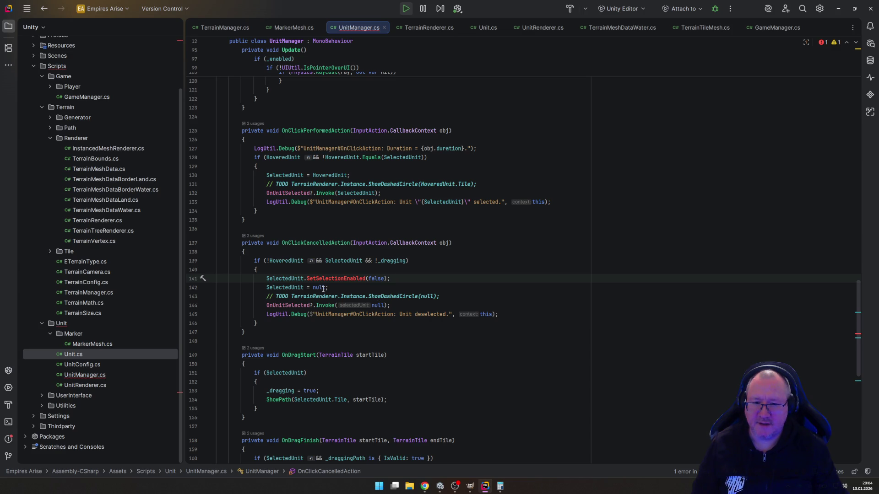
left_click(482, 28)
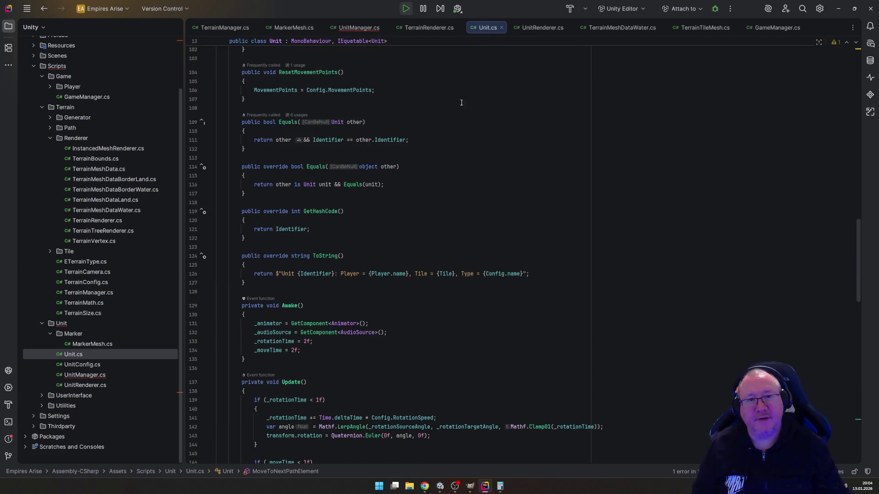
Step: Below ToString, add public void SetSelectionEnabled(bool enabled) calling _markerMesh?.SetSelectionEnabled(enabled)
left_click(296, 292)
key("Return")
type("pub")
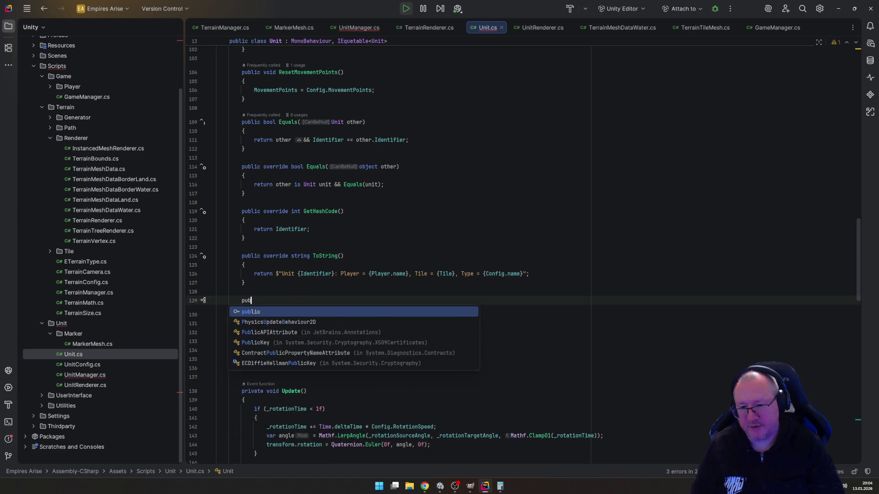
key("Return")
type("void Se")
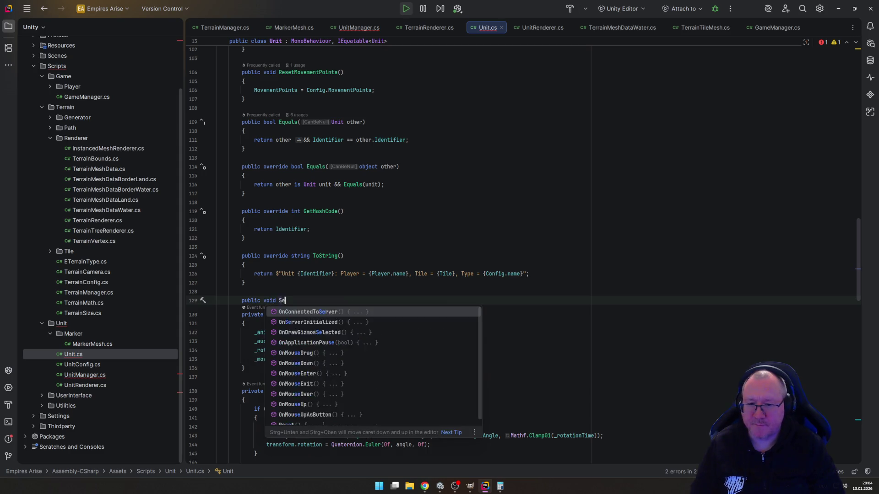
type("tSelectionE")
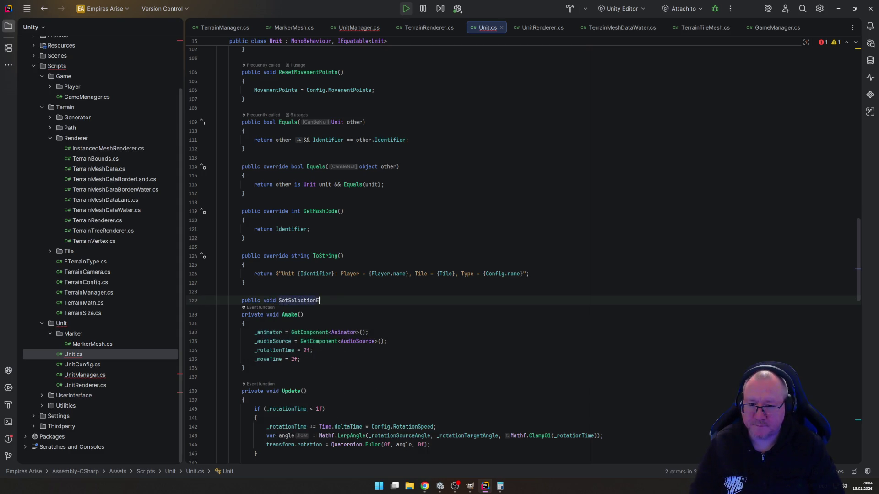
type("nabled(bool enabled){")
key("Return")
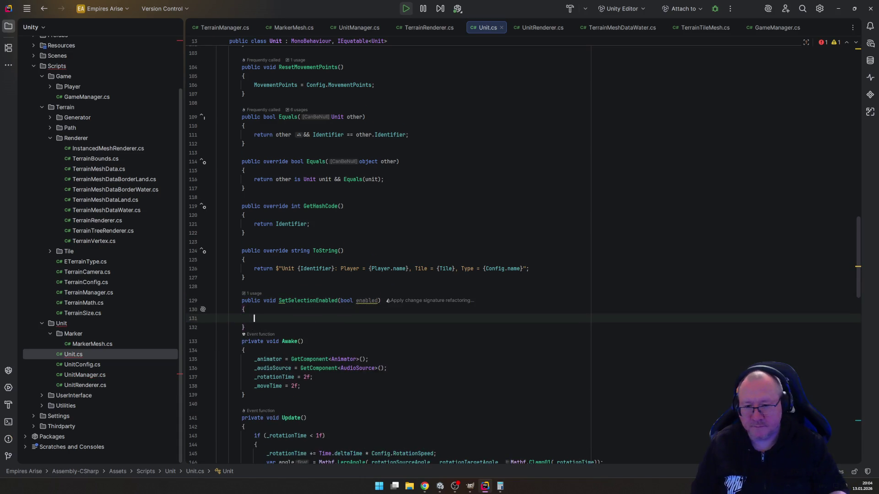
type("_markerMesh?.SetSelectionEnabled(enabled);")
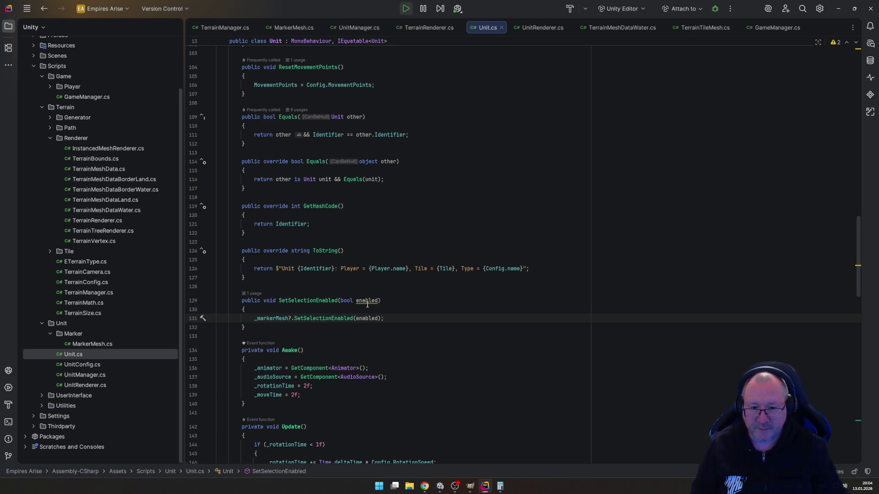
Step: Rename the method's parameter from enabled to selectionEnabled
mouse_move(368, 302)
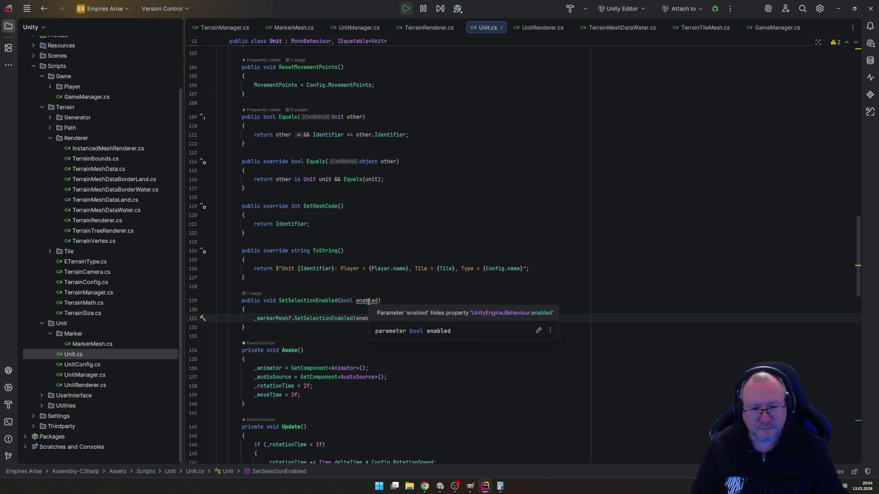
double_click(368, 301)
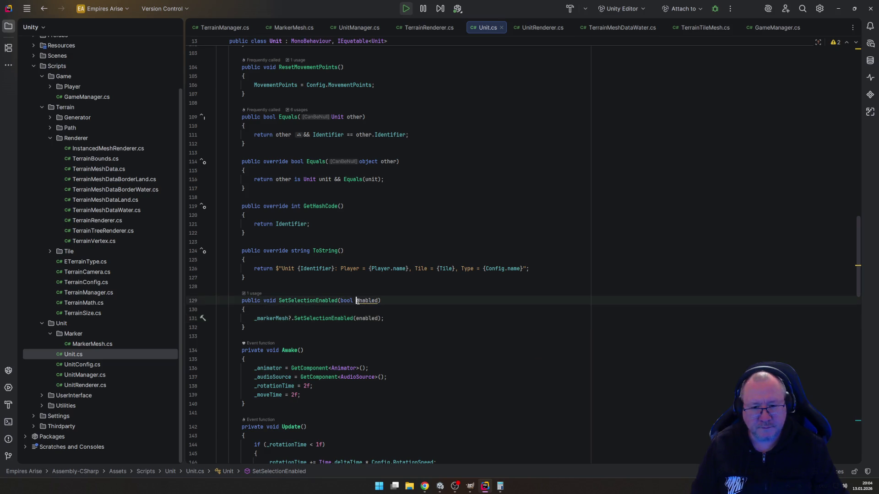
type("selectionEna")
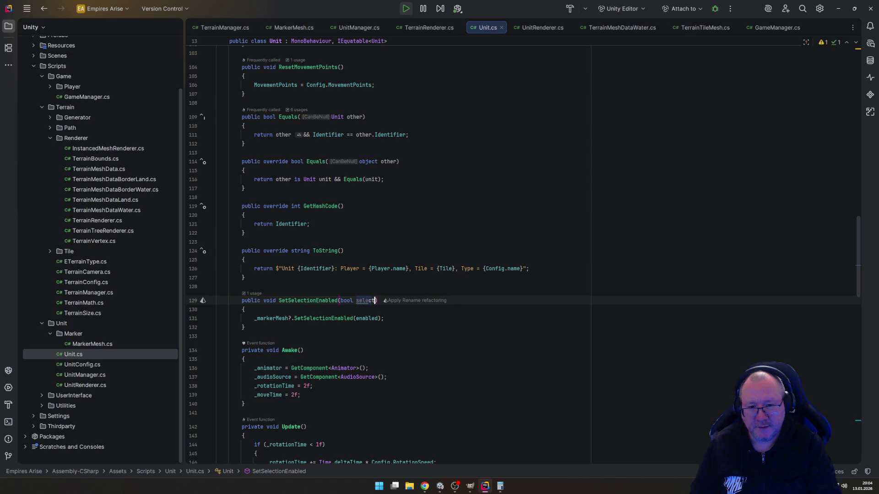
type("bled")
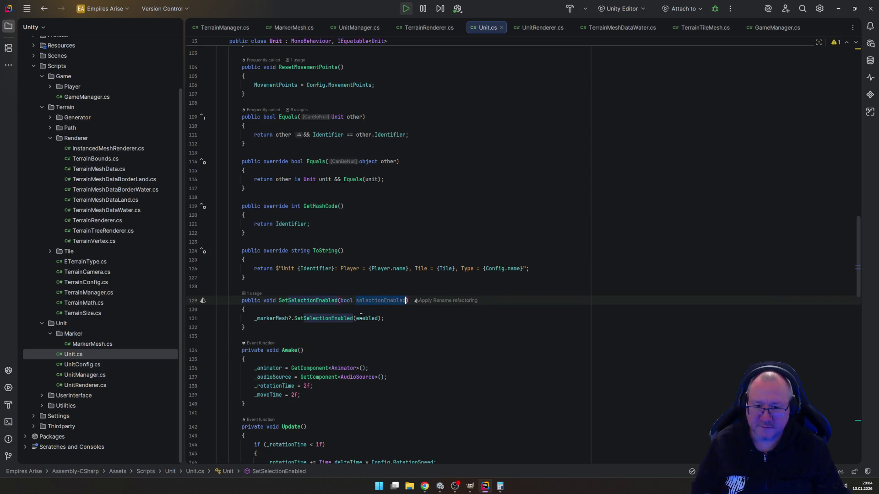
key("Return")
left_click(424, 334)
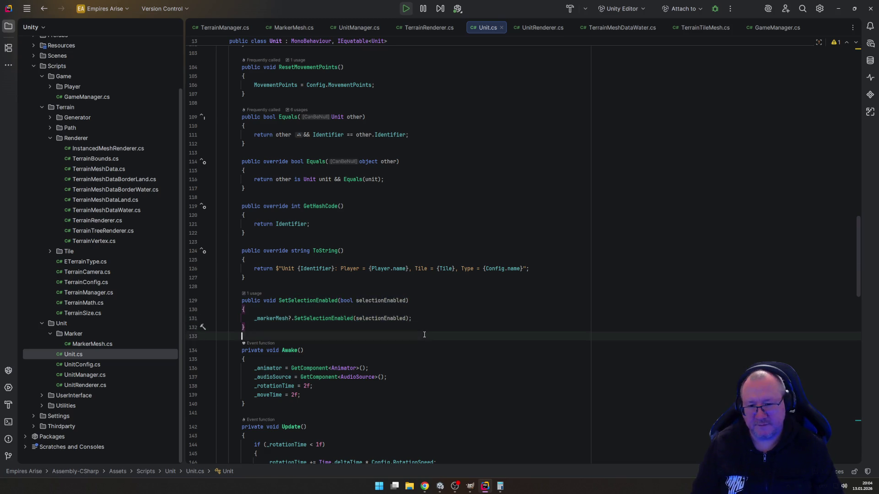
key("Down")
key("End")
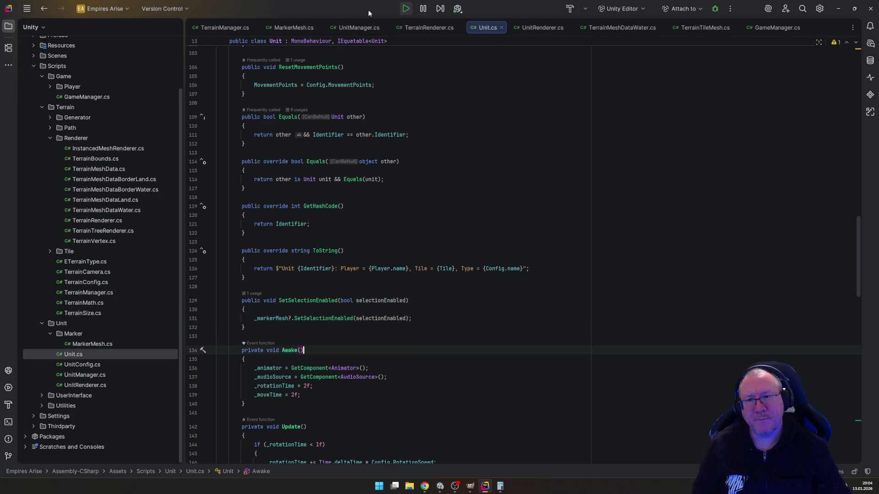
Step: Delete the obsolete ShowDashedCircle TODO line in UnitManager.cs
left_click(359, 28)
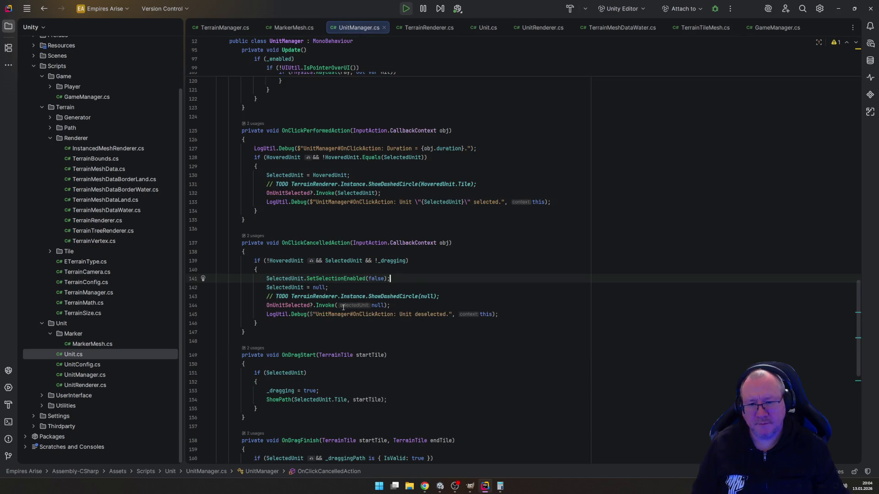
key("Down")
key("Down")
key("Home")
key("shift+Down")
key("Delete")
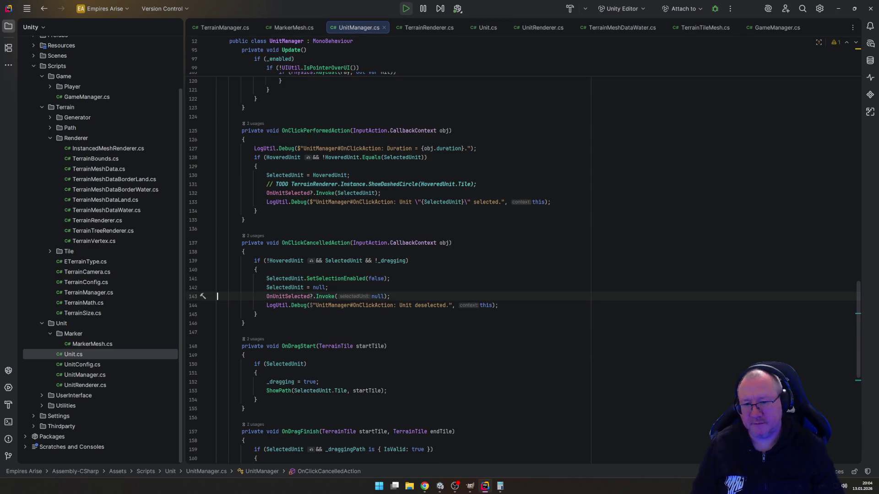
scroll(285, 248, "up", 2)
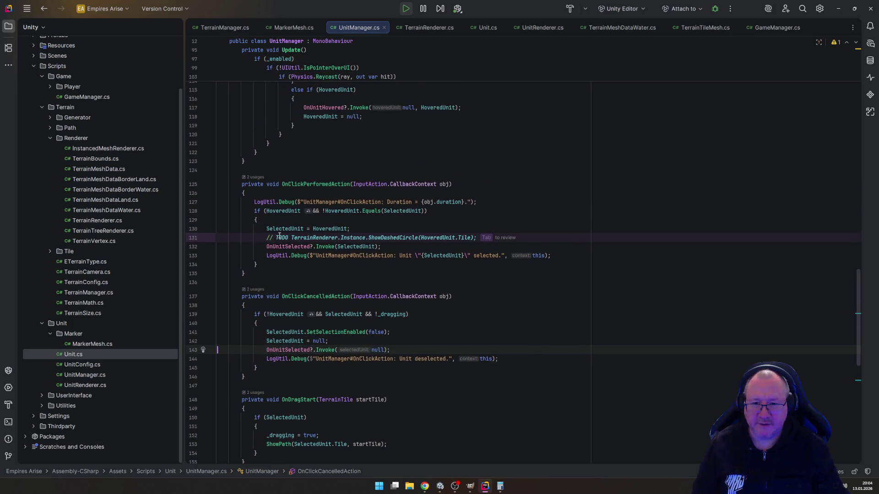
Step: Add a SetSelectionEnabled(true) call on the selected unit in OnClickPerformedAction
left_click(349, 228)
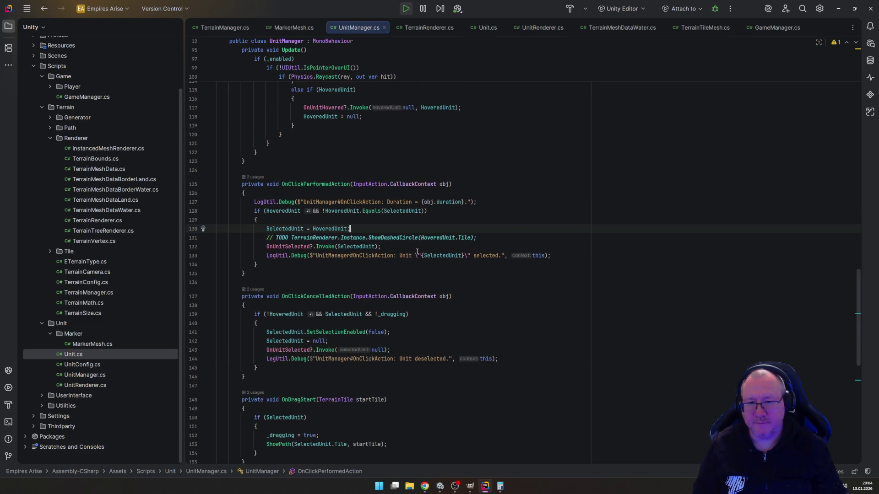
key("Up")
key("Return")
type("Sel")
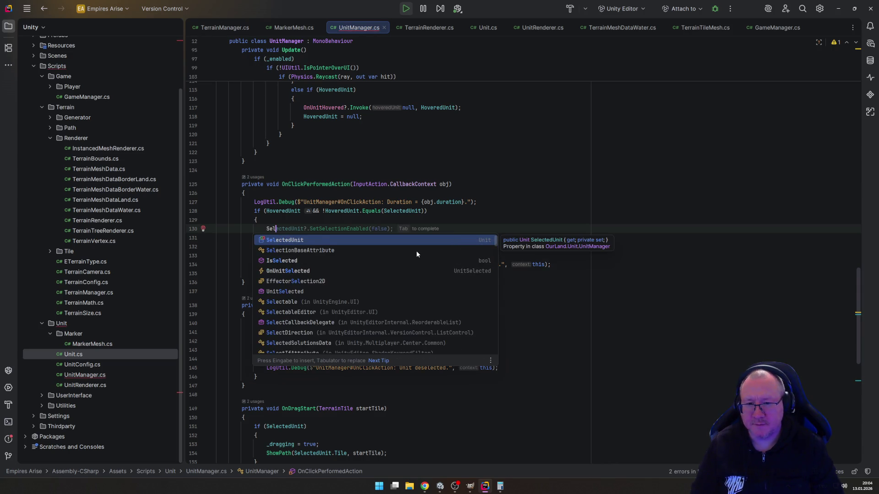
key("Tab")
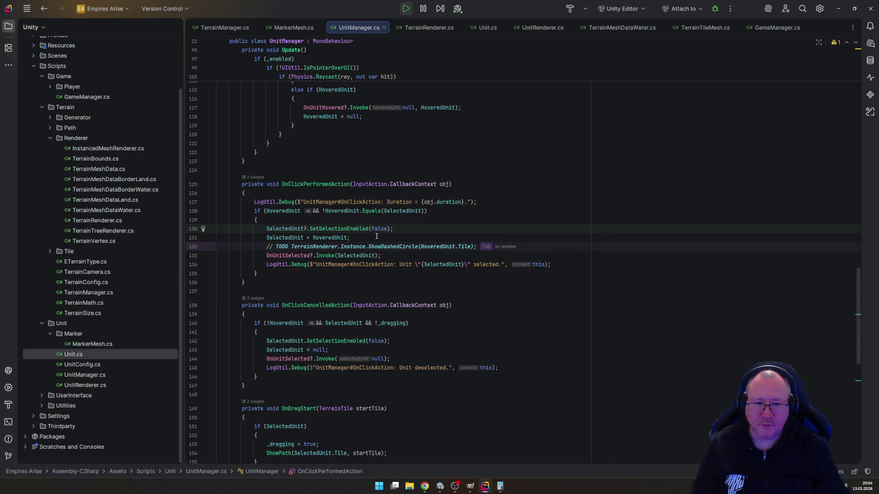
double_click(378, 228)
type("t")
key("Return")
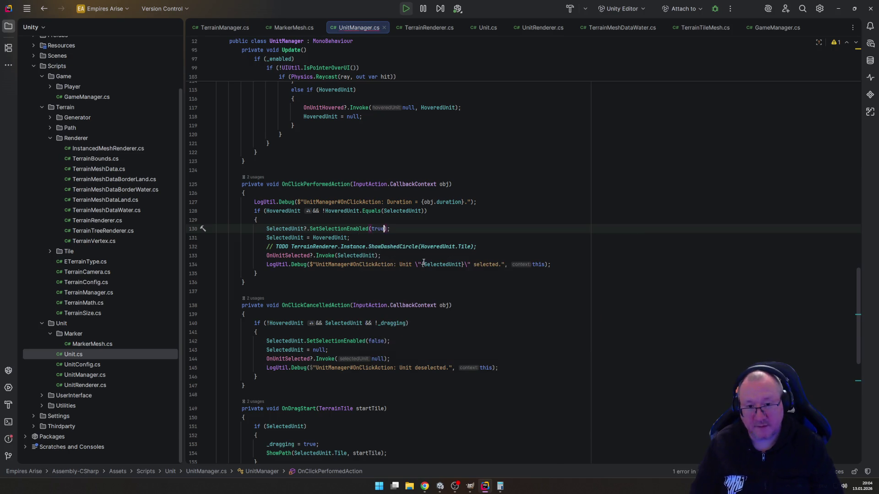
Step: Delete the selection and drag-finish TODO comment lines
key("Down")
key("Down")
key("ctrl+y")
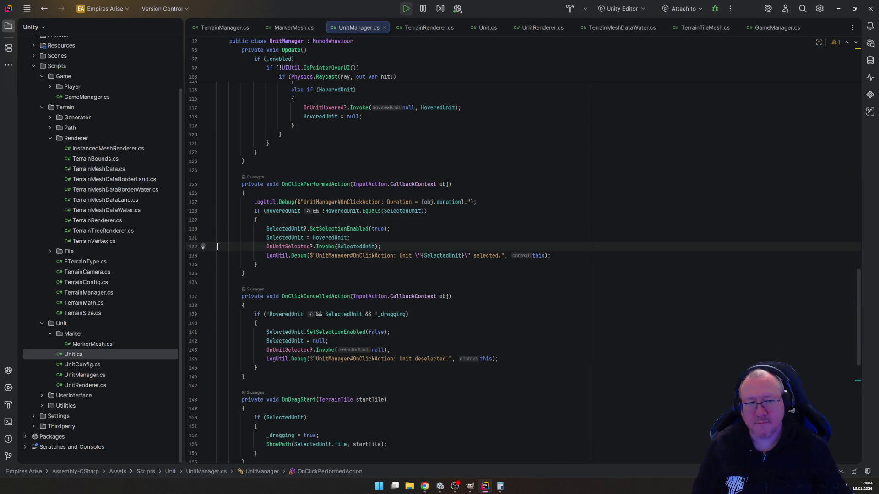
scroll(426, 278, "down", 5)
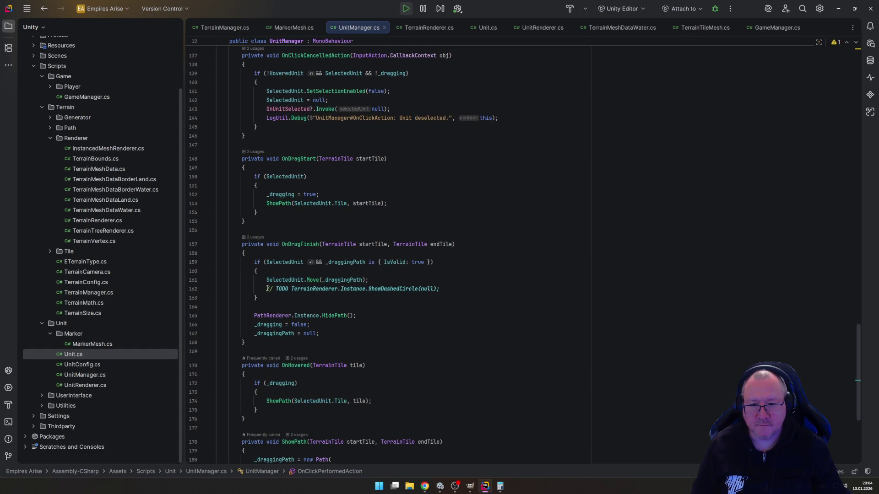
left_click_drag(267, 288, 455, 289)
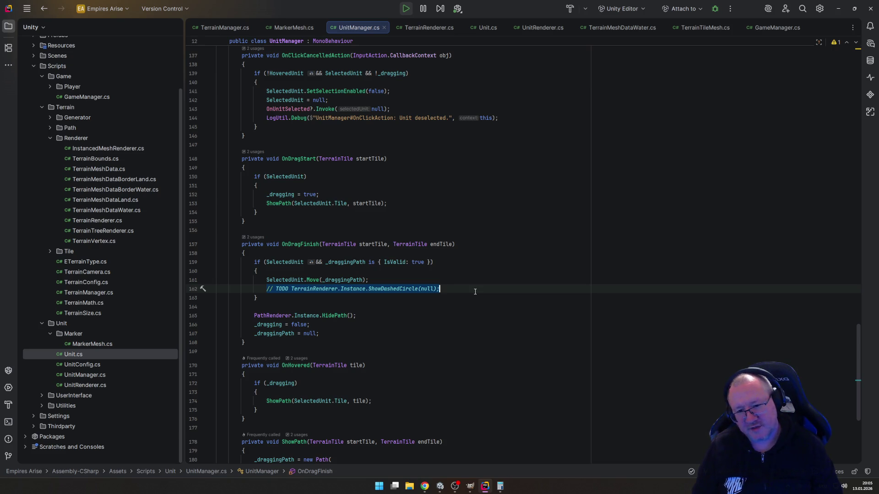
key("BackSpace")
key("BackSpace")
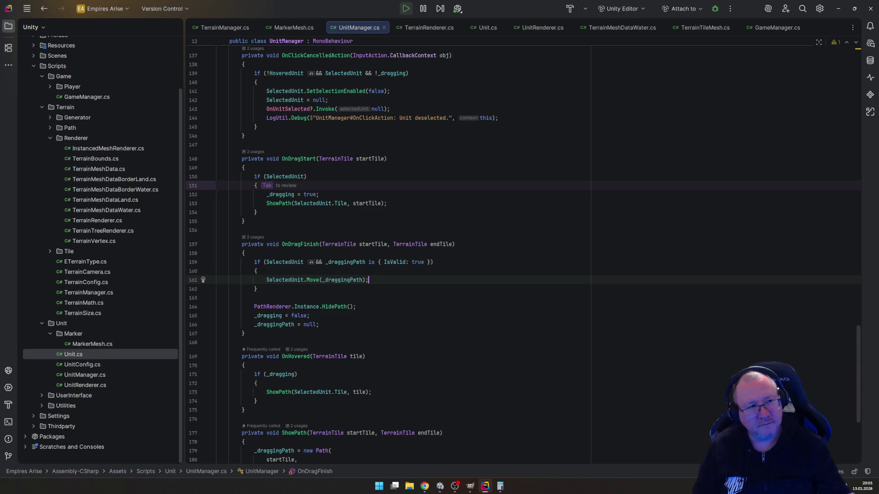
Step: Remove the unused using directive, save, and review Unit.cs
scroll(491, 226, "down", 1)
key("ctrl+s")
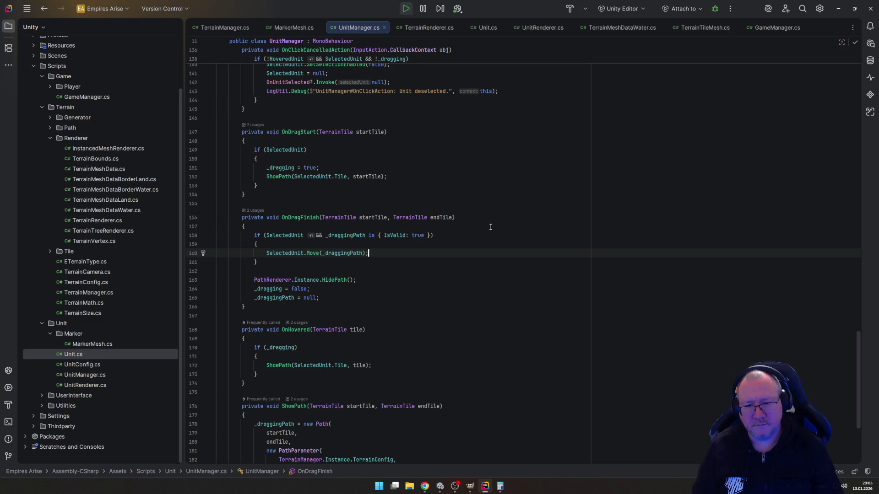
scroll(462, 96, "down", 1)
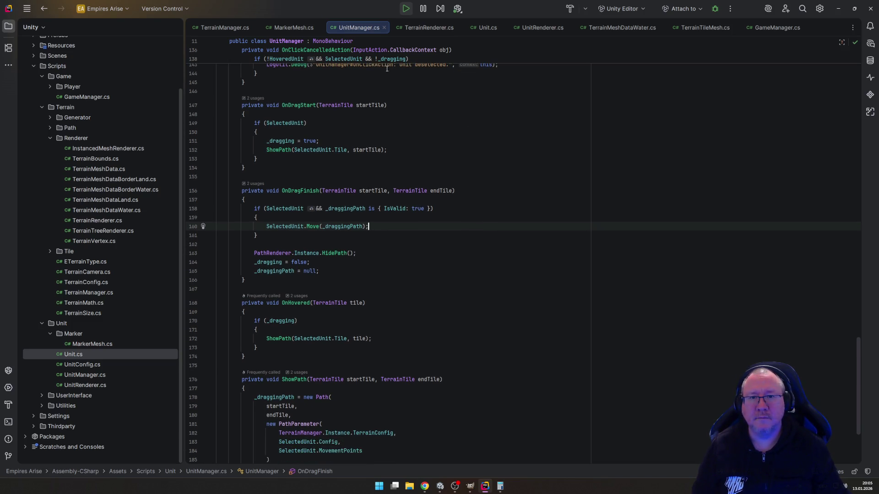
left_click(487, 28)
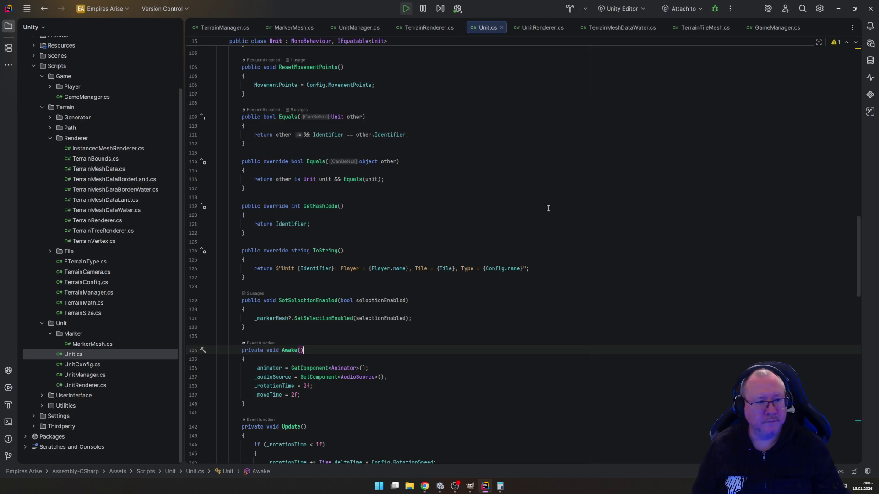
scroll(548, 209, "down", 15)
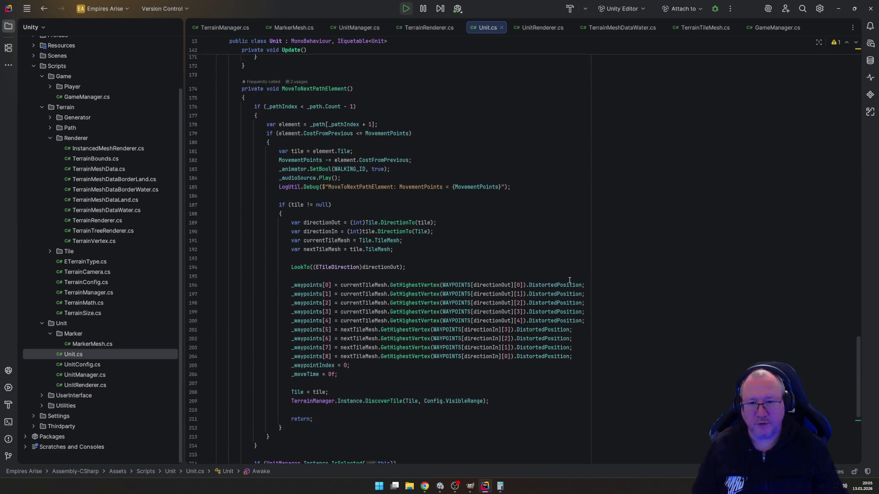
scroll(569, 279, "down", 7)
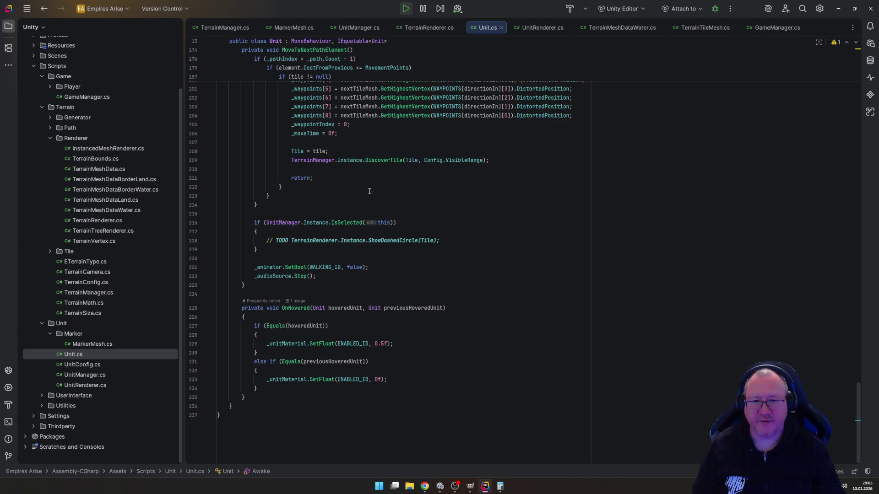
Step: Play the game, select the settler to show its red dashed ring, click nearby tiles, then stop
left_click(455, 486)
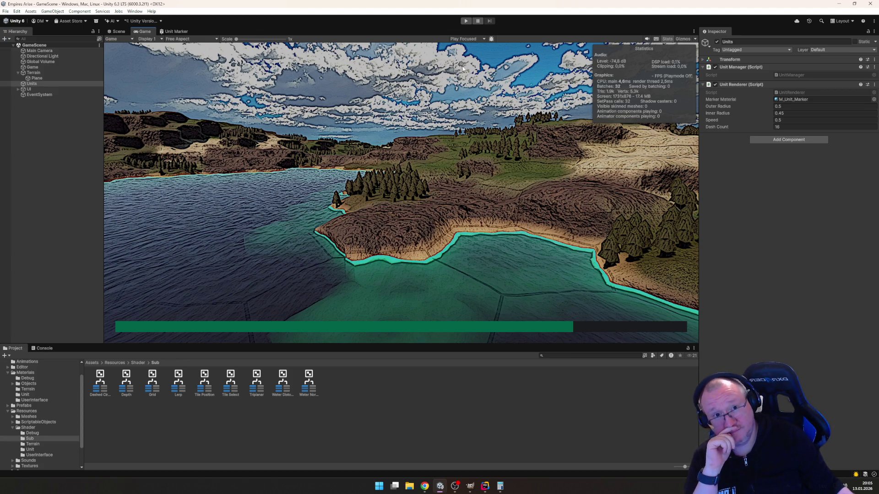
left_click(466, 22)
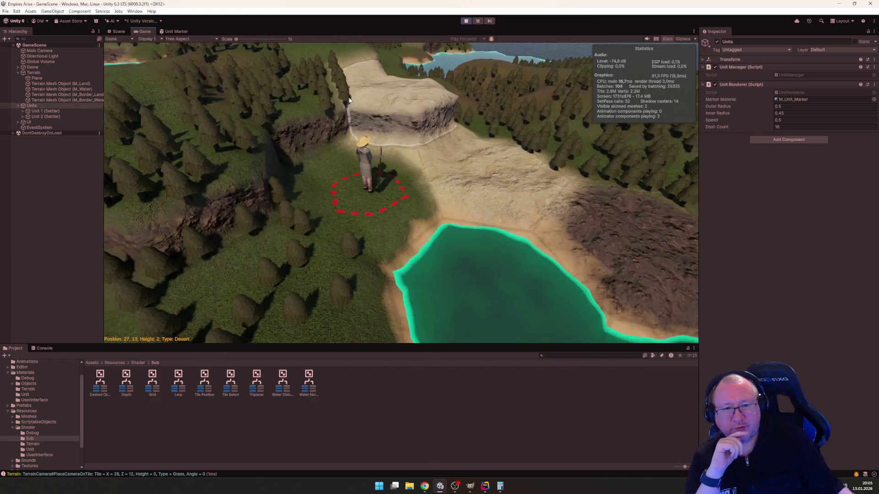
left_click(367, 161)
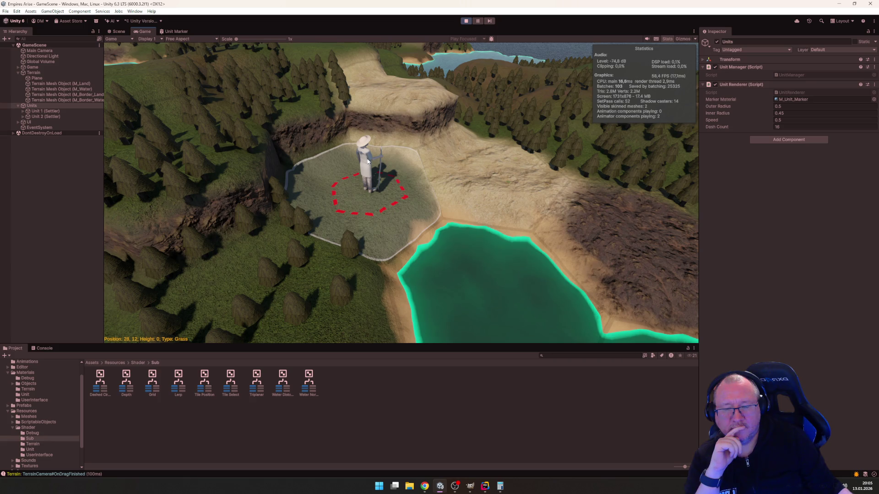
left_click(41, 349)
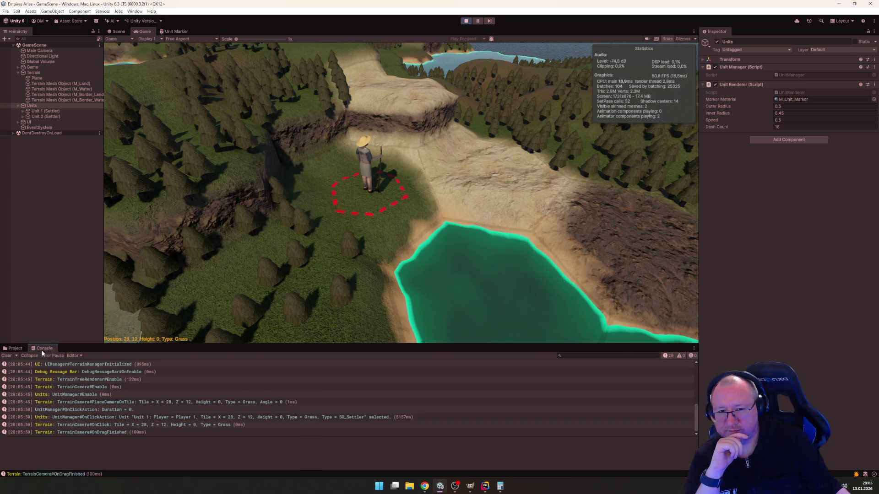
left_click(367, 166)
left_click(369, 192)
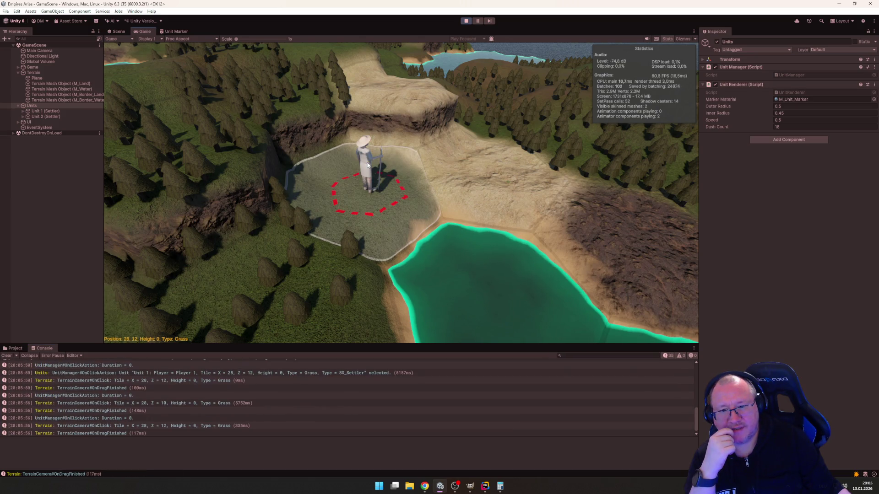
left_click(466, 22)
left_click(485, 487)
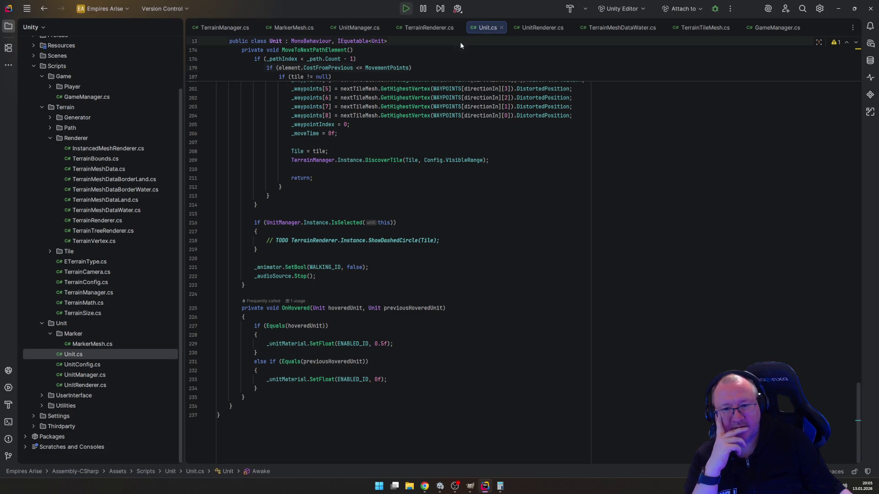
Step: Insert a LogUtil.Debug call above the SetFloat line in MarkerMesh.cs
left_click(293, 28)
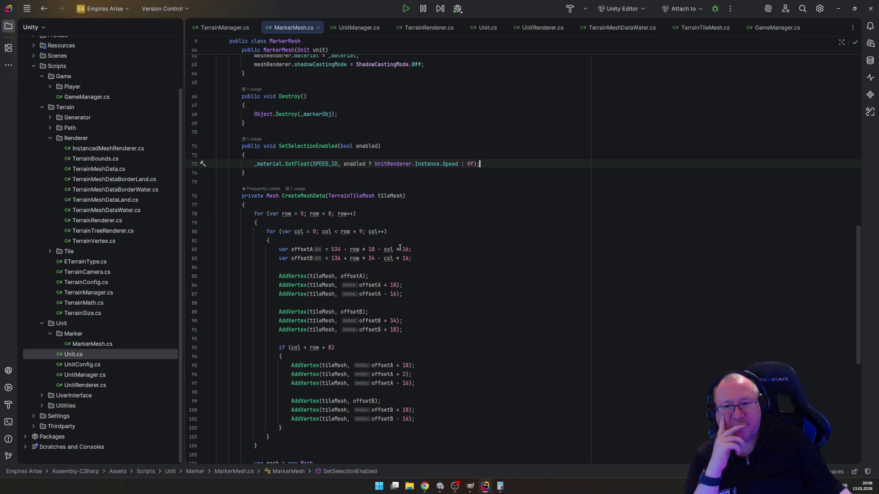
key("ctrl+alt+Return")
type("LogU")
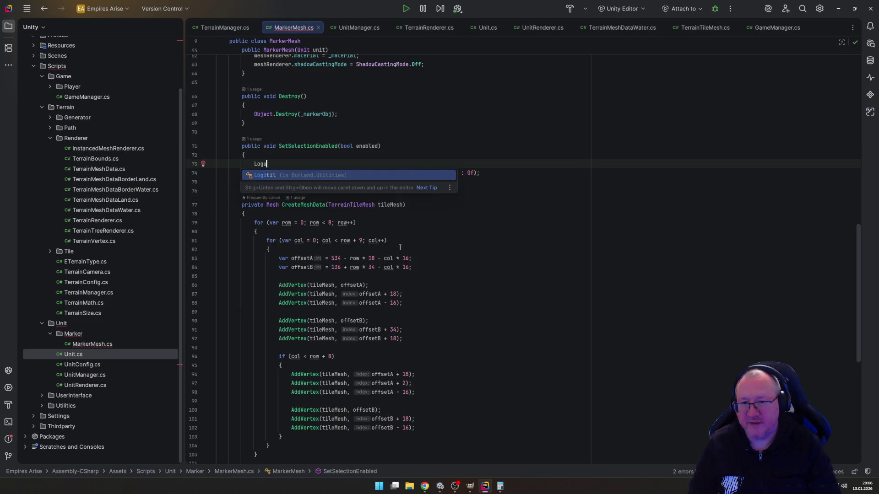
key("Return")
type(".")
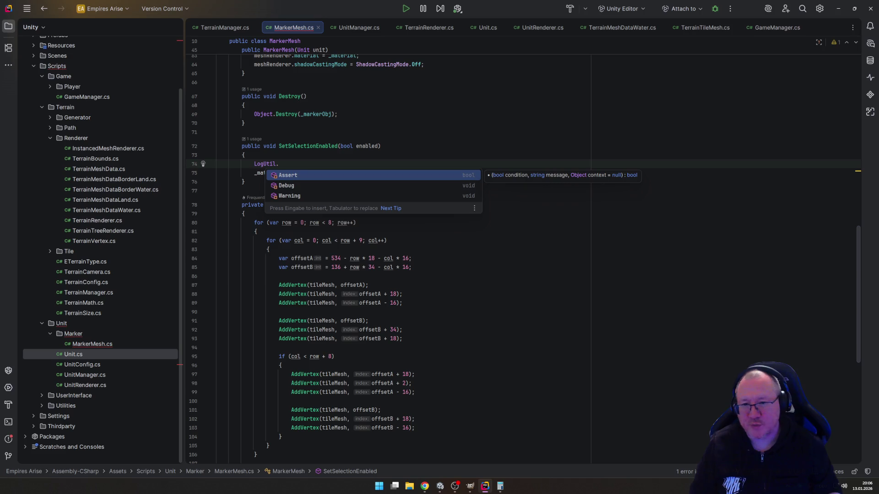
key("Down")
key("Return")
key("Tab")
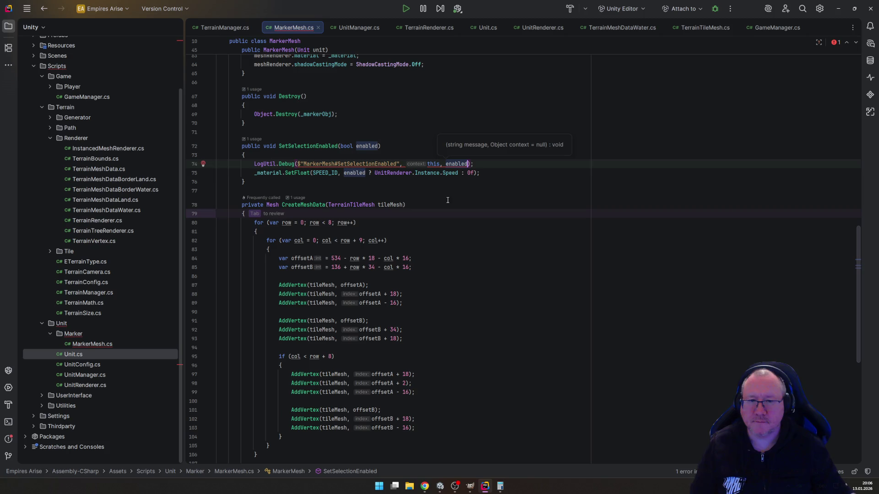
key("Tab")
Step: Reduce the log arguments to the "MarkerMesh#SetSelectionEnabled" message and _markerObj, then save
left_click(426, 163)
key("shift+End")
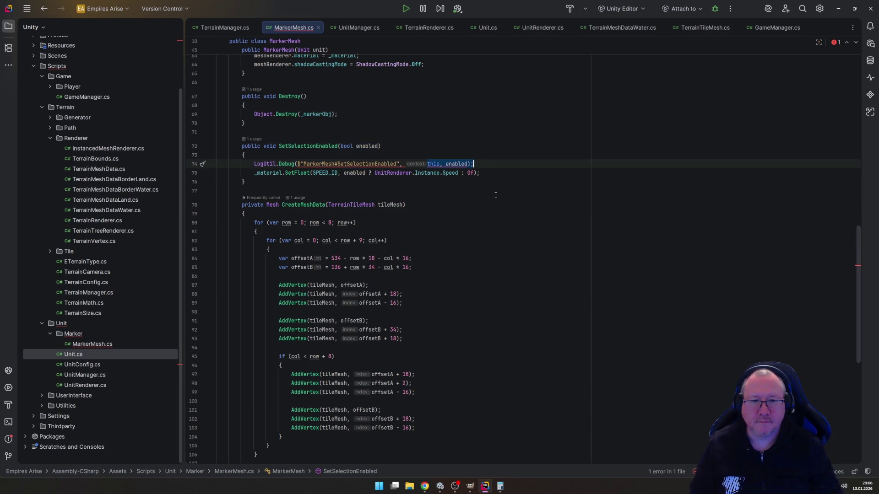
key("shift+Left")
key("shift+Left")
key("BackSpace")
left_click(402, 163)
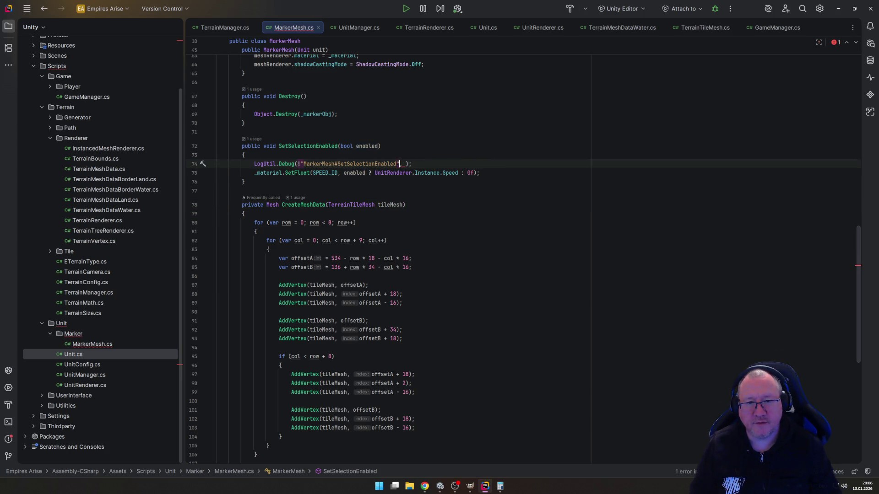
key("Delete")
key("End")
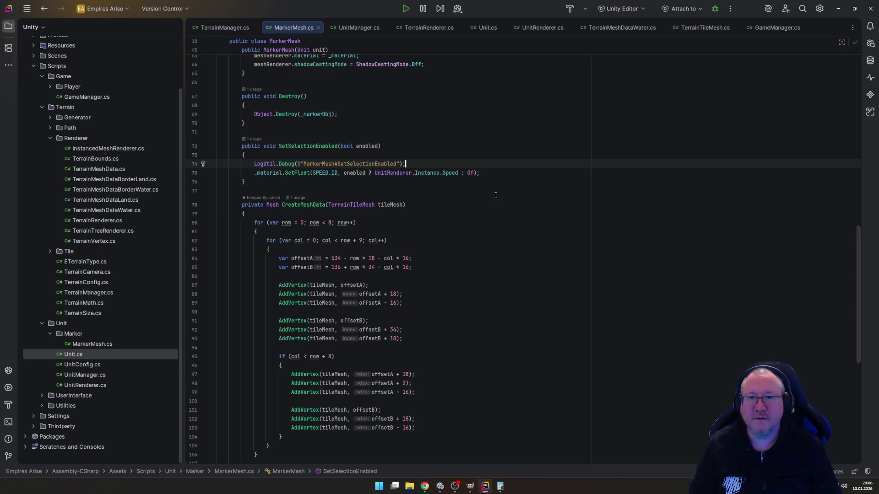
key("Left")
key("Left")
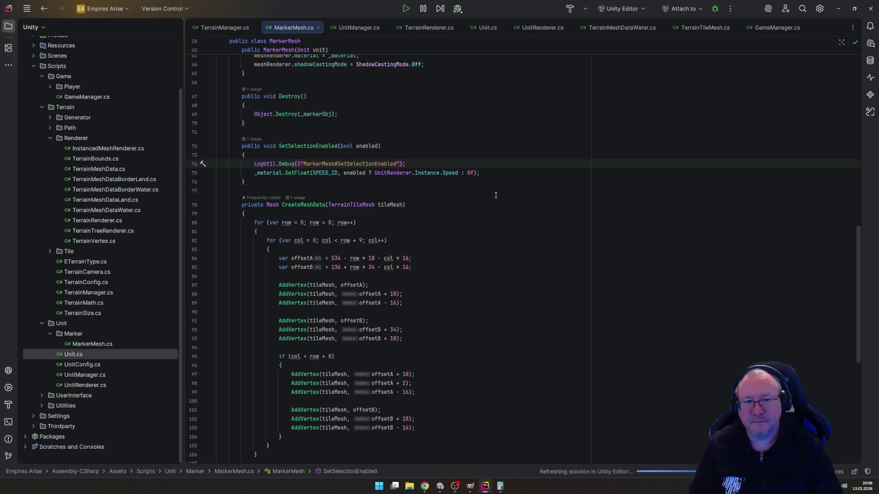
type(", ")
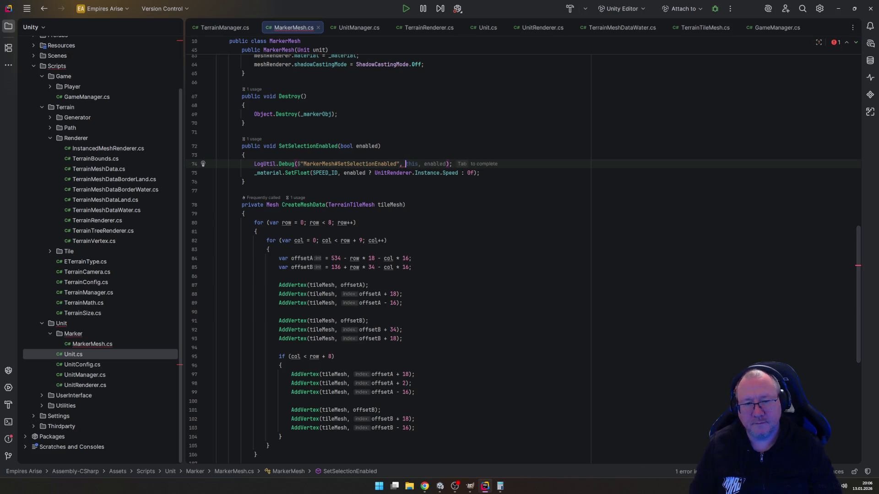
type("_")
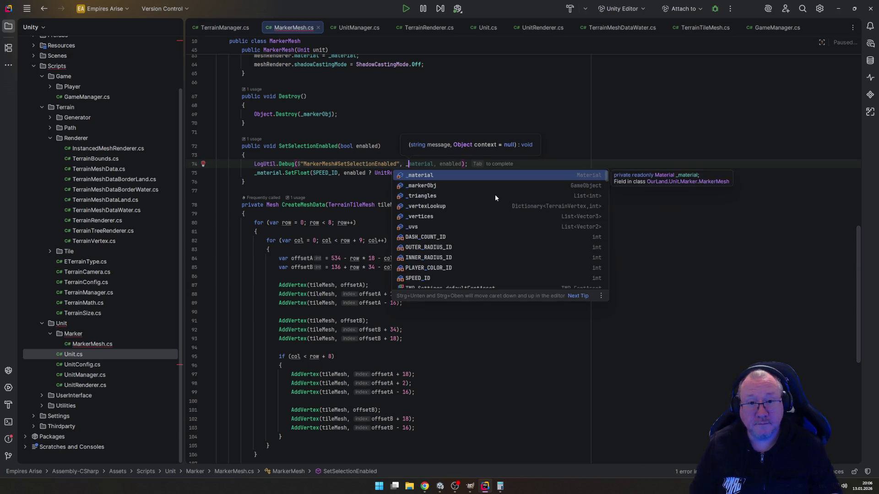
key("Return")
key("End")
key("ctrl+s")
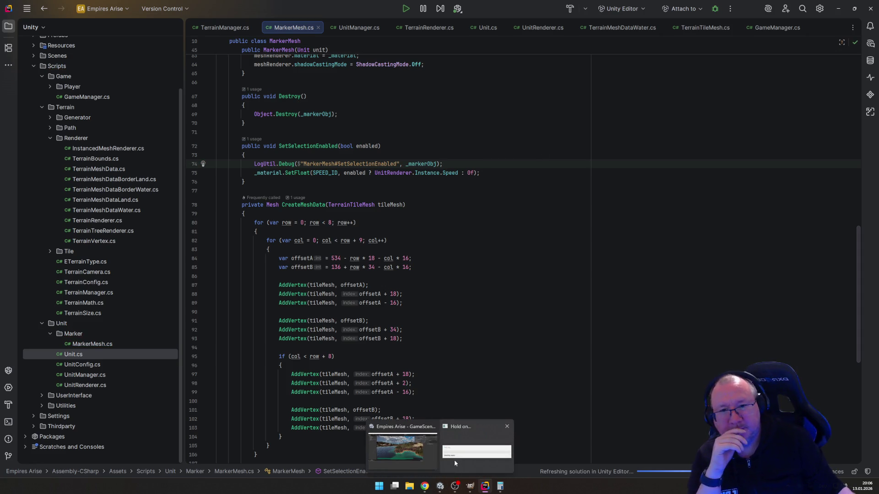
left_click(440, 486)
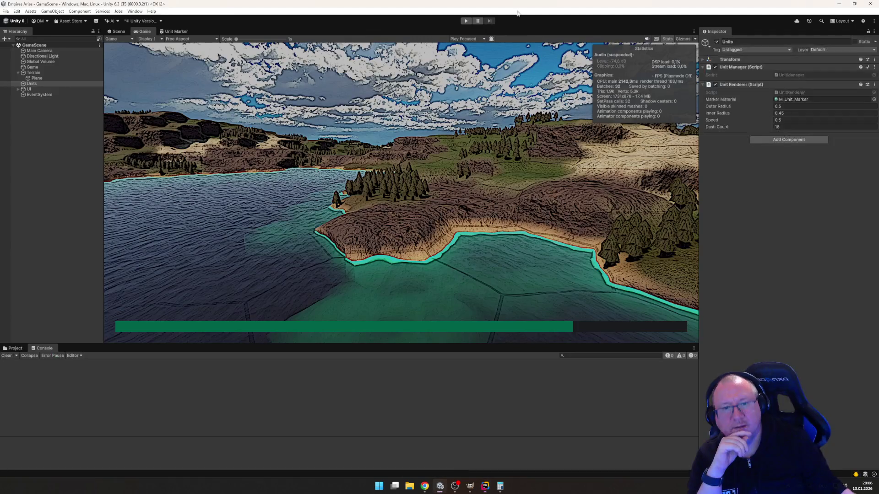
Step: Play-test selecting, deselecting and reselecting the settler, clearing the Console between clicks
left_click(466, 21)
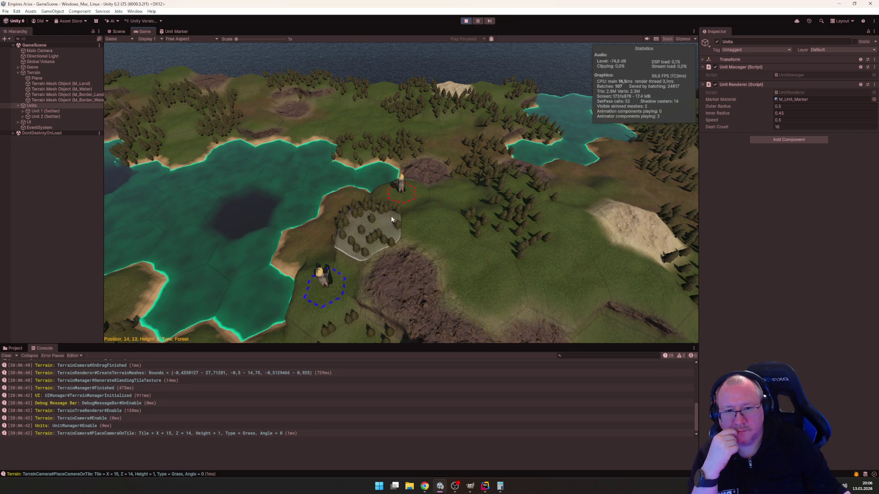
left_click(400, 186)
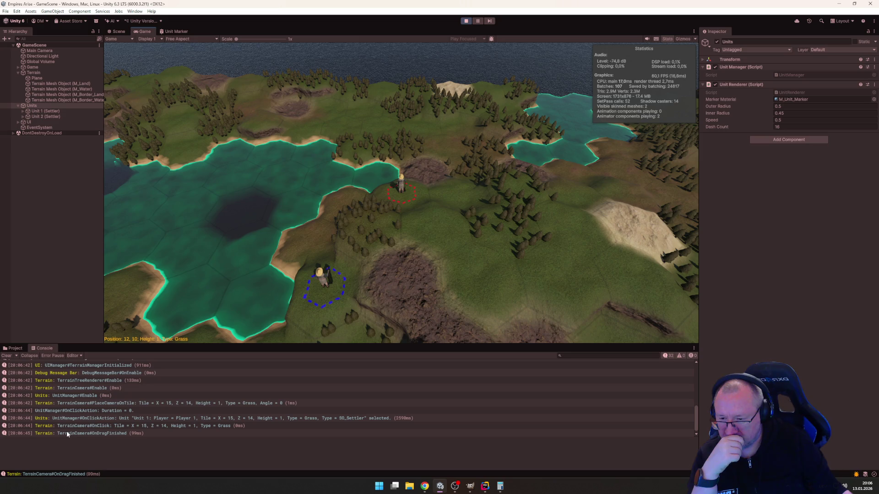
left_click(7, 355)
left_click(388, 279)
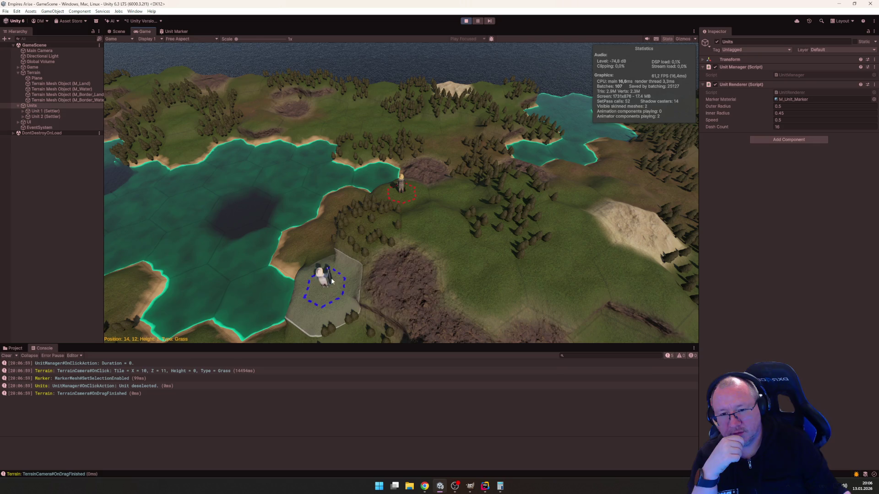
left_click(399, 285)
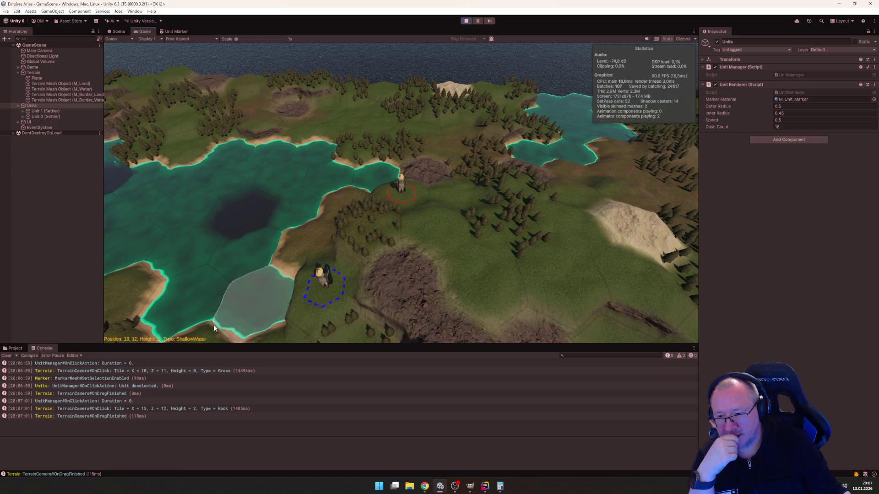
left_click(7, 355)
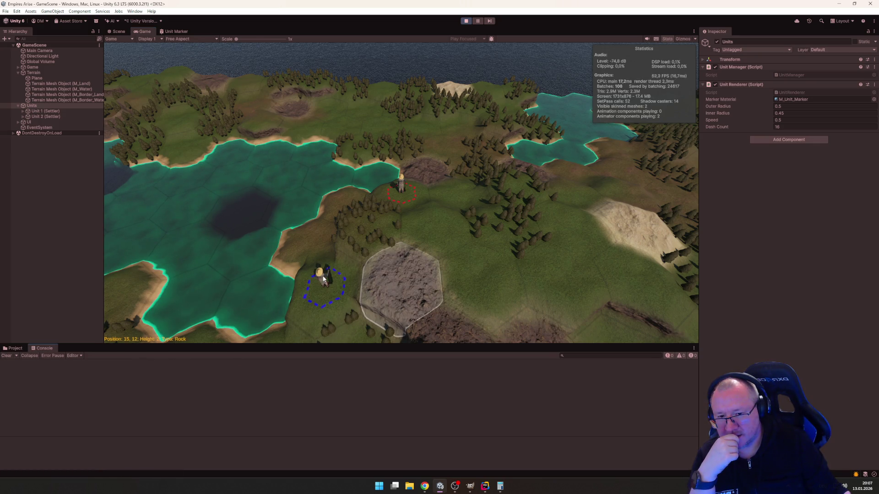
left_click(382, 61)
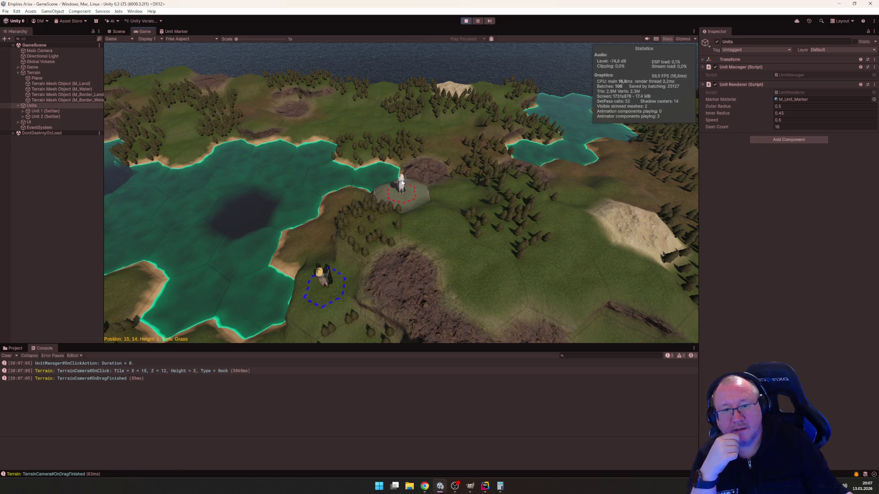
left_click(401, 185)
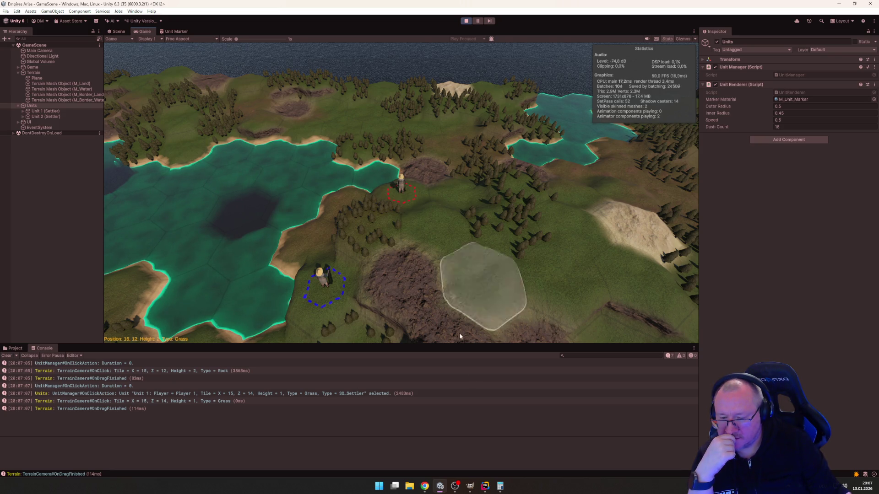
left_click(479, 489)
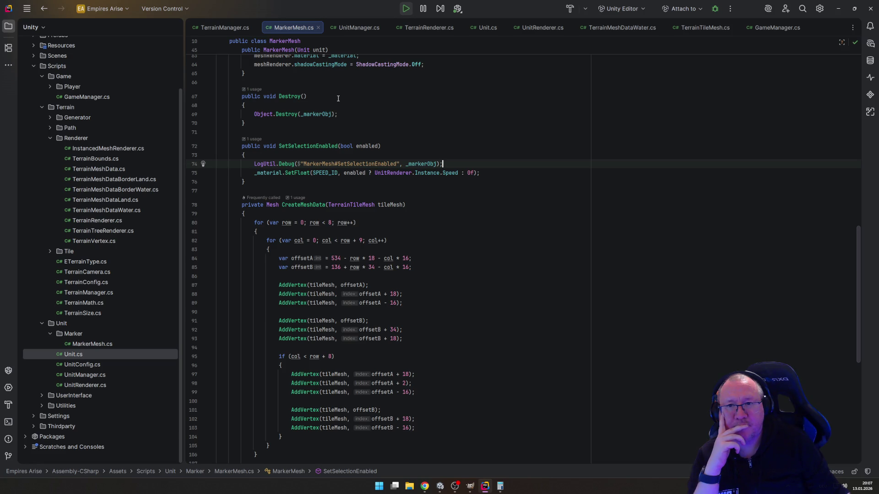
Step: Append ': {enabled}' to the MarkerMesh#SetSelectionEnabled debug message
left_click(361, 29)
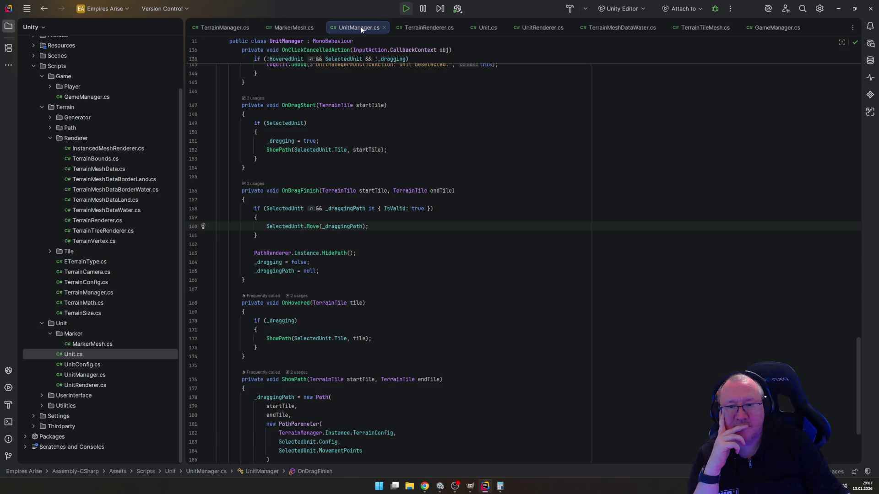
left_click(290, 28)
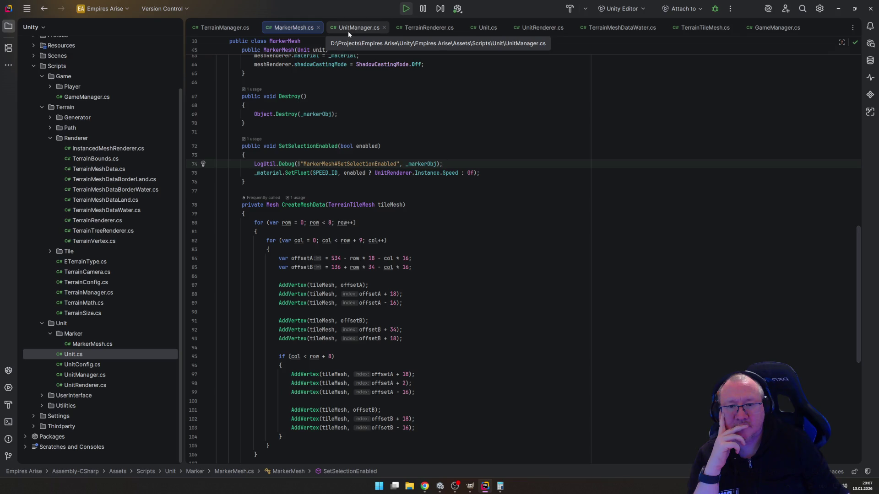
type(": {e")
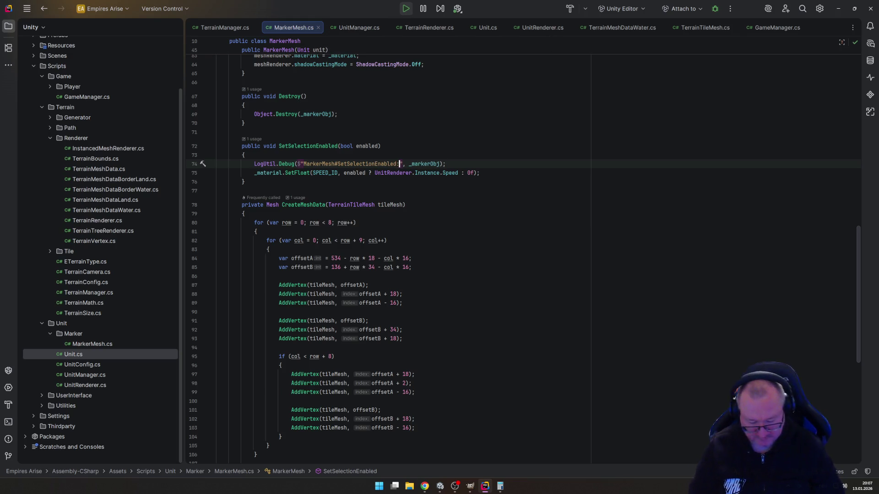
key("Return")
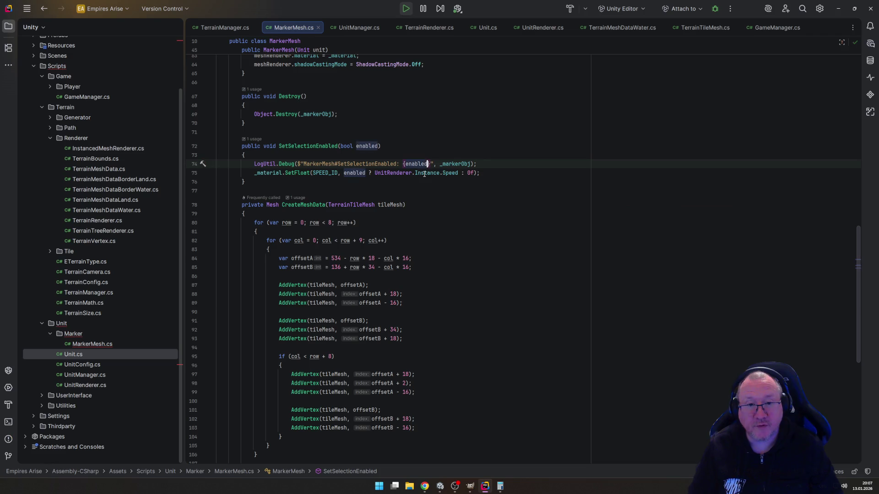
key("End")
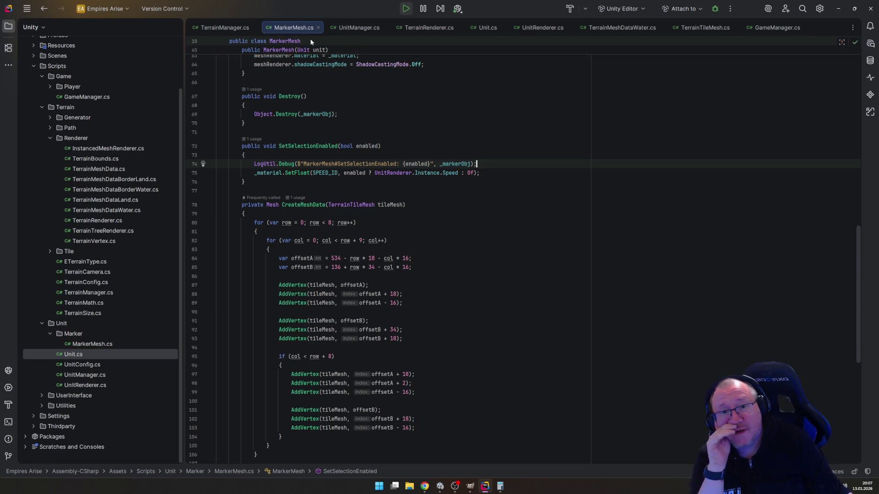
Step: Move SetSelectionEnabled(true) below SelectedUnit = HoveredUnit and drop its '?' null check
left_click(359, 27)
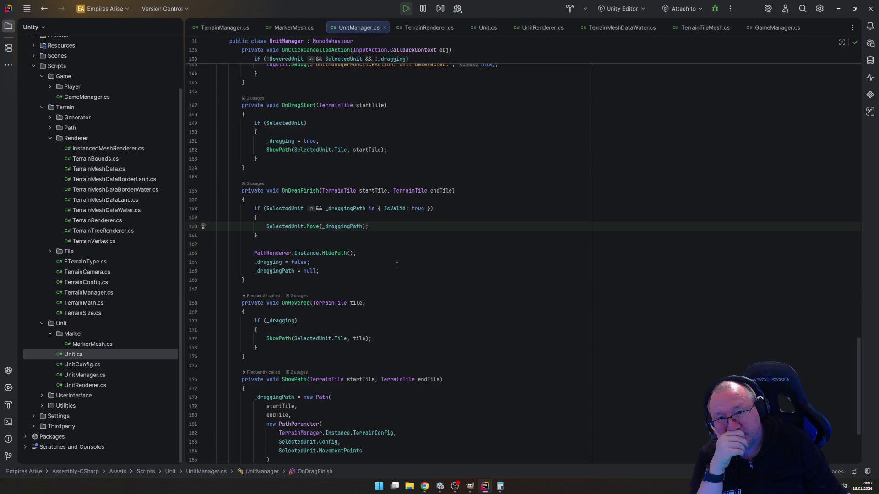
scroll(396, 265, "up", 8)
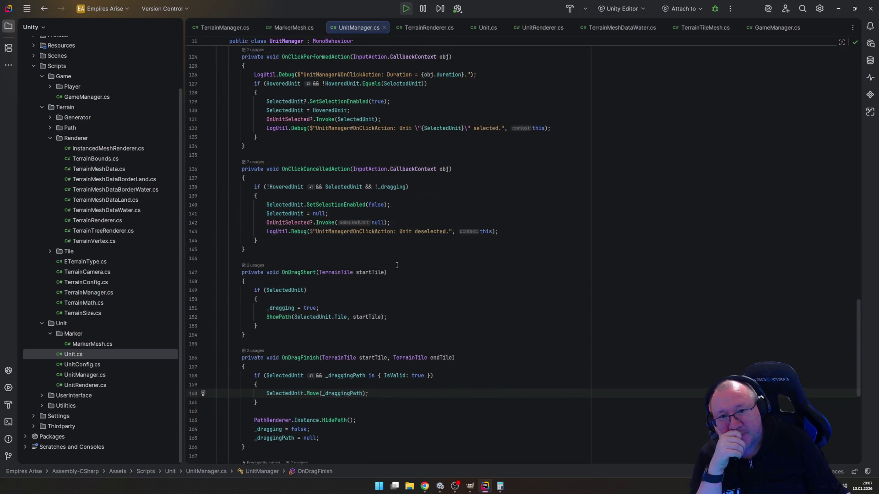
mouse_move(331, 212)
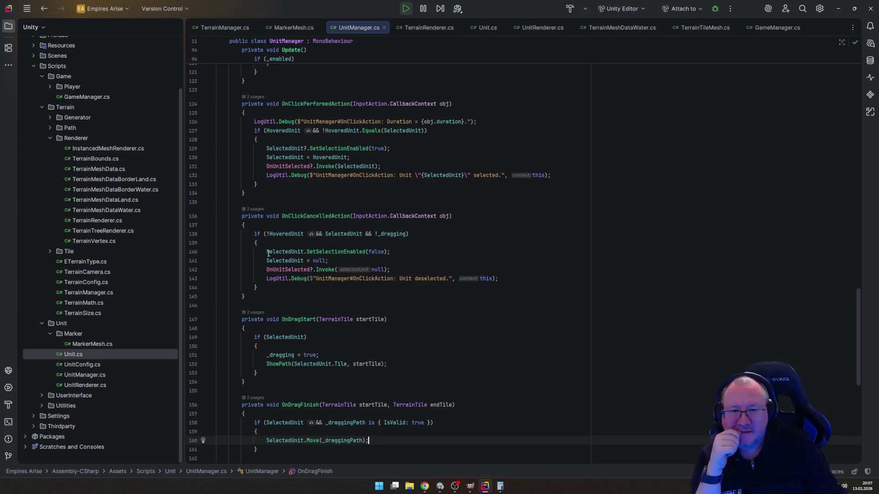
mouse_move(277, 254)
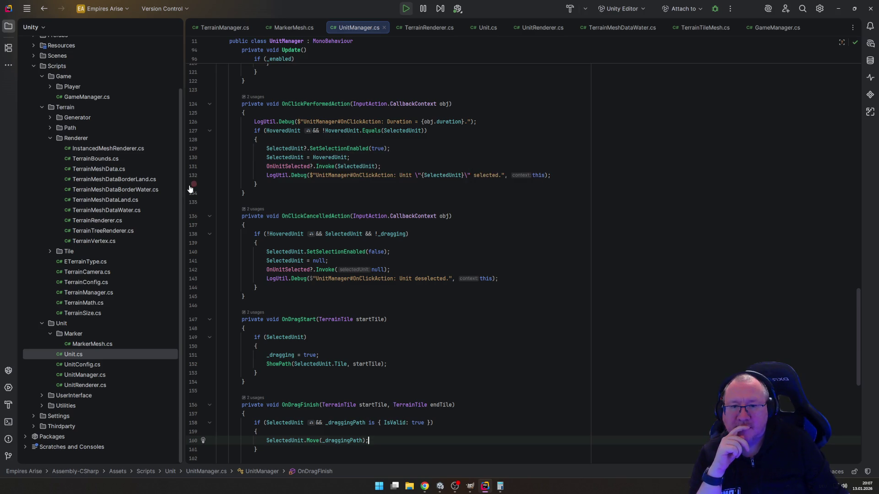
left_click(285, 149)
key("ctrl+x")
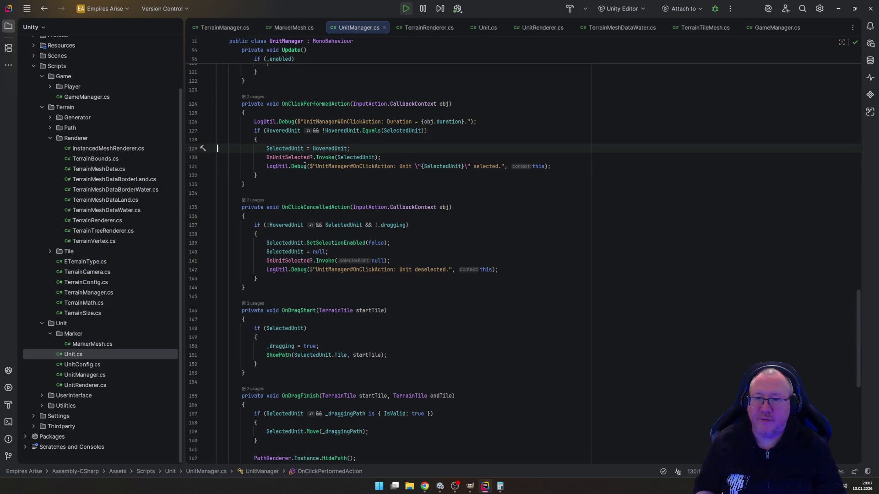
key("Down")
key("ctrl+v")
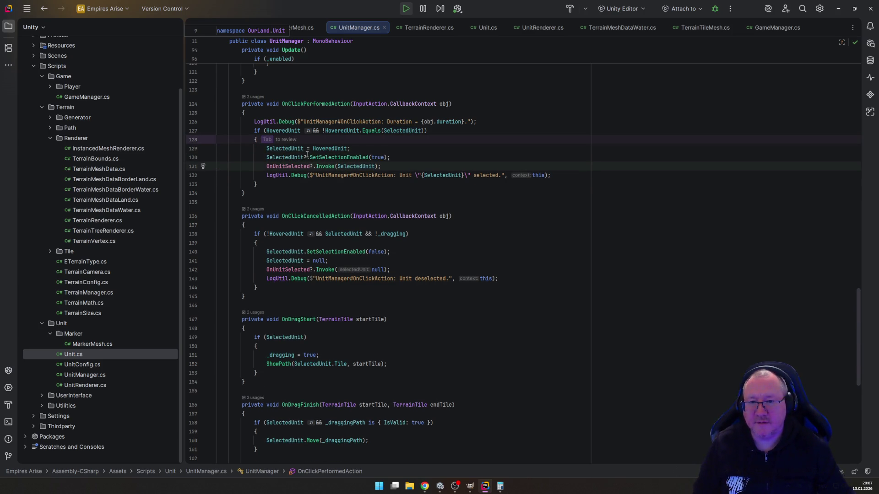
left_click(306, 157)
key("BackSpace")
left_click(372, 319)
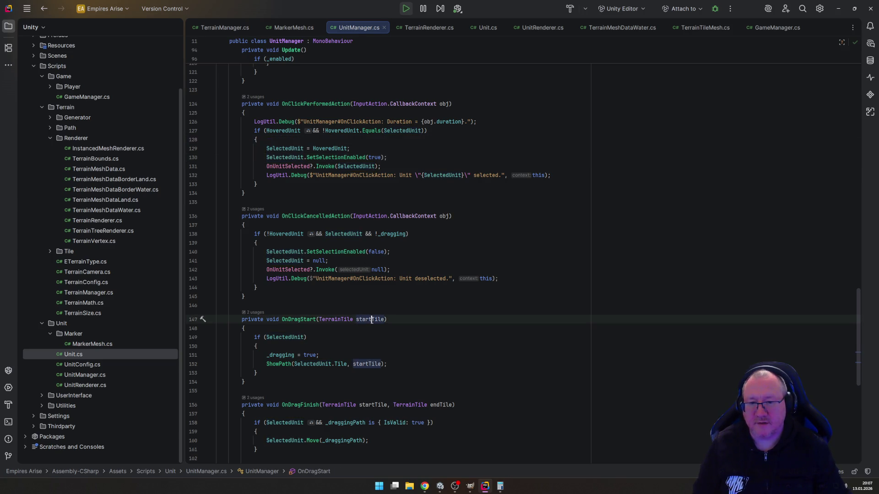
key("alt+Tab")
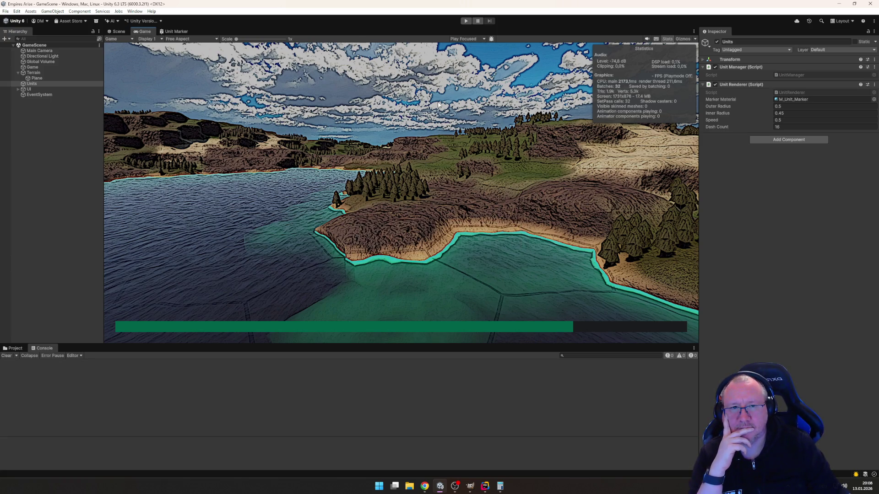
Step: In play mode, repeatedly select and deselect Unit 1 and Unit 2 on water, rock and grass tiles
left_click(465, 21)
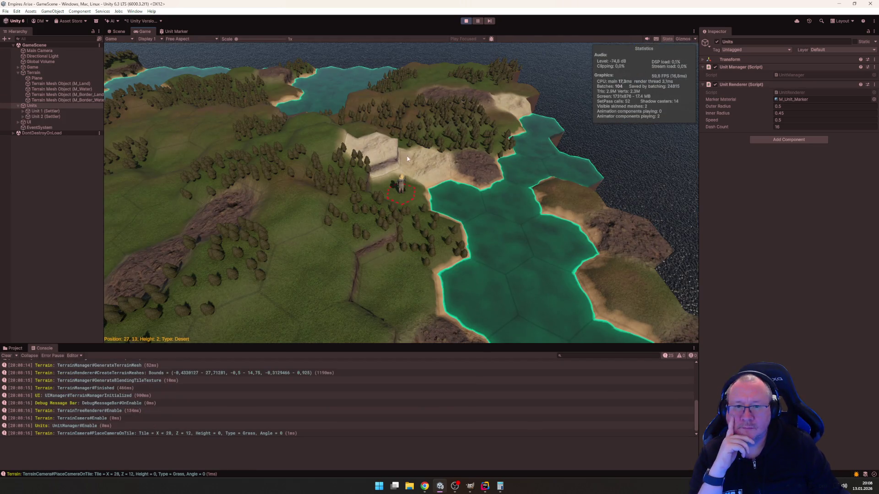
scroll(446, 159, "up", 2)
left_click(403, 156)
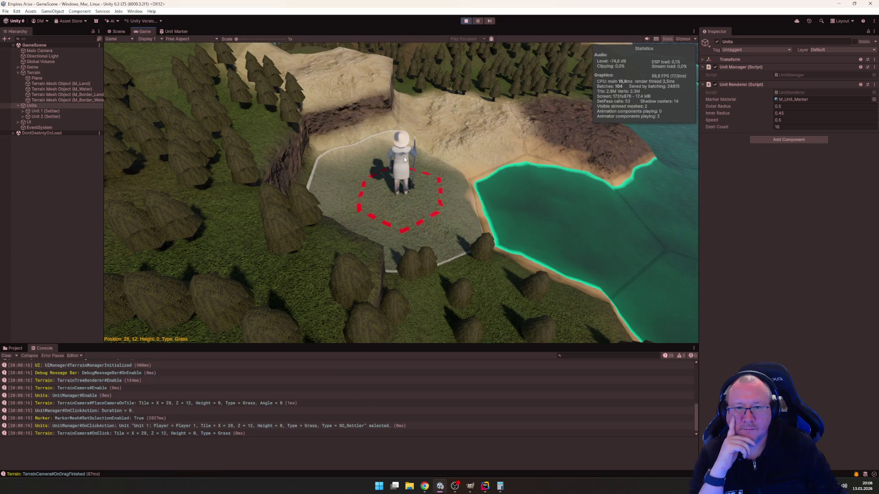
scroll(407, 160, "down", 5)
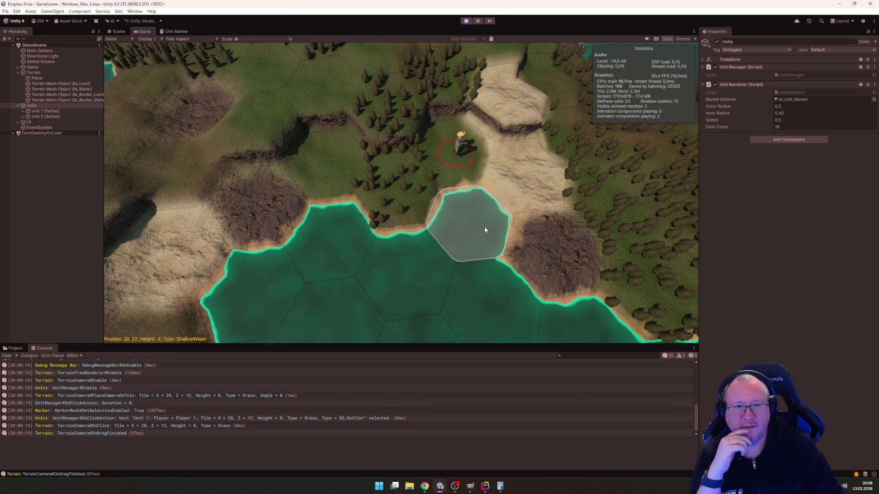
left_click(484, 227)
left_click(462, 142)
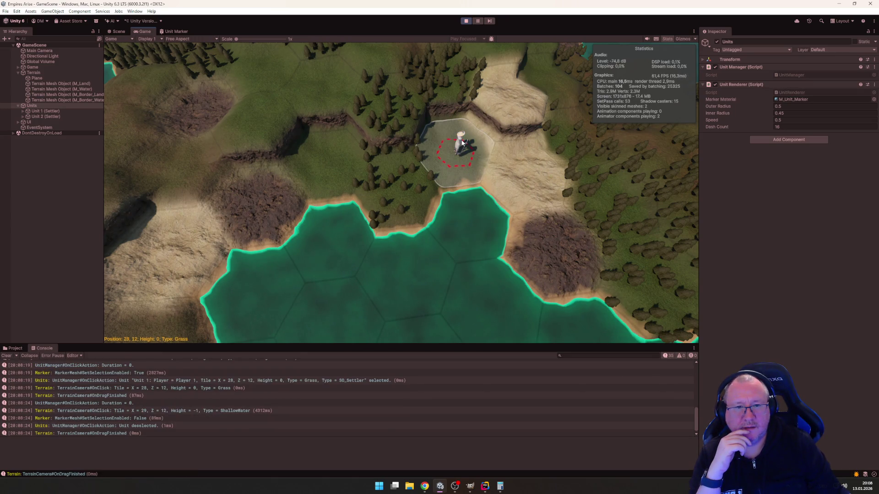
left_click(352, 217)
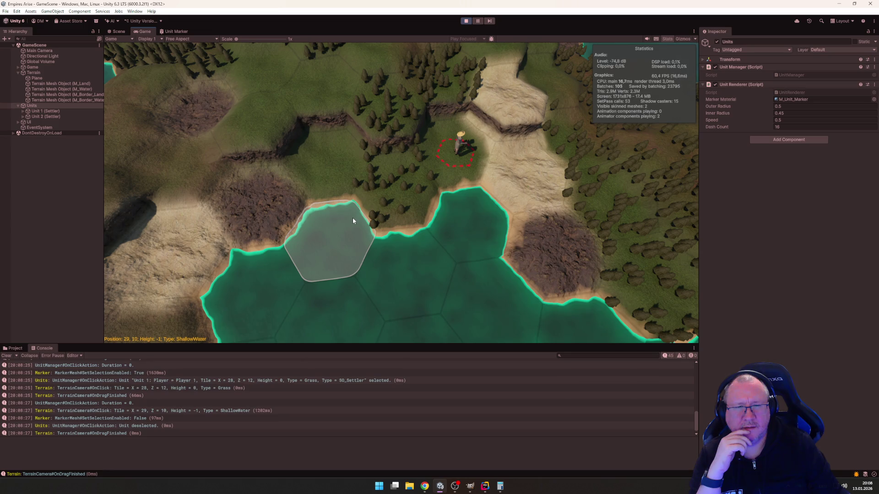
left_click(453, 155)
left_click(284, 190)
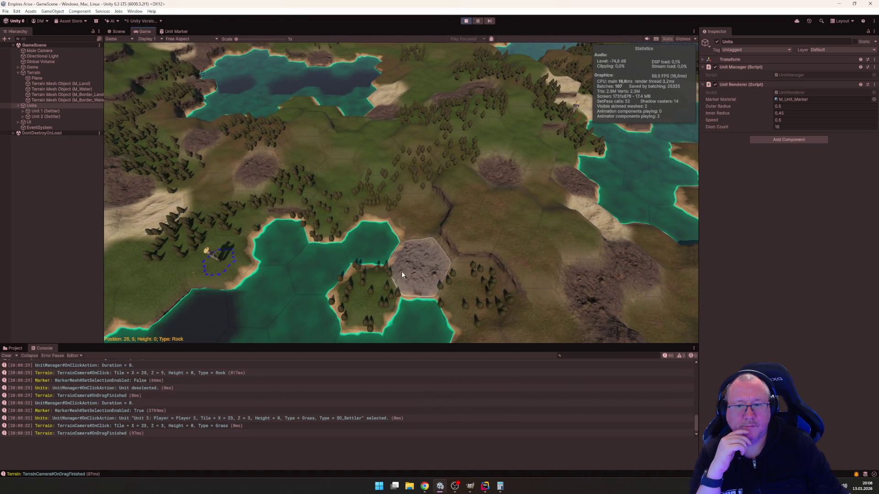
left_click(577, 108)
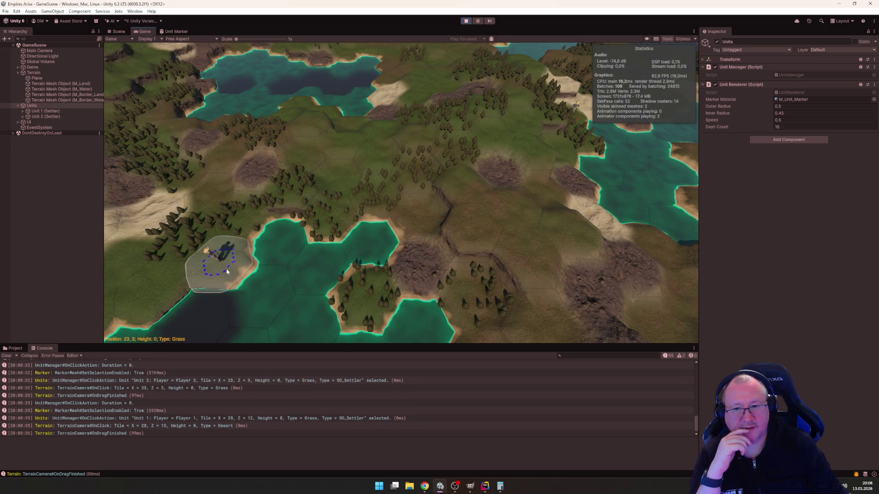
left_click(473, 219)
left_click(236, 284)
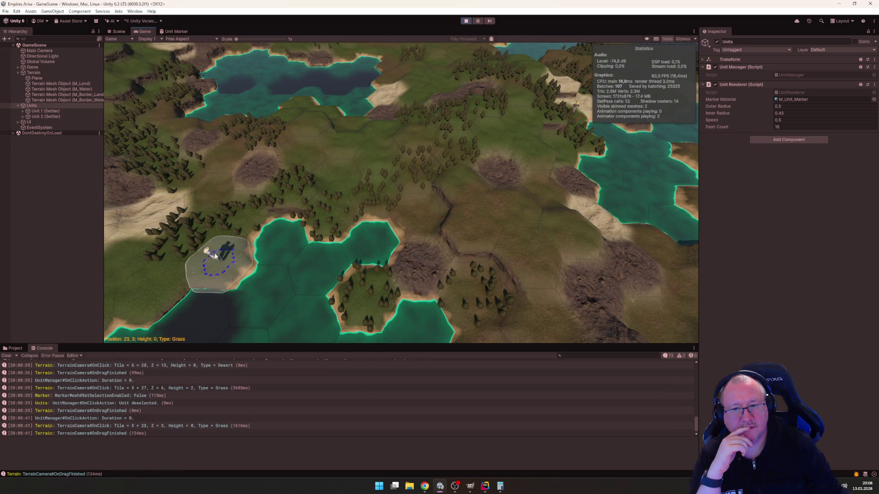
left_click(278, 271)
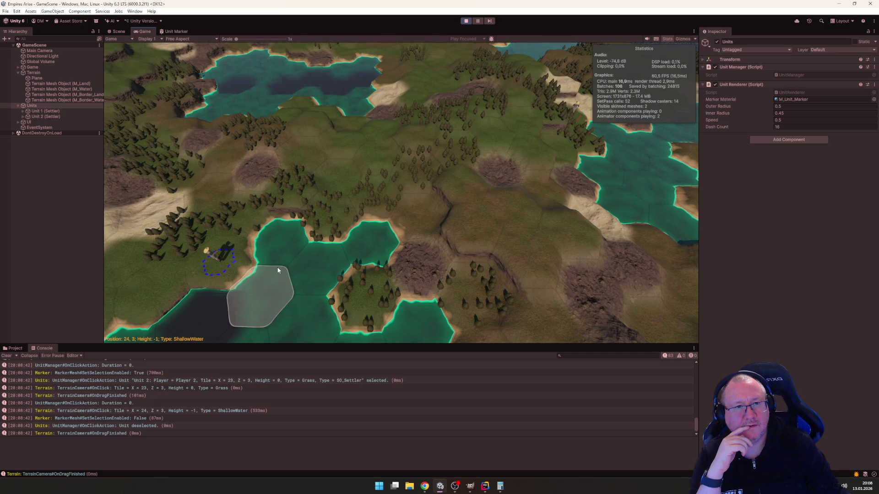
left_click(216, 259)
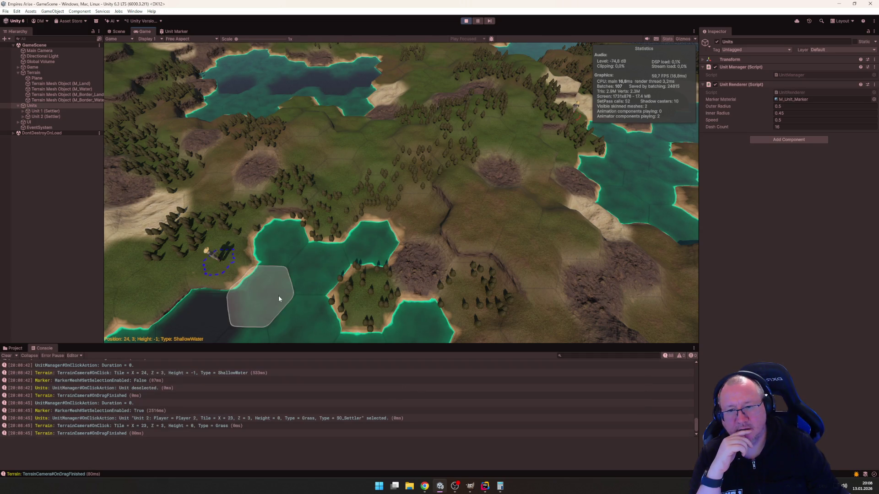
Step: Drag Unit 2 along a path to grass tile 24,6, toggle its selection, and stop the game
left_click(316, 183)
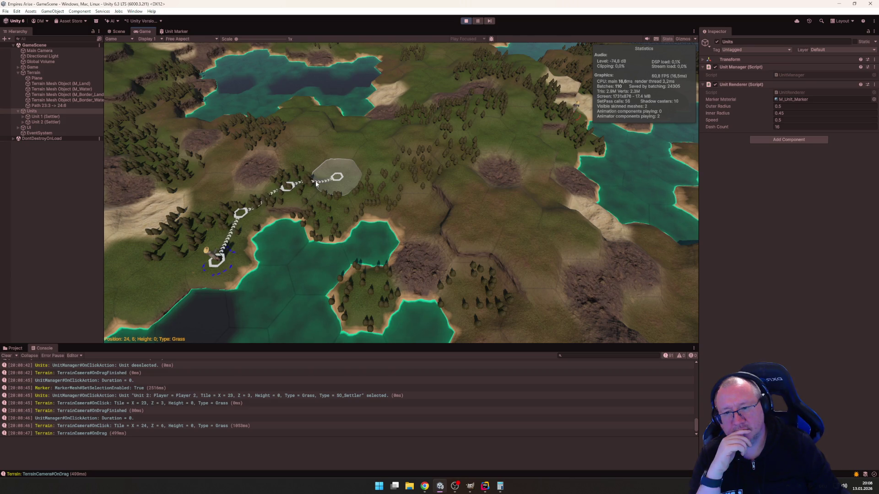
left_click_drag(316, 183, 316, 183)
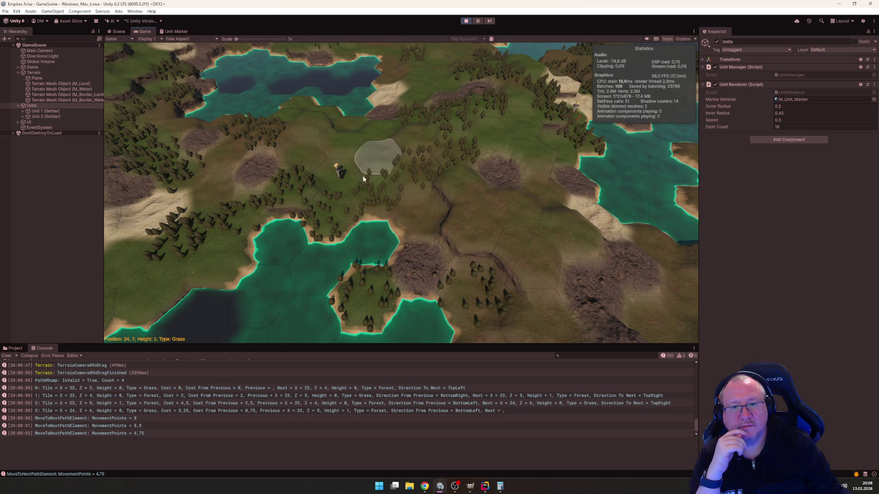
left_click(339, 172)
left_click(338, 173)
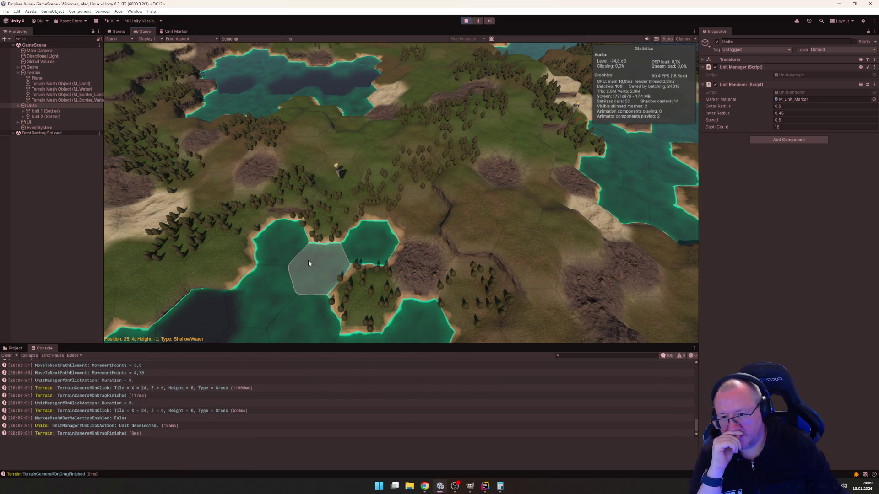
left_click(464, 21)
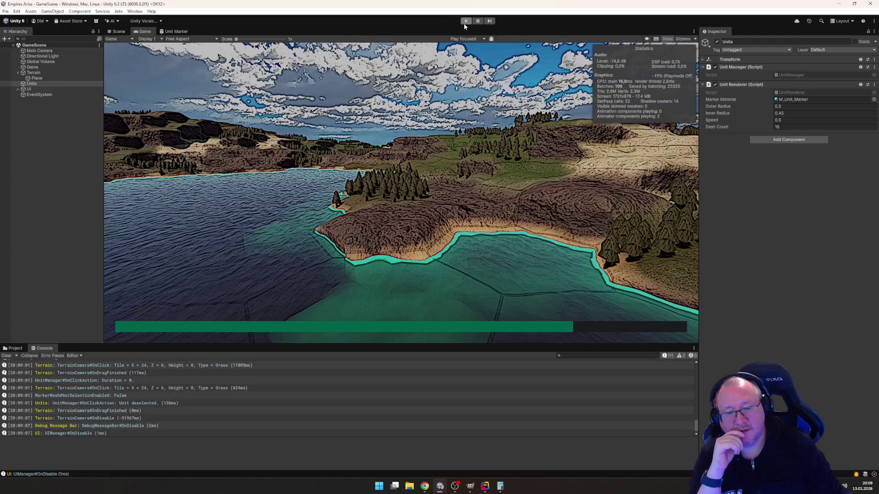
left_click(484, 485)
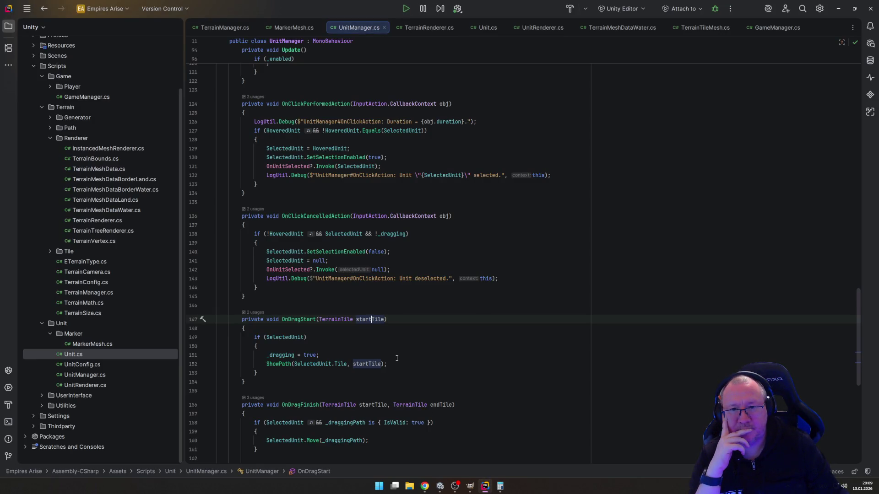
scroll(397, 358, "down", 5)
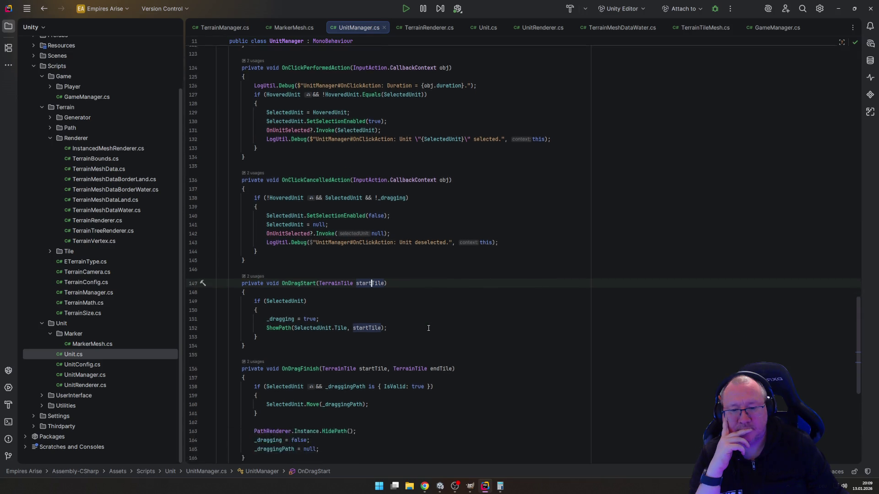
scroll(428, 328, "down", 4)
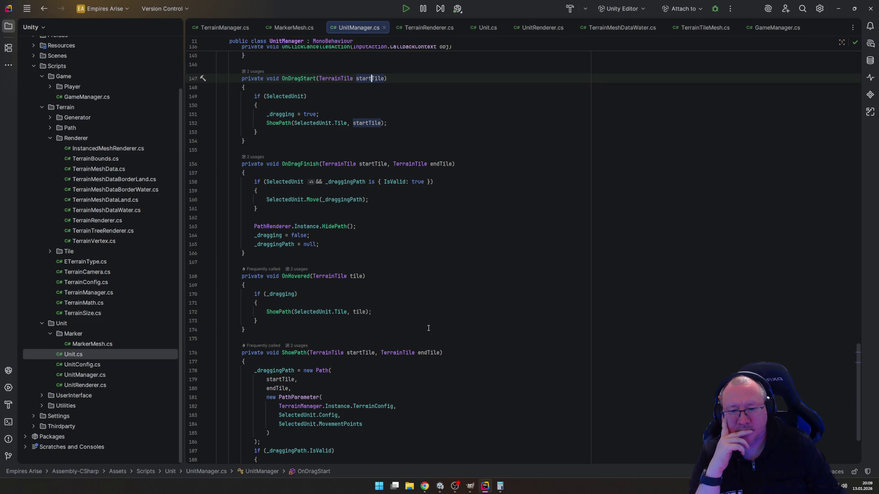
scroll(428, 328, "down", 4)
scroll(428, 328, "up", 6)
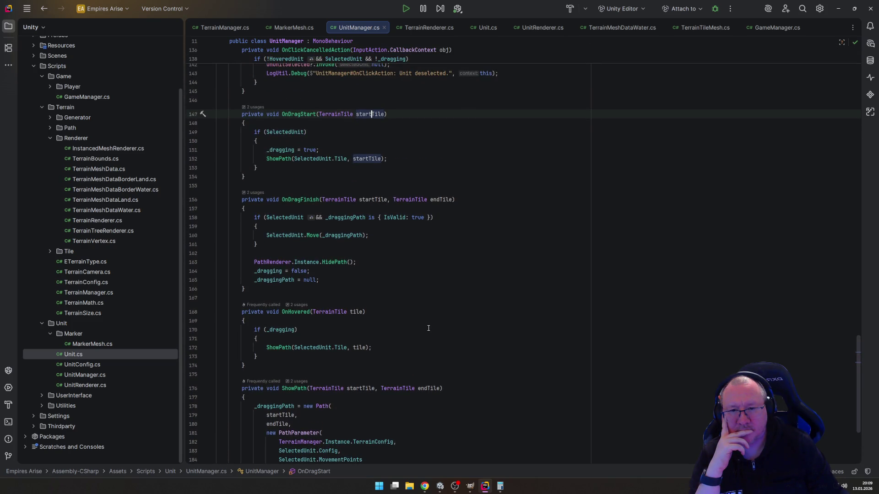
scroll(428, 329, "up", 10)
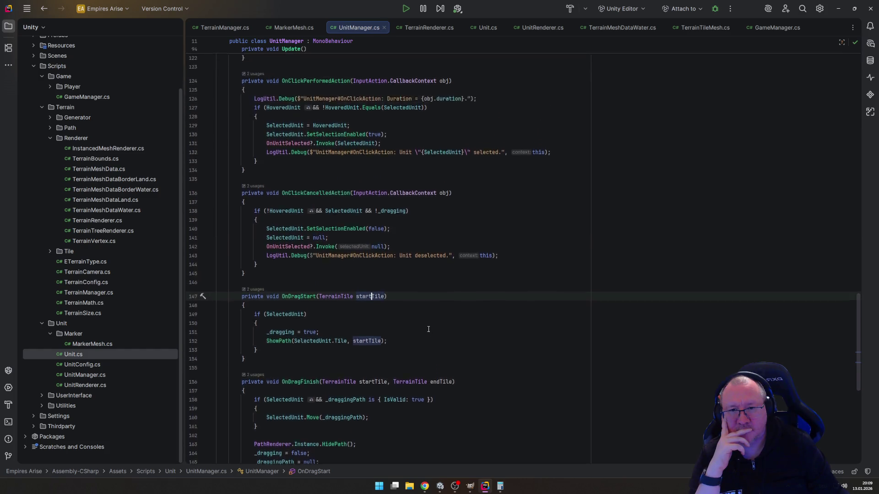
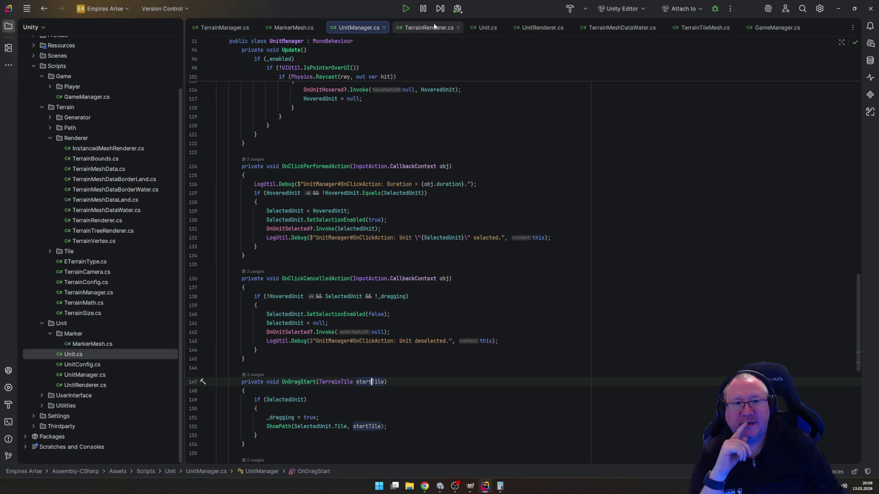
Step: In Unit.cs, find the _markerMesh?.Destroy() call in Move() and select it
left_click(487, 28)
scroll(454, 98, "up", 6)
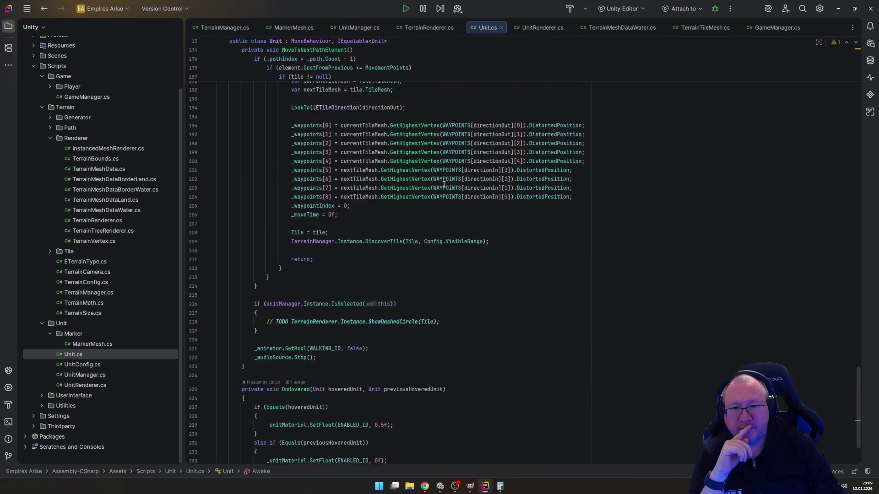
scroll(443, 184, "up", 8)
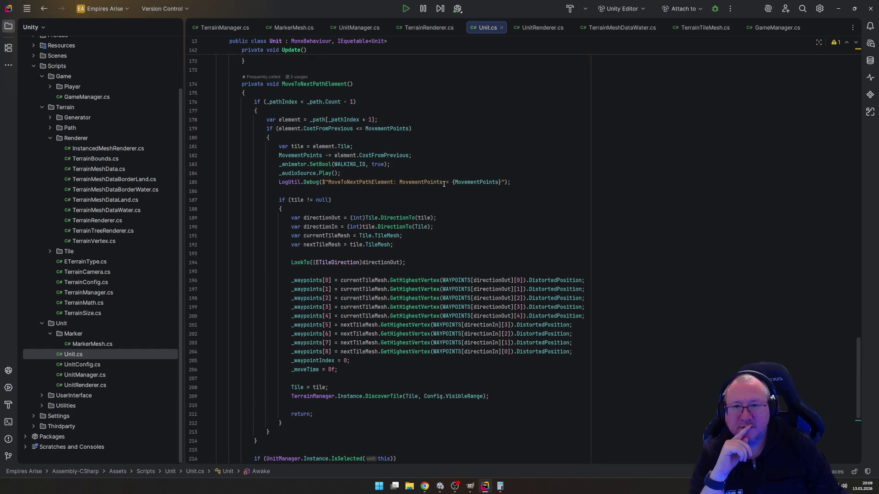
scroll(443, 184, "up", 13)
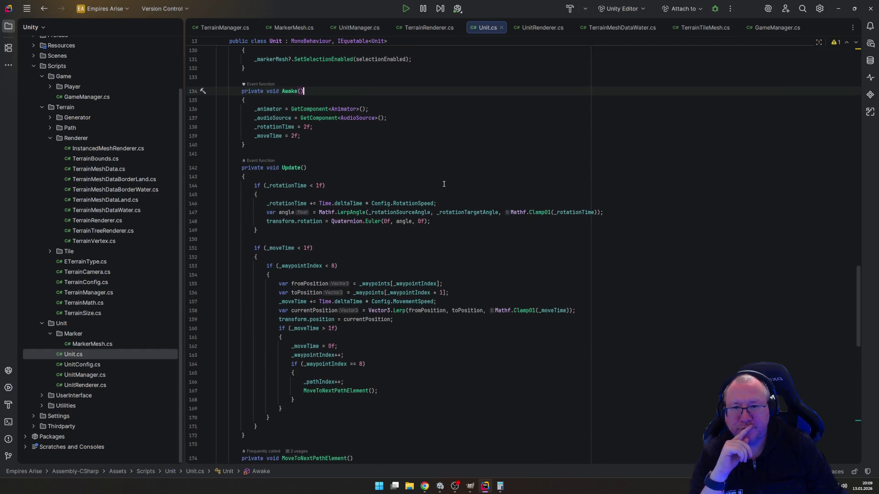
scroll(444, 180, "up", 10)
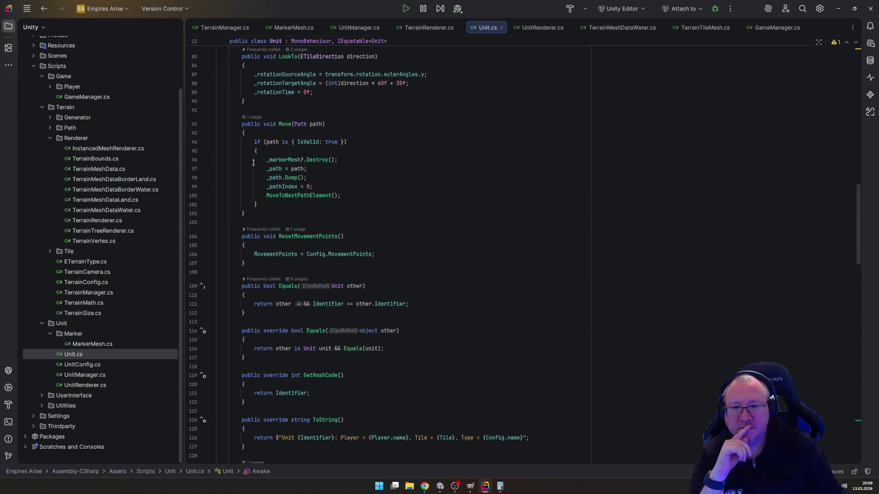
left_click_drag(267, 160, 339, 159)
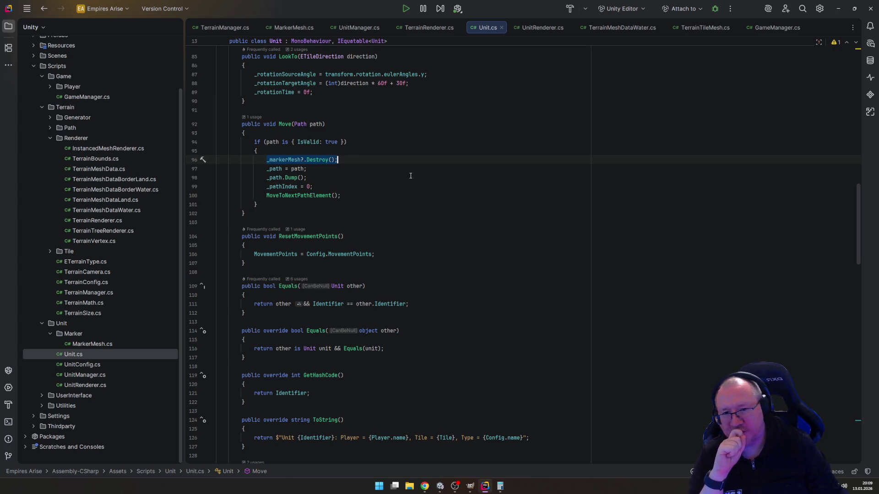
Step: Add '_markerMesh = null;' on a new line below the destroy call, using code completion
key("Return")
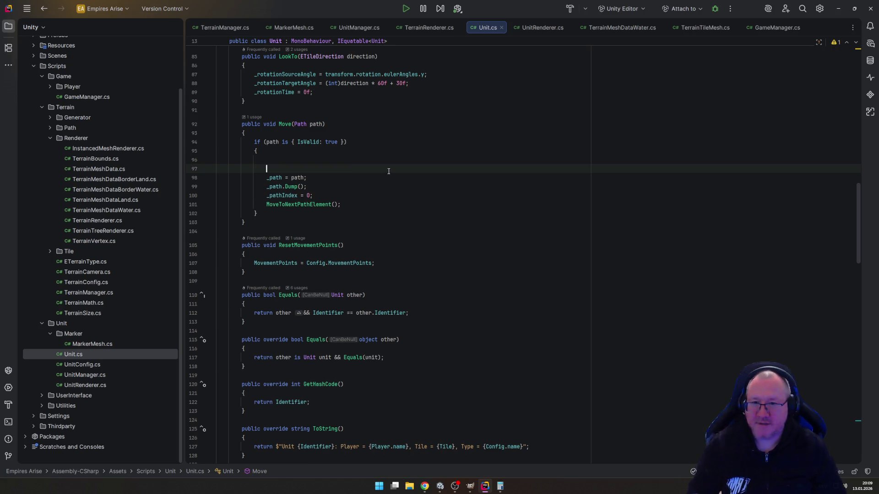
key("ctrl+z")
key("End")
key("Return")
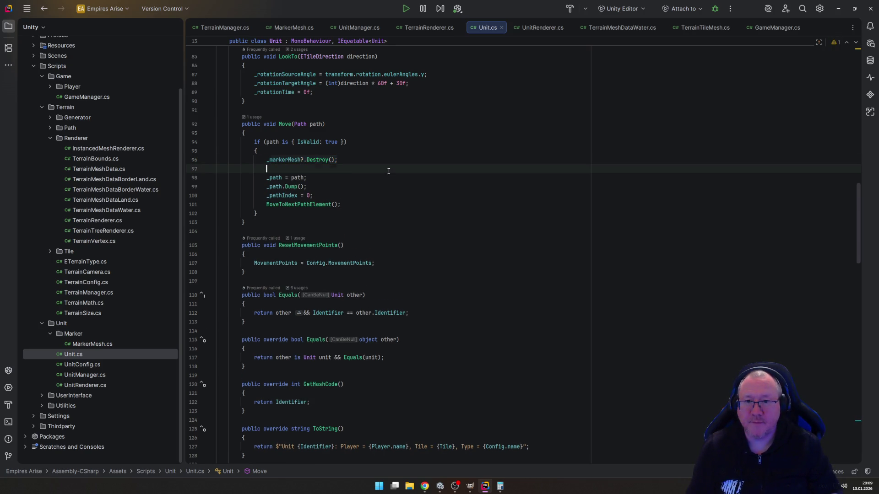
type("_")
key("Tab")
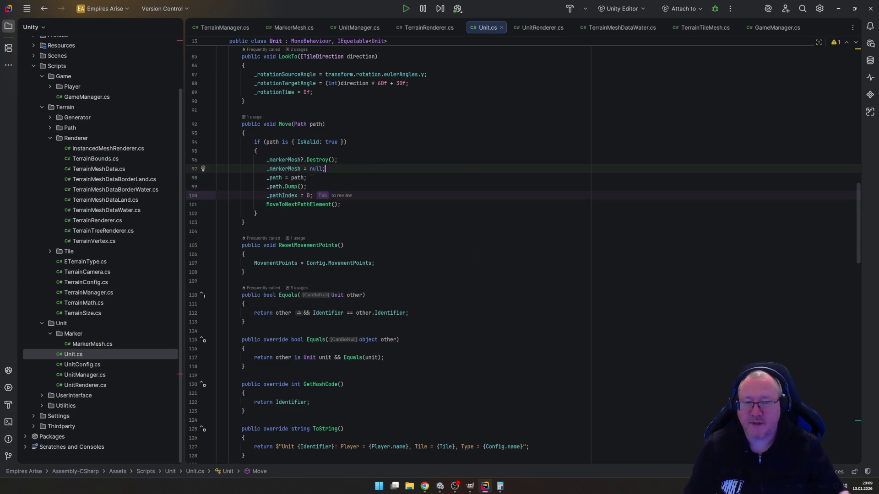
left_click(416, 303)
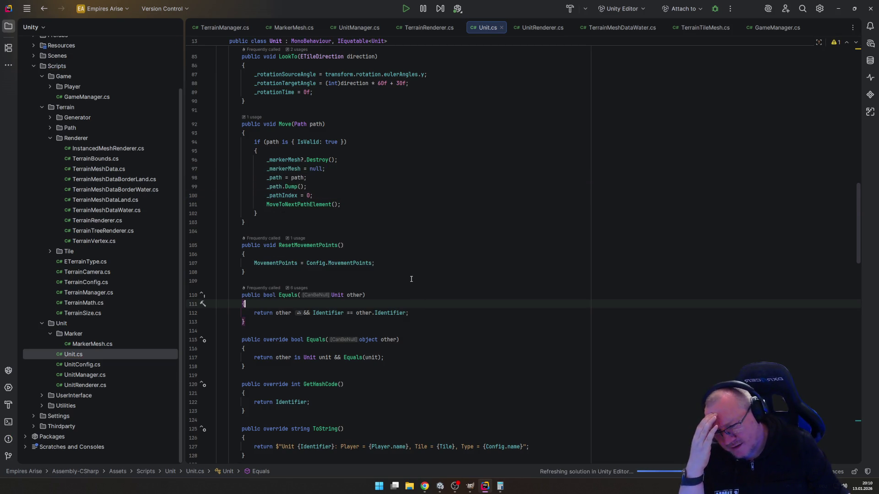
scroll(416, 282, "down", 5)
scroll(411, 279, "up", 8)
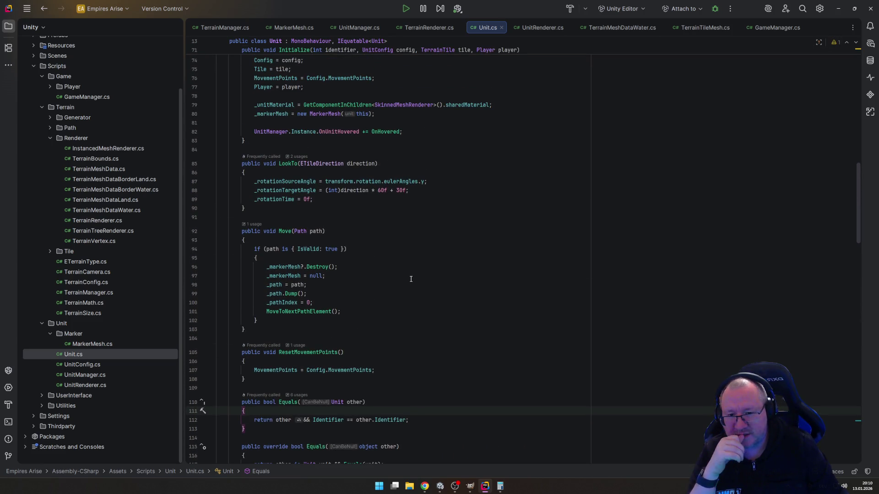
scroll(411, 278, "down", 15)
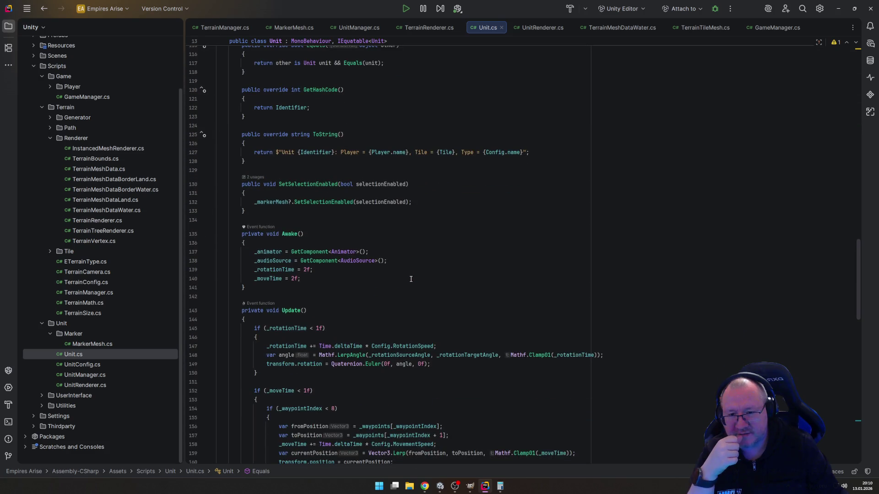
scroll(411, 279, "down", 15)
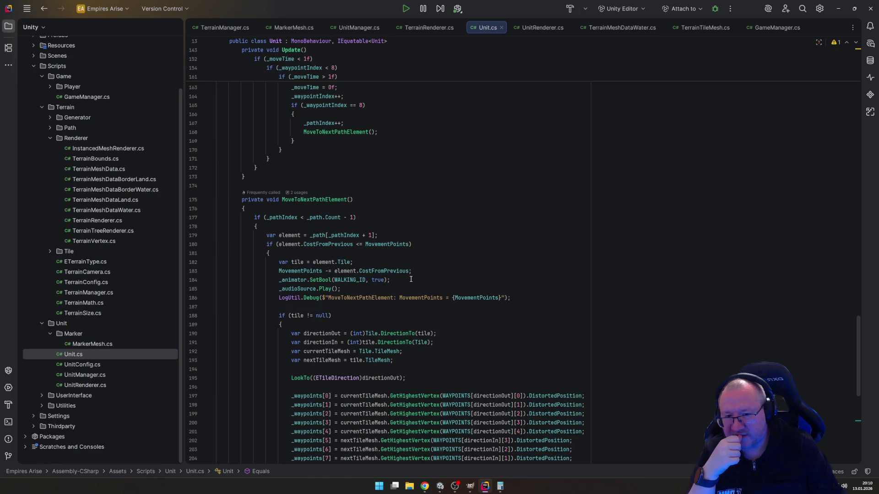
scroll(411, 279, "down", 6)
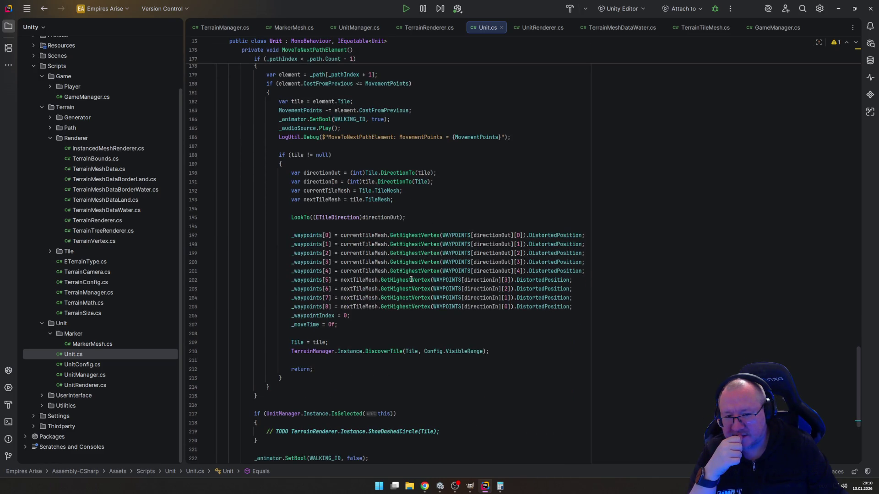
scroll(411, 278, "down", 3)
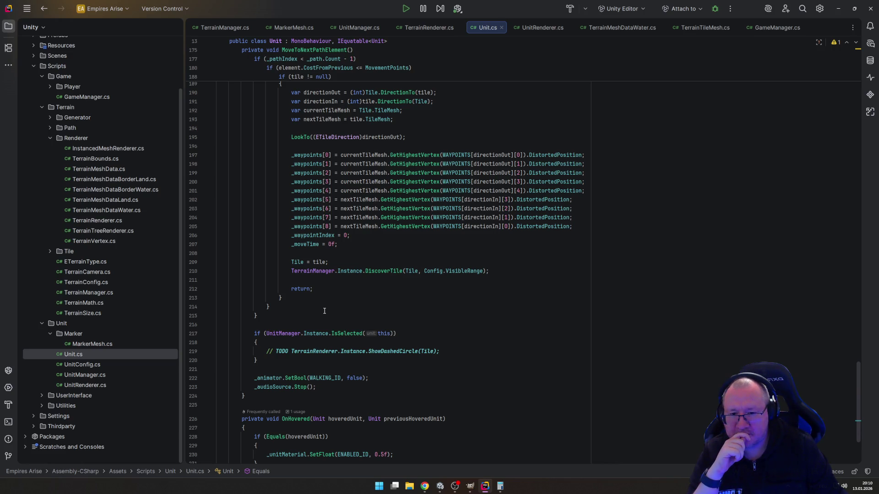
scroll(324, 311, "up", 20)
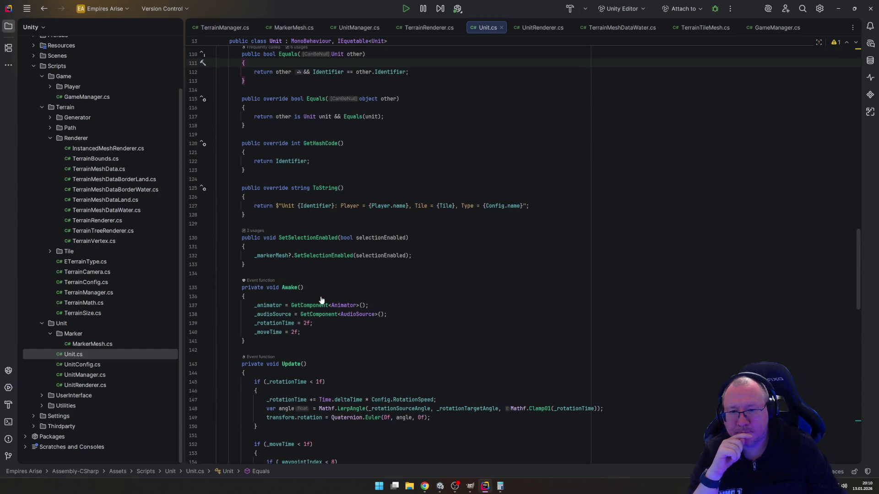
scroll(321, 300, "up", 10)
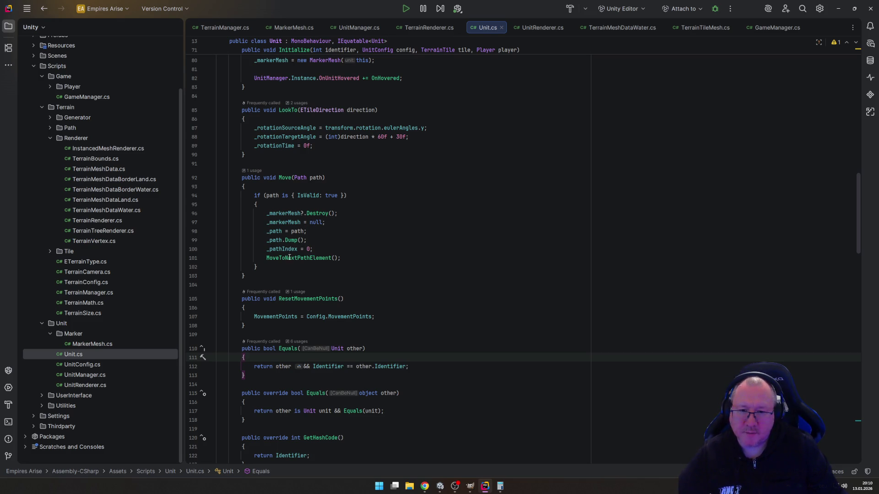
left_click(320, 259, "ctrl")
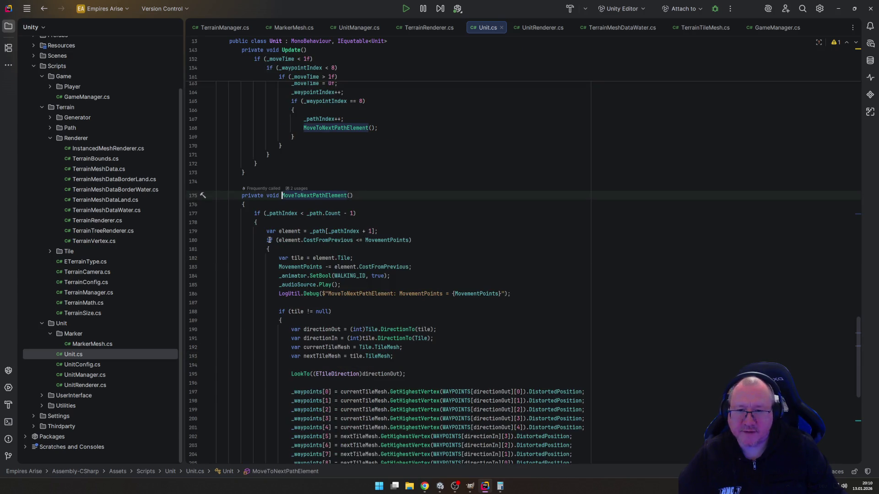
scroll(362, 289, "down", 10)
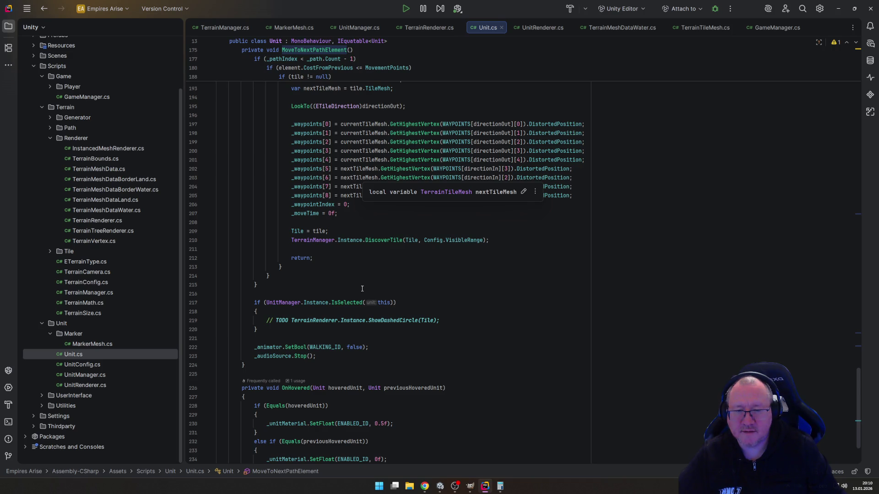
scroll(362, 288, "down", 3)
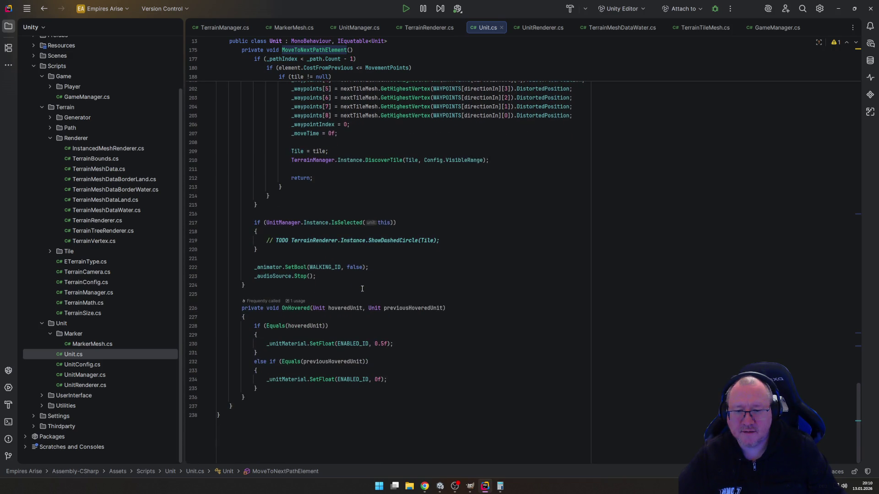
scroll(362, 289, "up", 10)
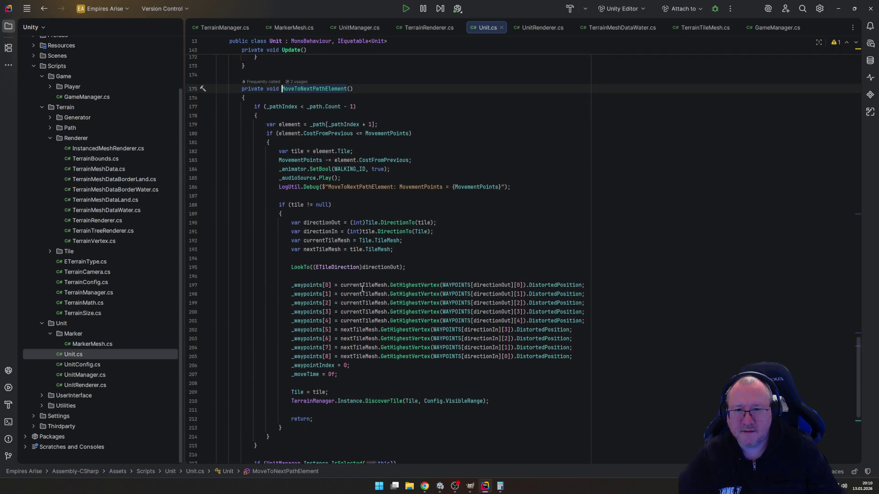
scroll(362, 289, "up", 9)
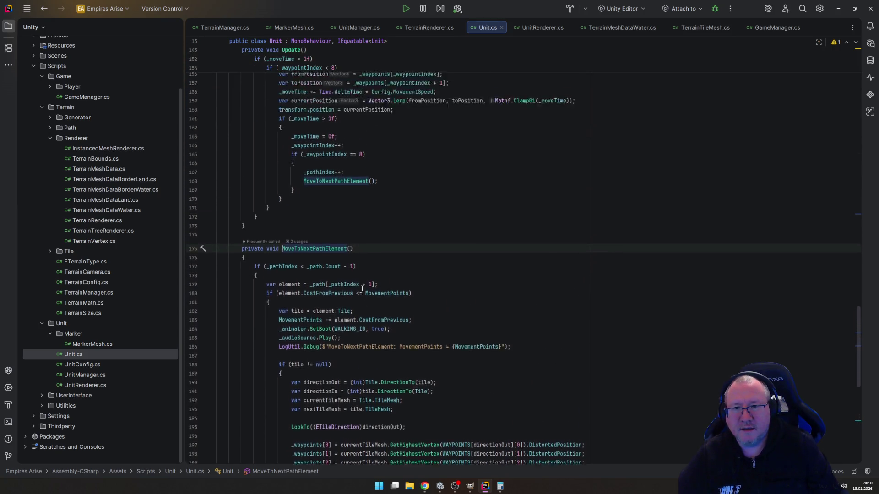
scroll(361, 286, "up", 5)
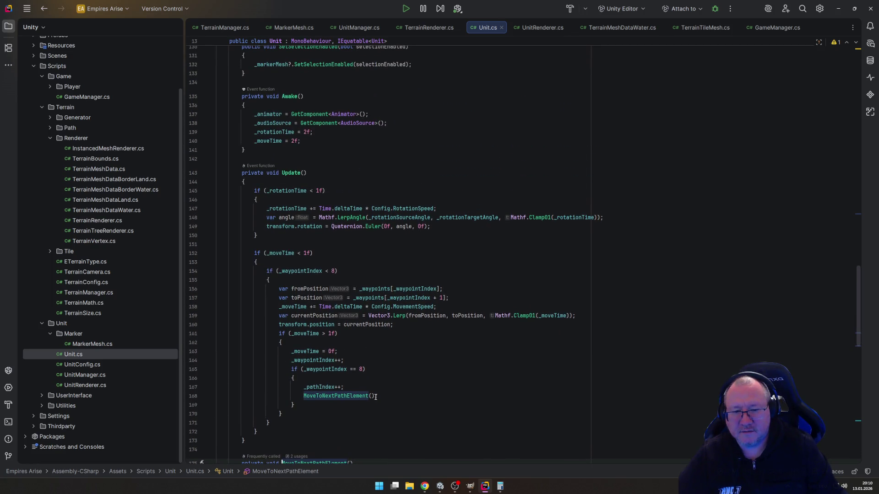
scroll(303, 387, "down", 1)
scroll(415, 388, "up", 2)
left_click(415, 394)
scroll(415, 388, "down", 9)
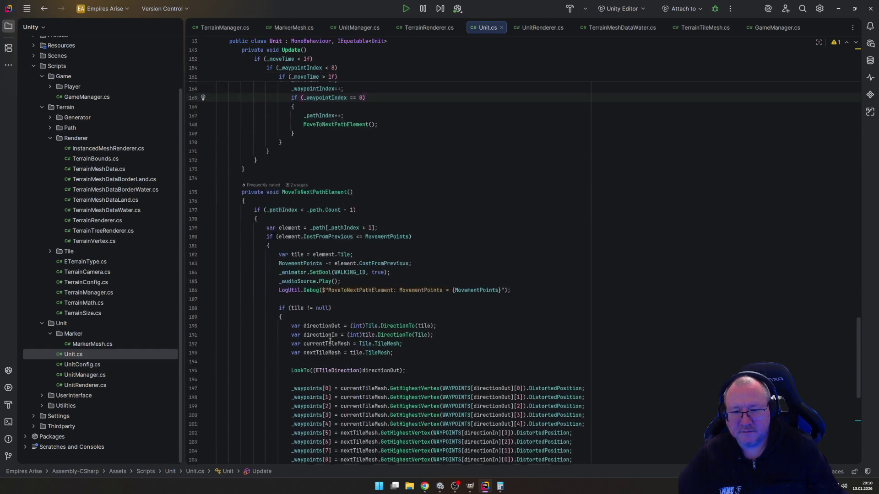
scroll(324, 336, "down", 9)
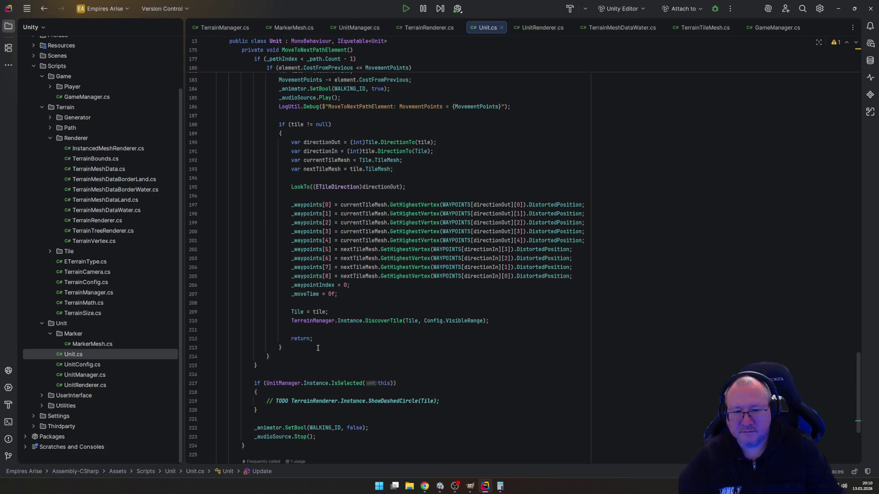
scroll(307, 361, "up", 5)
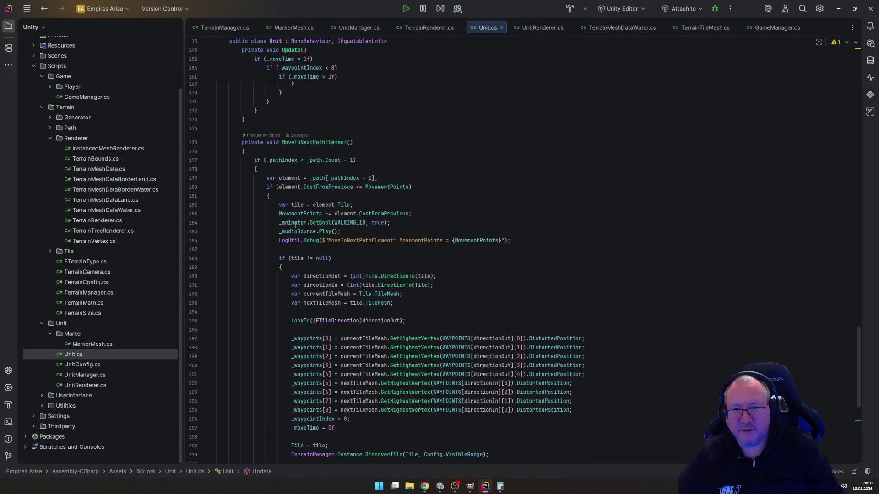
left_click(255, 161)
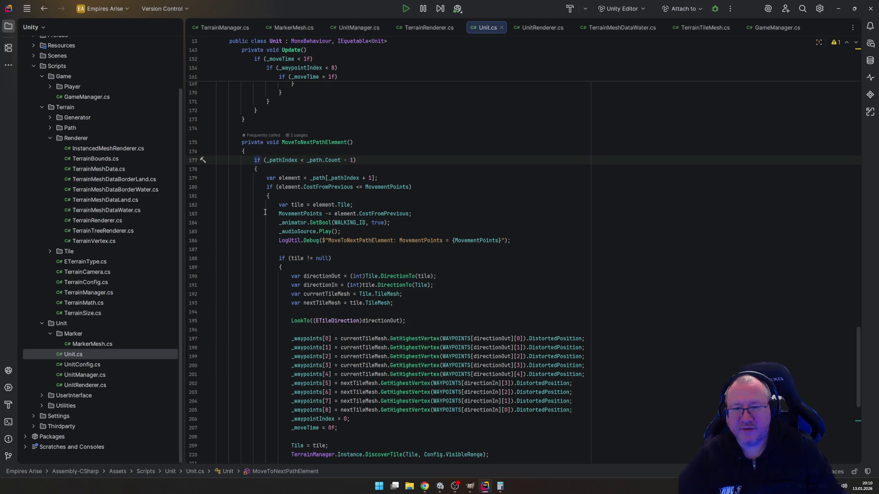
scroll(264, 217, "down", 7)
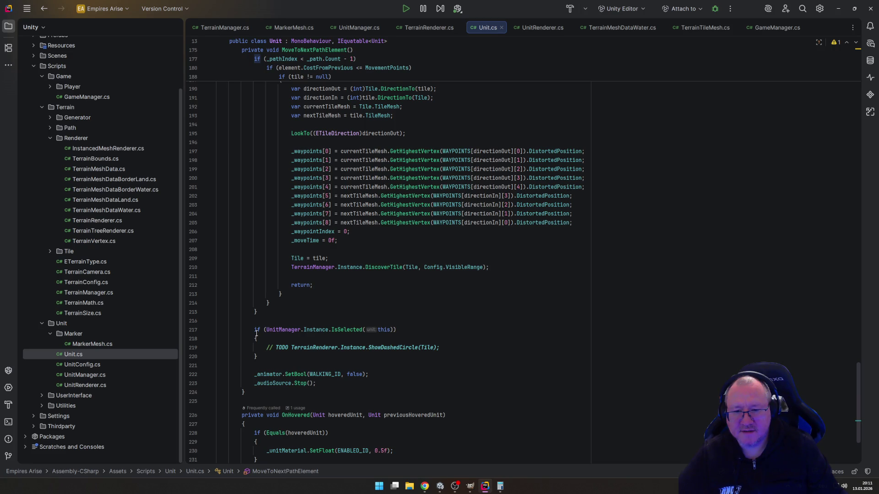
left_click(258, 324)
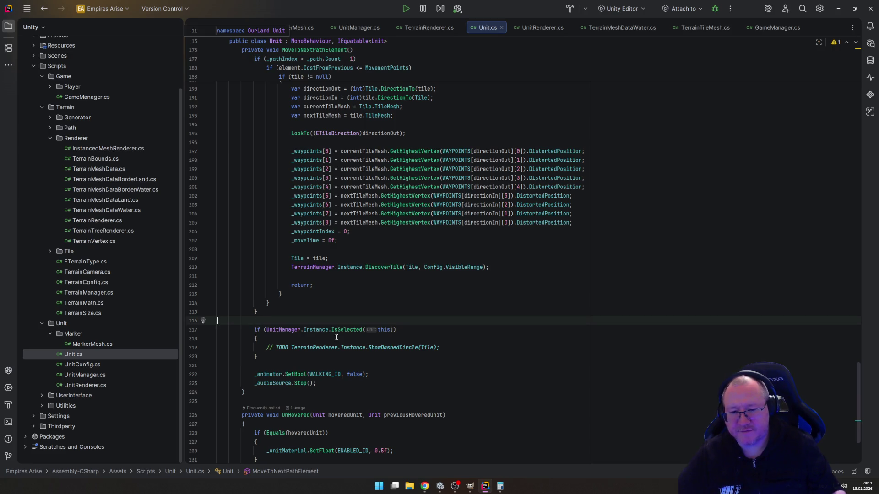
Step: Insert '_markerMesh = new MarkerMesh(this);' just before the IsSelected check
key("Return")
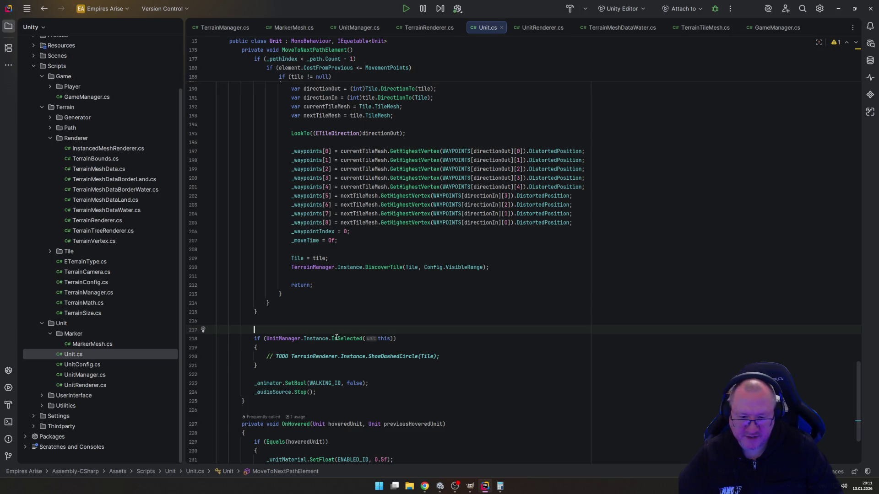
type("_m")
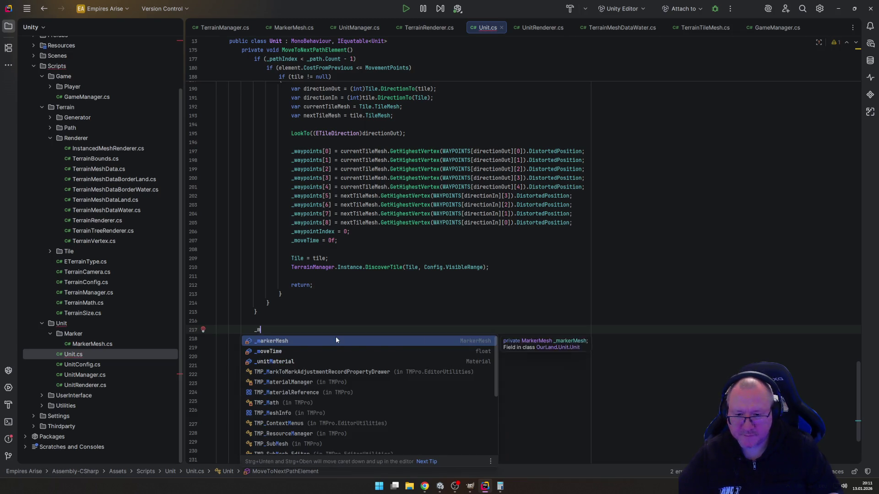
type("arkerMesh = new M")
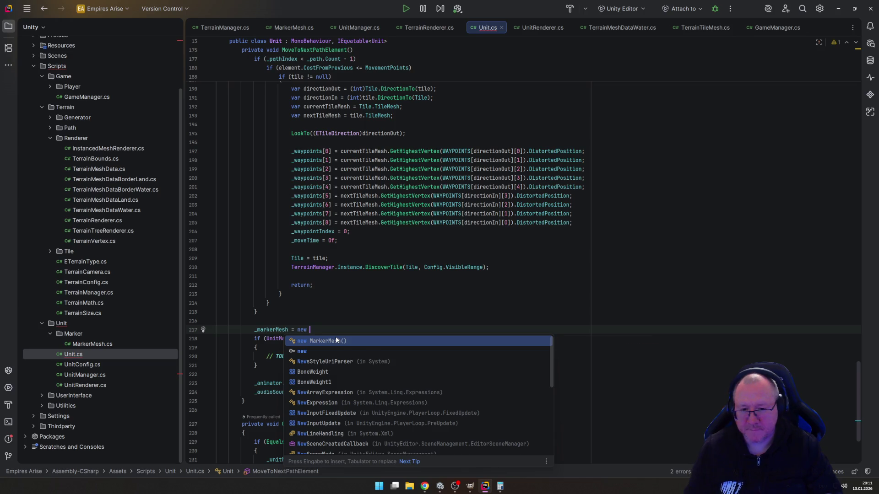
key("Return")
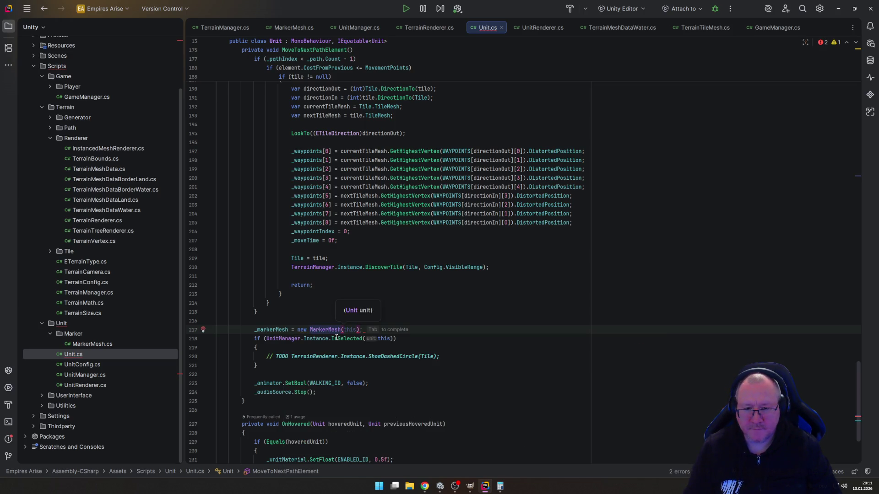
type("this);")
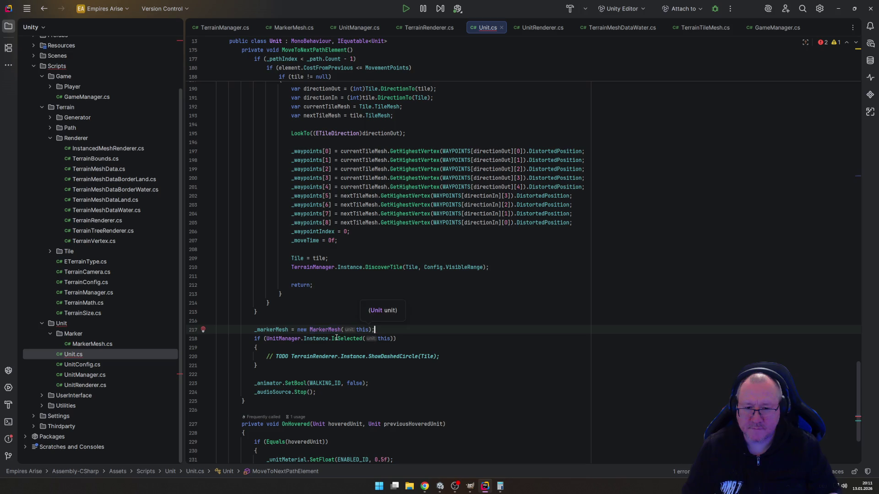
Step: Replace the TODO inside the if block with '_markerMesh.SetSelectionEnabled(true);'
key("Down")
key("Down")
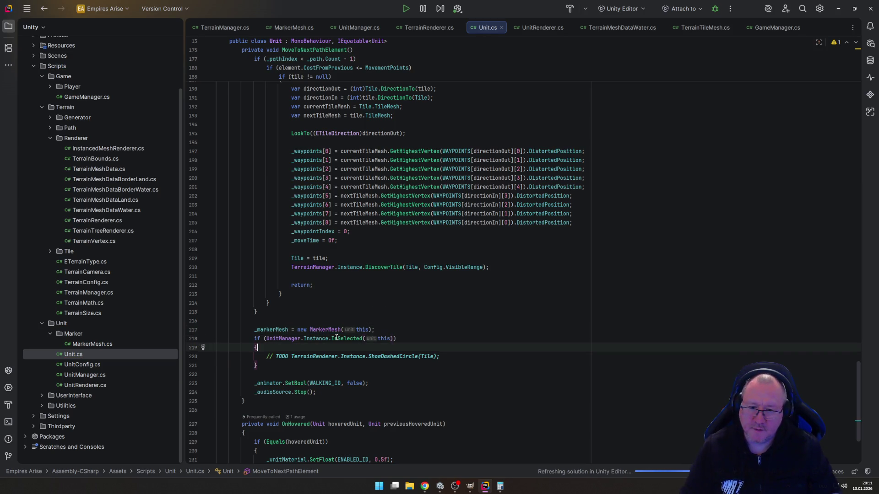
key("Down")
key("shift+End")
key("BackSpace")
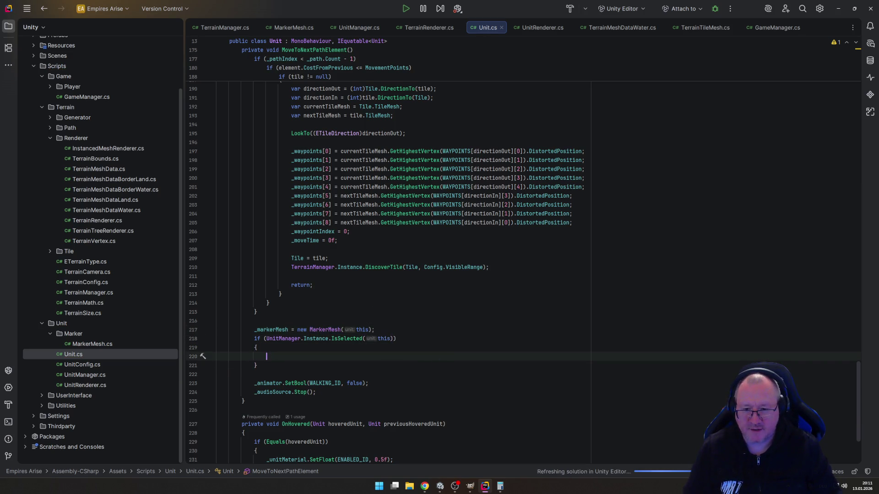
type("_")
key("Tab")
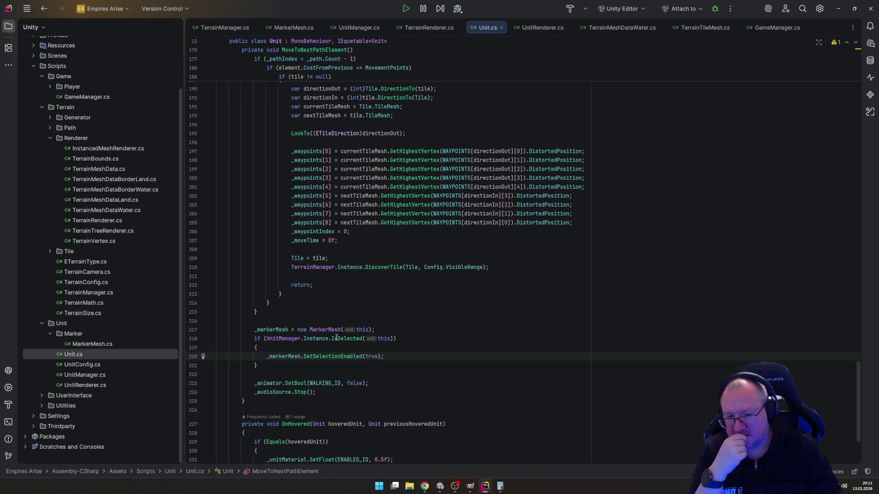
Step: Change the MarkerMesh assignment from '=' to '??='
key("Up")
key("Up")
key("Up")
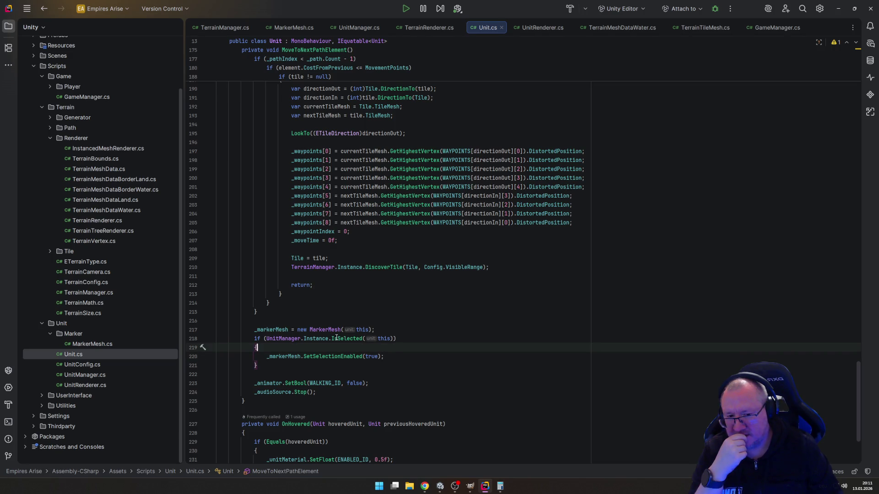
key("Left")
key("Left")
key("Left")
left_click(291, 330)
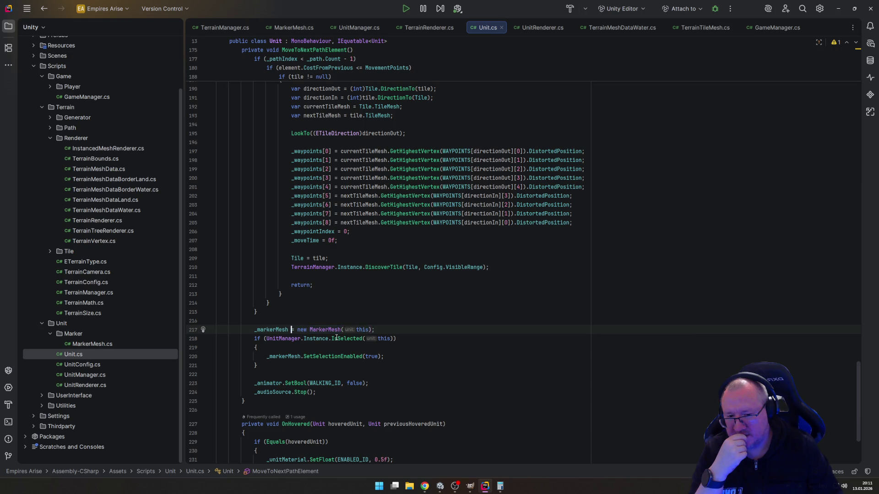
type("??")
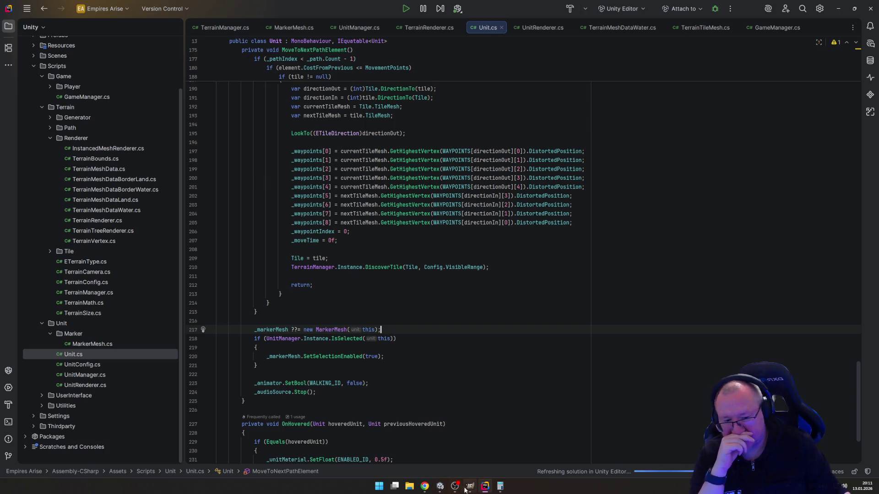
mouse_move(440, 486)
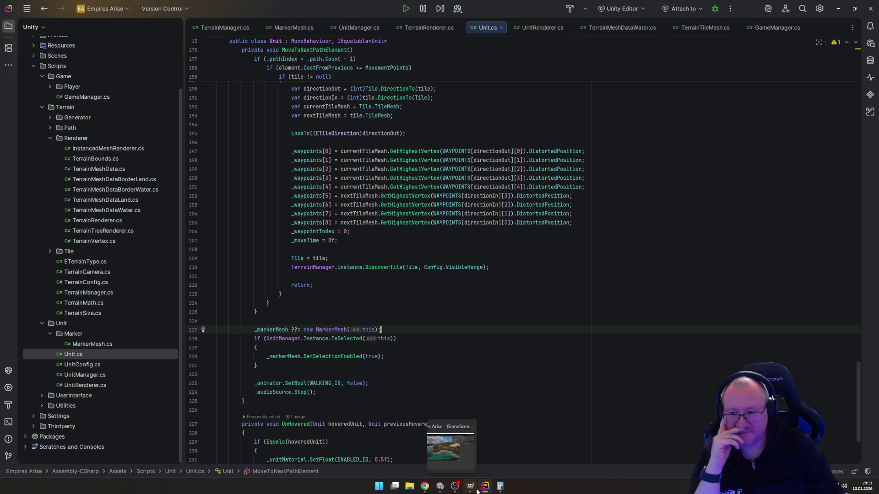
mouse_move(477, 491)
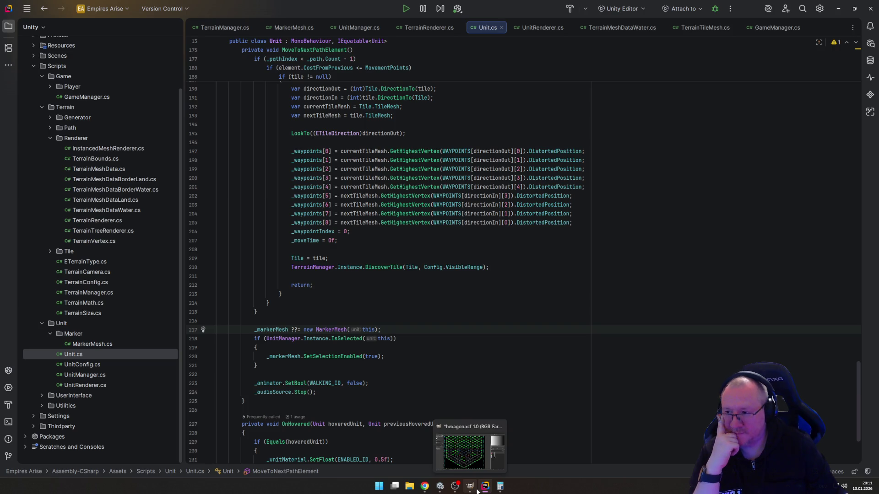
Step: Start play mode in Unity, select the settler, and drag out a path toward desert hex 28:13
left_click(440, 487)
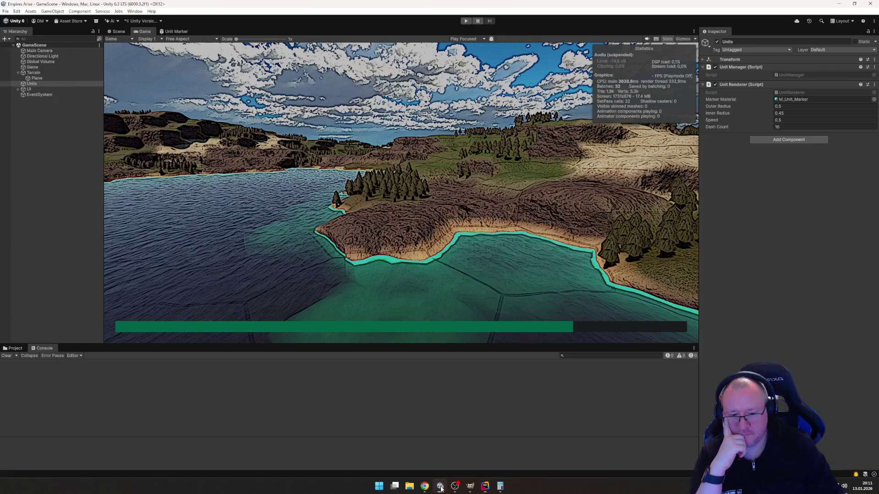
left_click(466, 21)
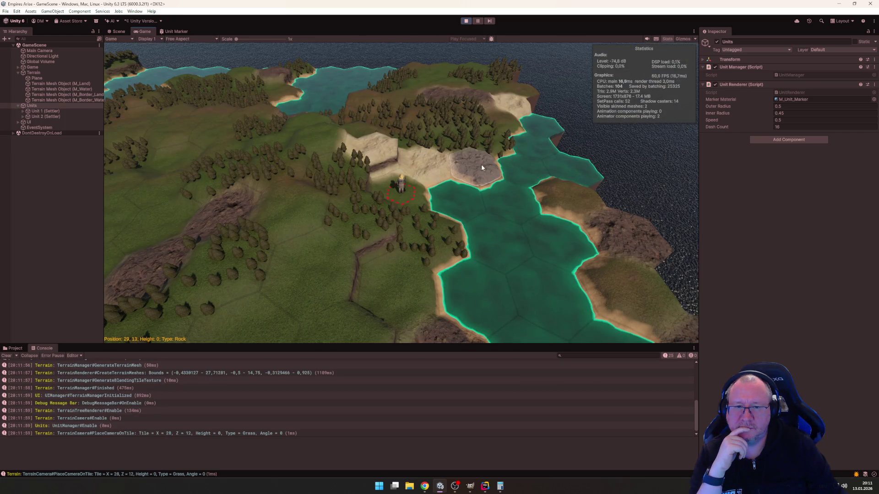
scroll(389, 197, "up", 3)
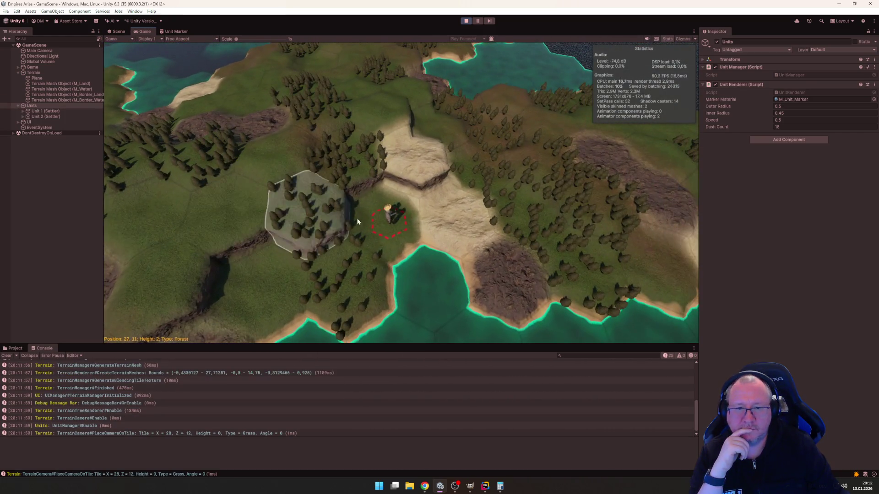
left_click(387, 215)
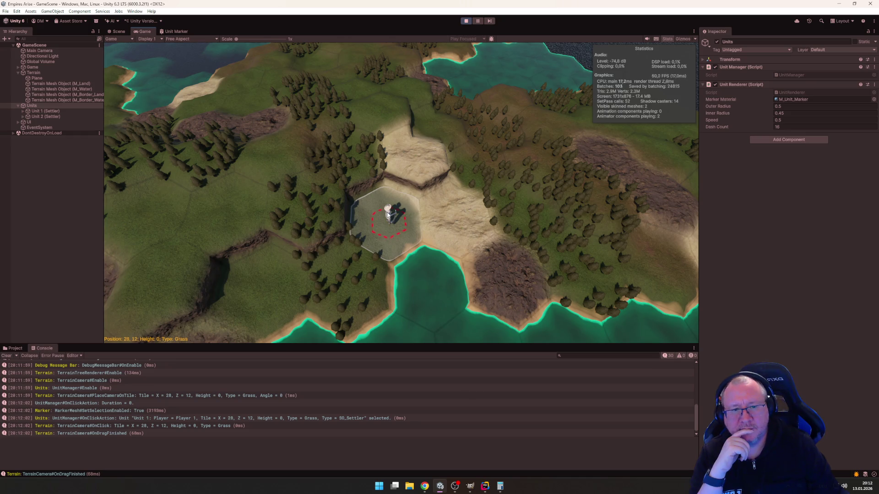
mouse_move(388, 215)
left_mouse_down()
mouse_move(531, 210)
mouse_move(509, 270)
left_mouse_up()
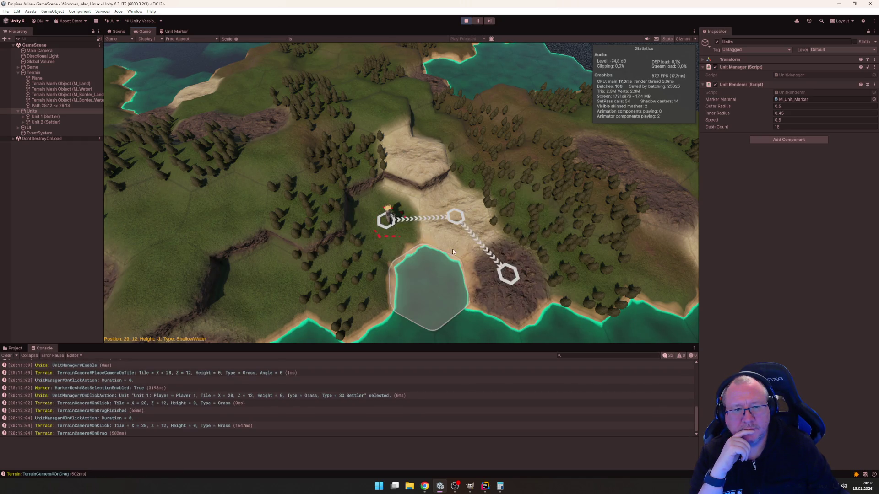
mouse_move(453, 252)
left_mouse_down()
mouse_move(530, 153)
mouse_move(602, 183)
mouse_move(524, 209)
left_mouse_up()
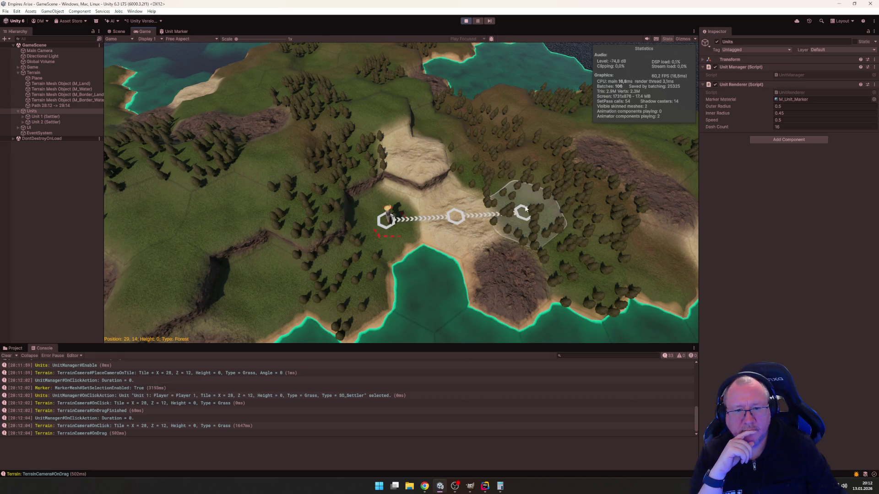
mouse_move(509, 210)
left_mouse_down()
mouse_move(389, 219)
mouse_move(424, 223)
mouse_move(388, 209)
mouse_move(537, 208)
left_mouse_up()
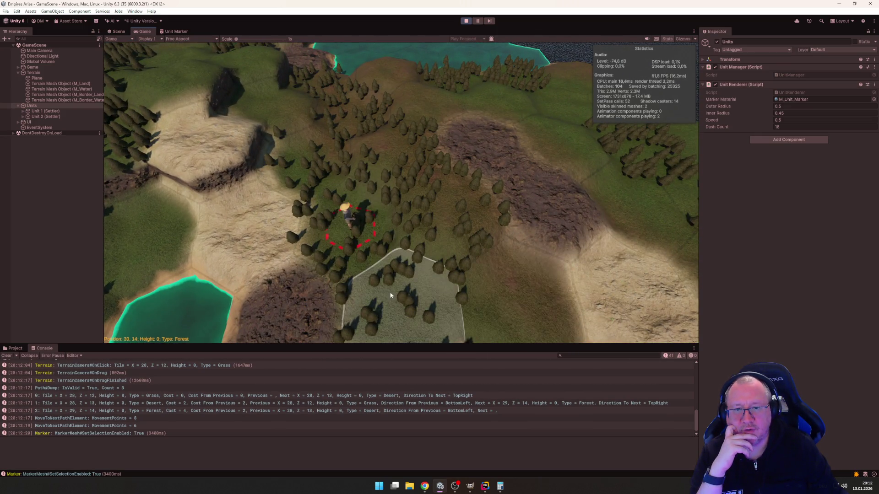
Step: Send the settler to desert tile 27:13, then deselect and reselect it to check its marker
left_click(237, 242)
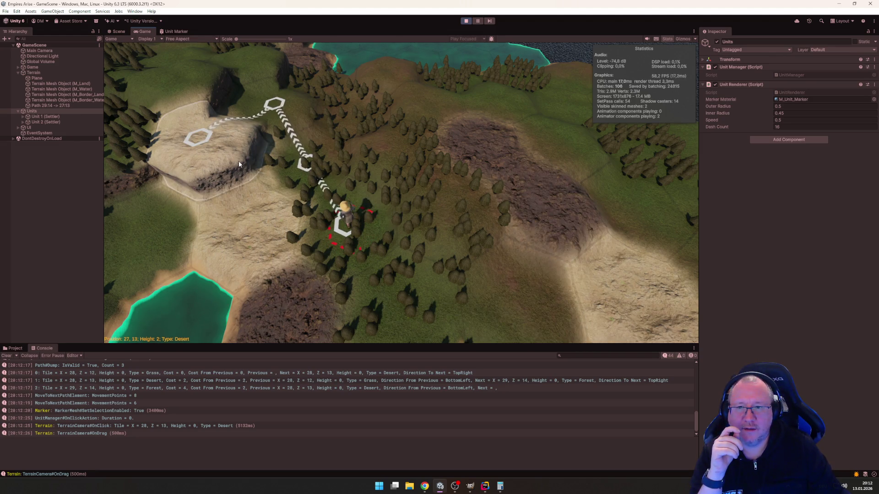
left_click_drag(239, 164, 239, 164)
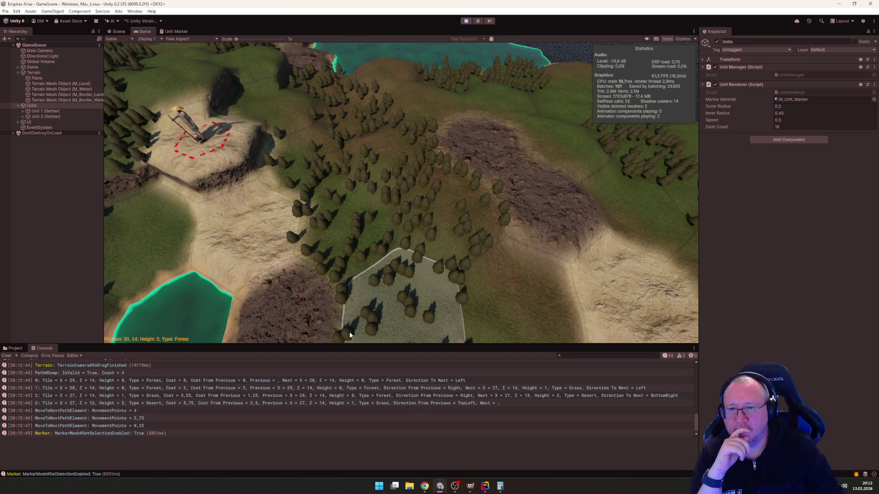
left_click(226, 254)
scroll(227, 254, "up", 5)
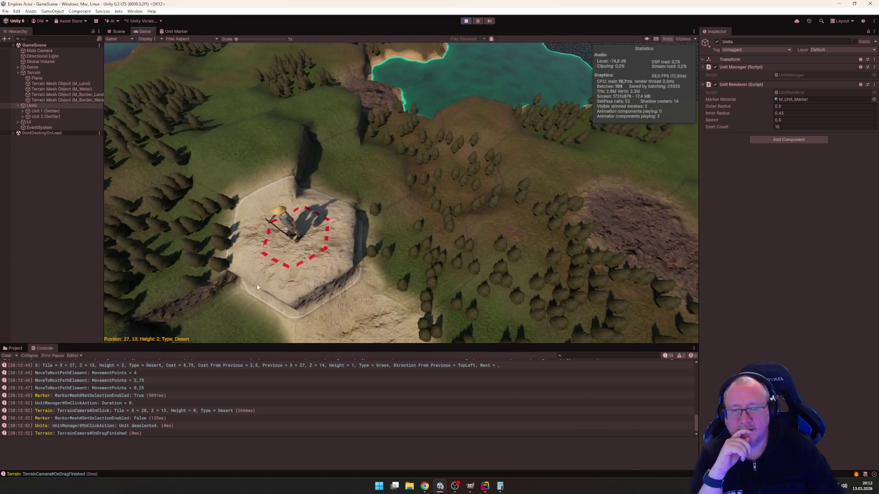
scroll(233, 292, "down", 5)
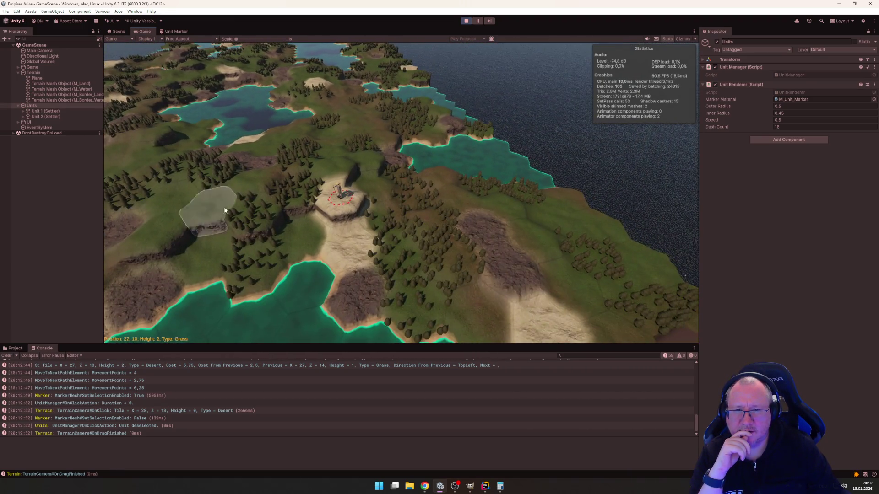
scroll(225, 210, "up", 5)
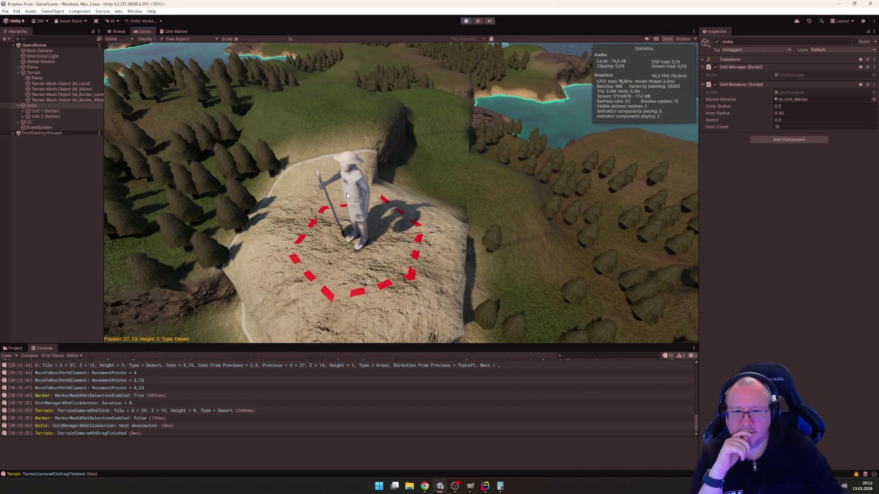
left_click(347, 193)
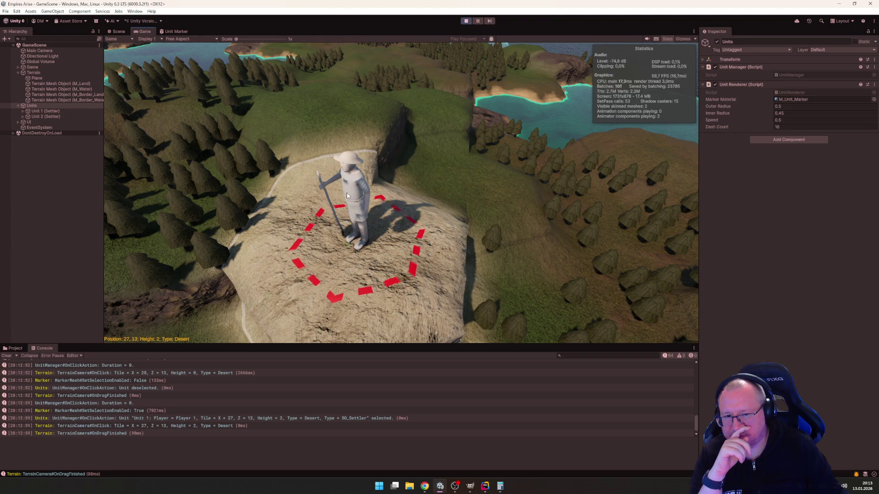
scroll(347, 193, "down", 5)
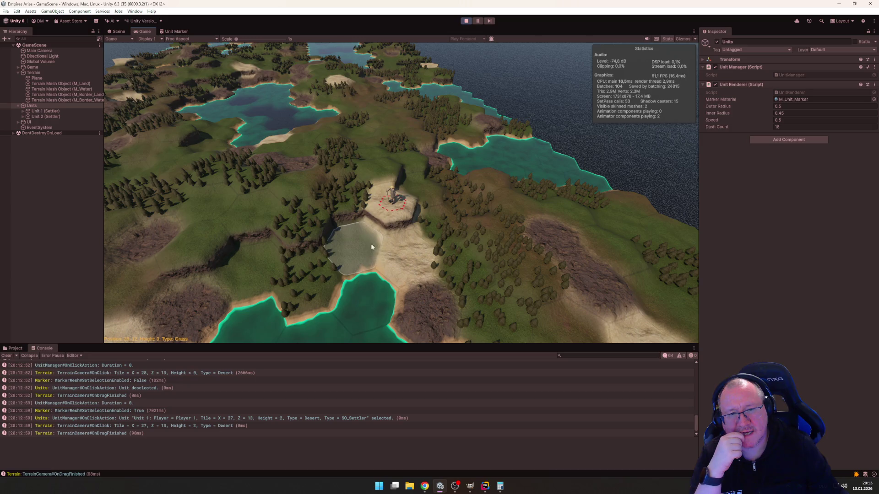
Step: Pan toward the coast, select the second settler, and move it to tile 22,0
mouse_move(293, 242)
left_mouse_down()
mouse_move(663, 226)
mouse_move(523, 257)
left_mouse_up()
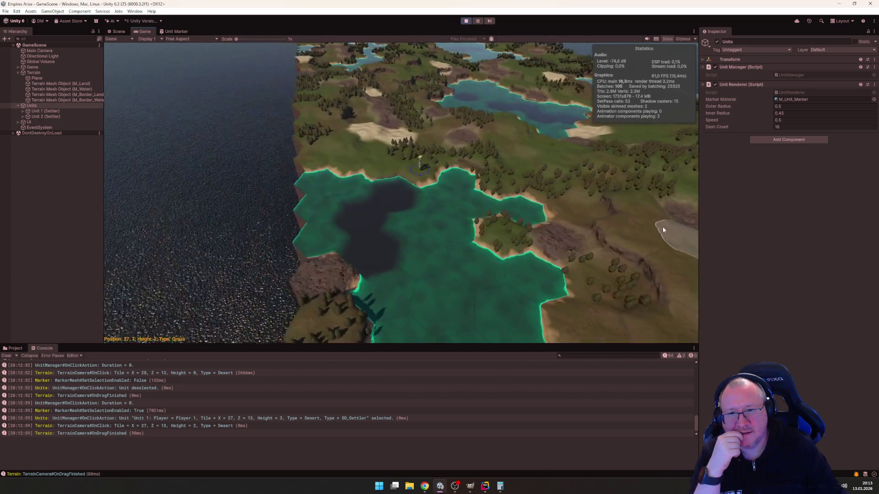
left_click(424, 167)
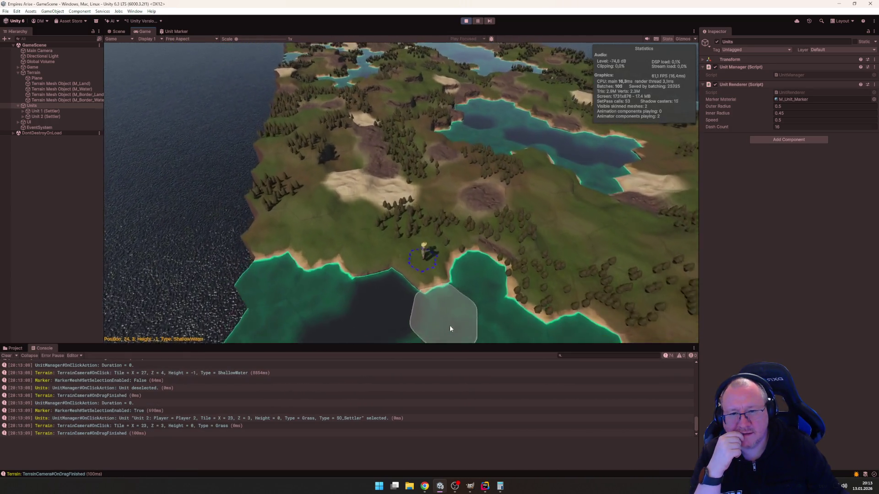
left_click(276, 243)
left_click(276, 243)
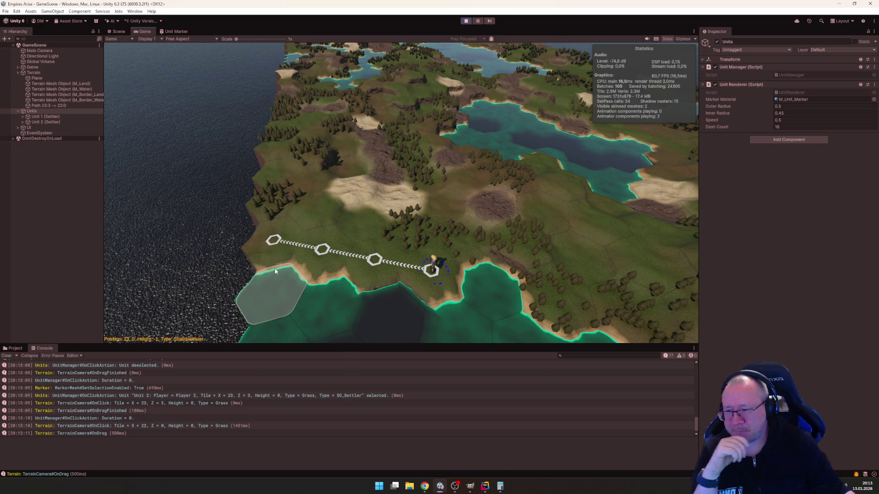
mouse_move(280, 271)
left_mouse_down()
mouse_move(304, 257)
mouse_move(281, 251)
left_mouse_up()
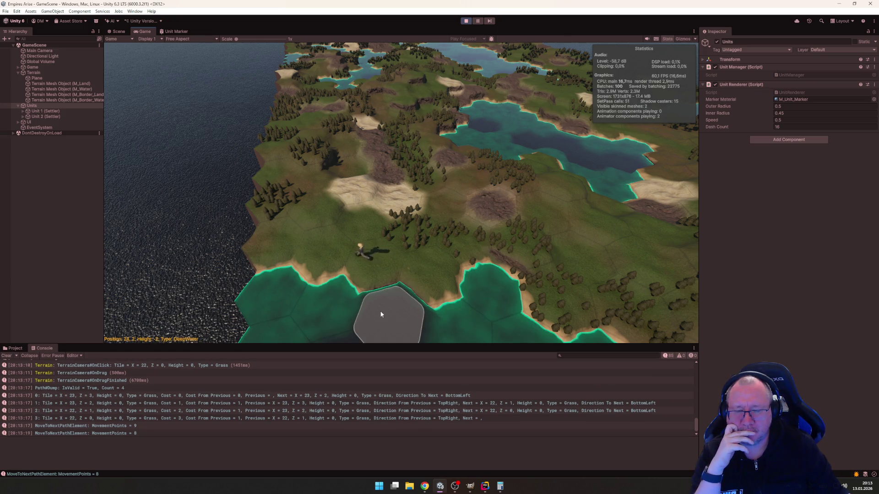
scroll(406, 284, "down", 3)
scroll(467, 208, "down", 2)
scroll(431, 277, "up", 5)
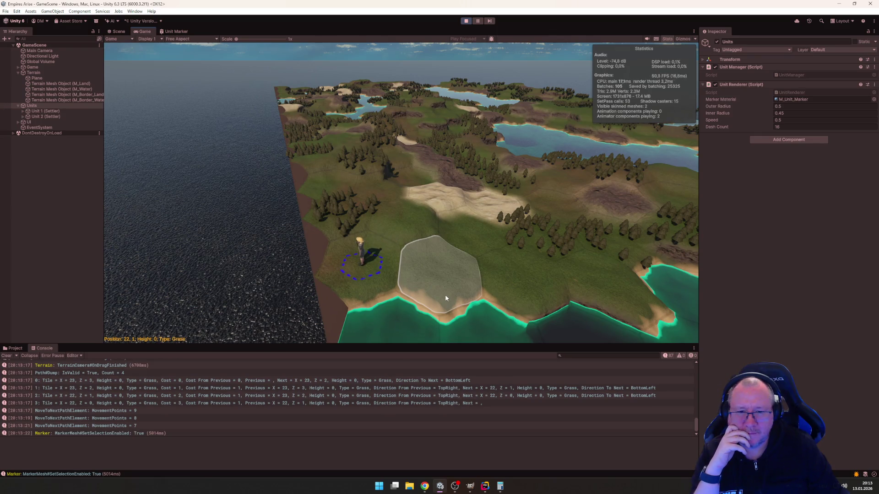
scroll(411, 311, "up", 3)
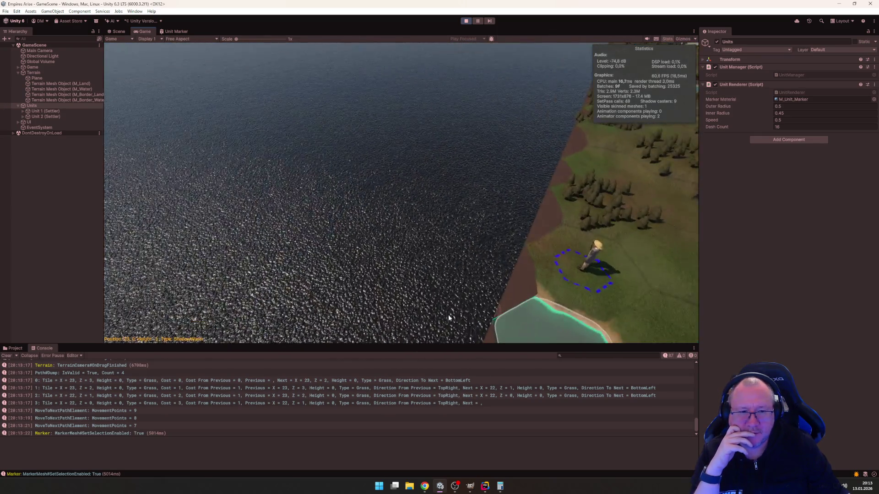
Step: Reselect the settler and move it on to tile 21,1, following it with the camera
left_click(426, 235)
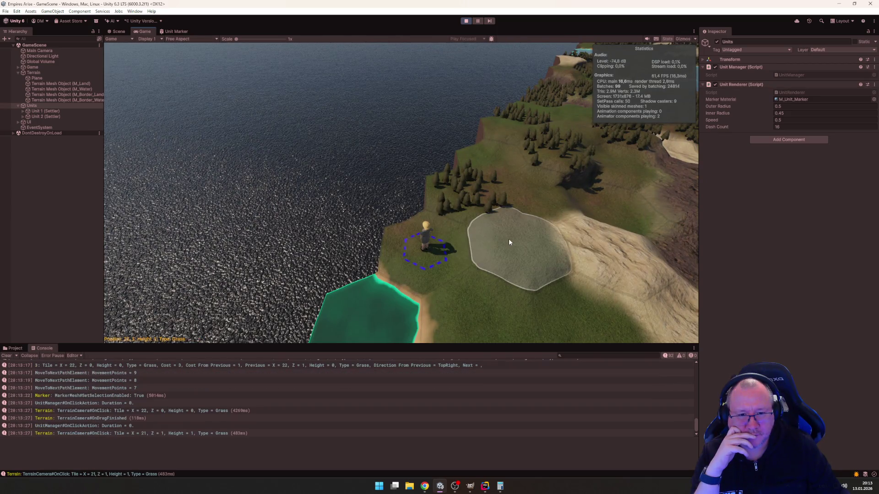
left_click(509, 238)
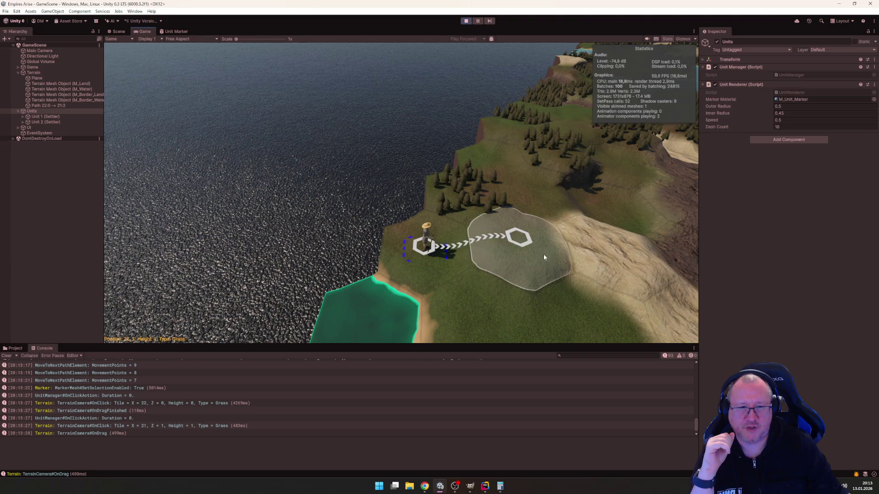
left_click(531, 257)
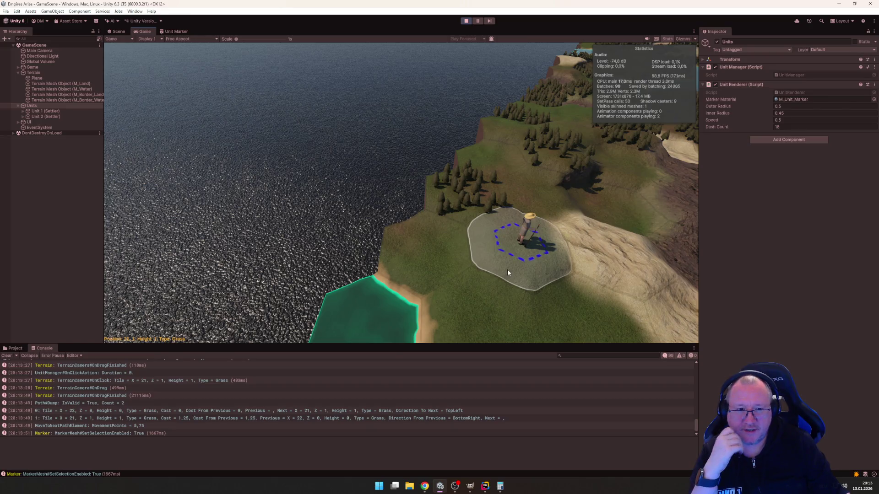
mouse_move(507, 270)
left_mouse_down()
mouse_move(501, 246)
mouse_move(454, 237)
mouse_move(457, 262)
left_mouse_up()
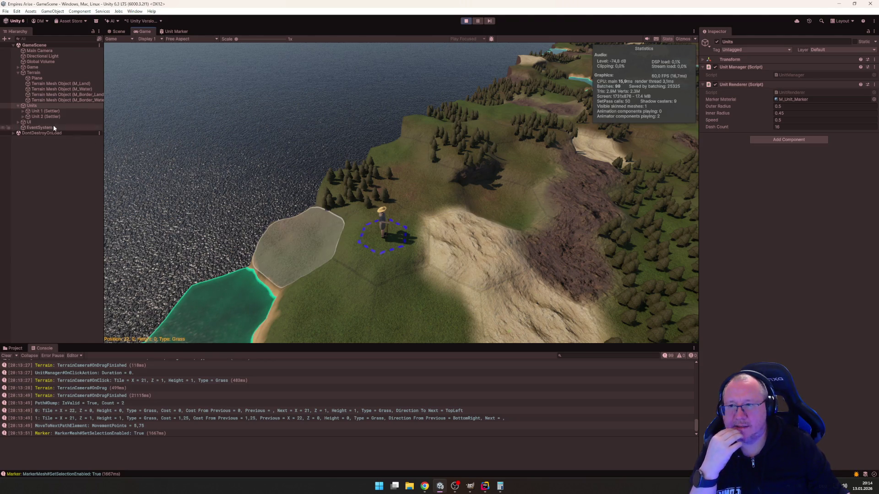
Step: Expand Unit 1 (Settler) in the Hierarchy to show Armature, Human and Marker, then pan the camera
left_click(23, 110)
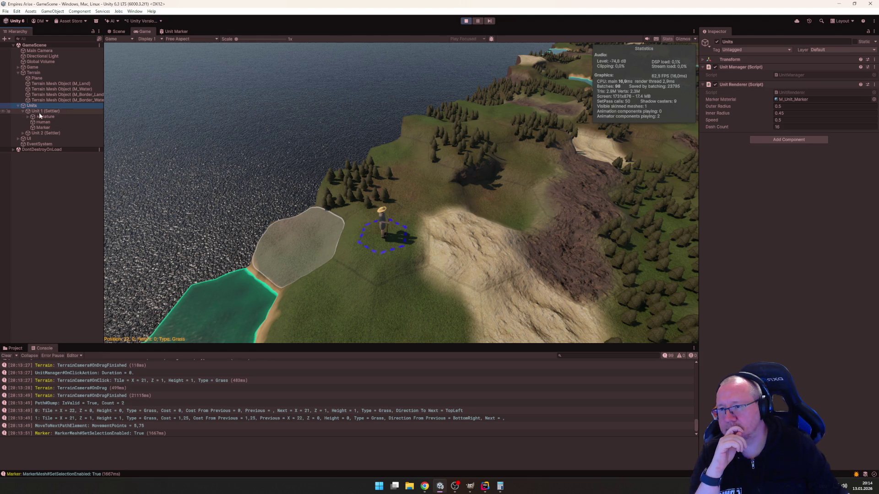
left_click(23, 111)
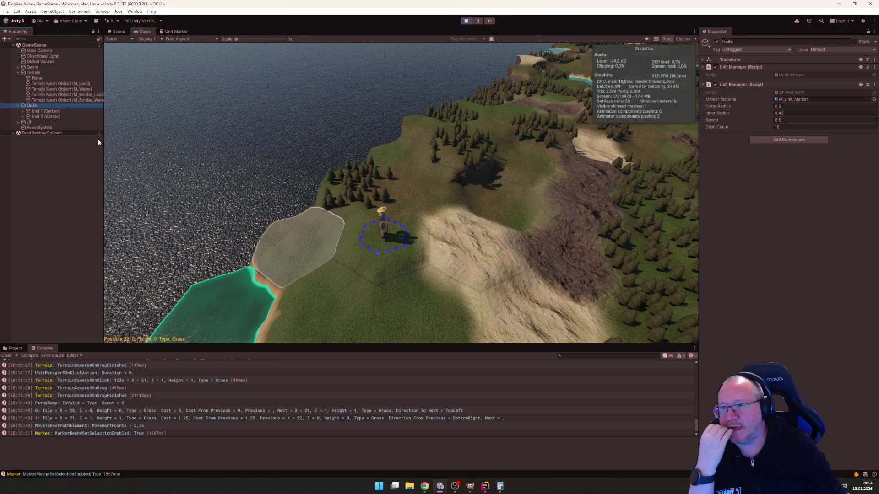
left_click(23, 111)
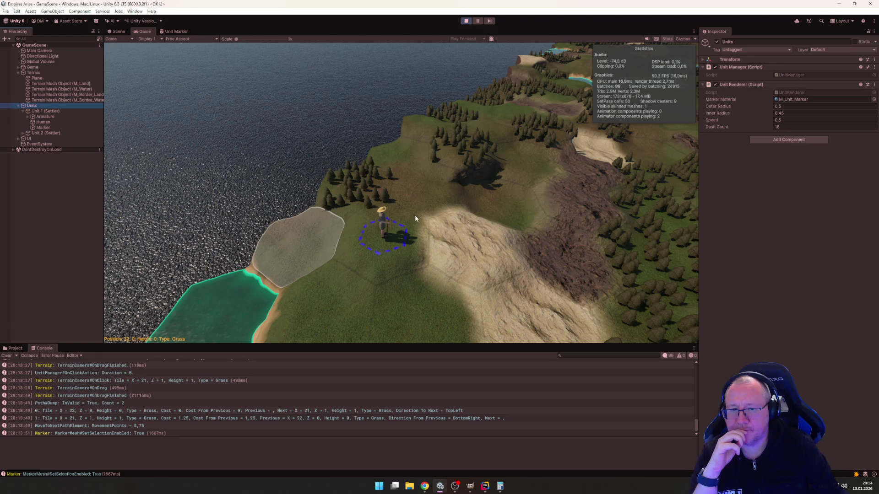
mouse_move(412, 214)
left_mouse_down()
mouse_move(594, 241)
mouse_move(518, 153)
mouse_move(190, 93)
mouse_move(145, 114)
left_mouse_up()
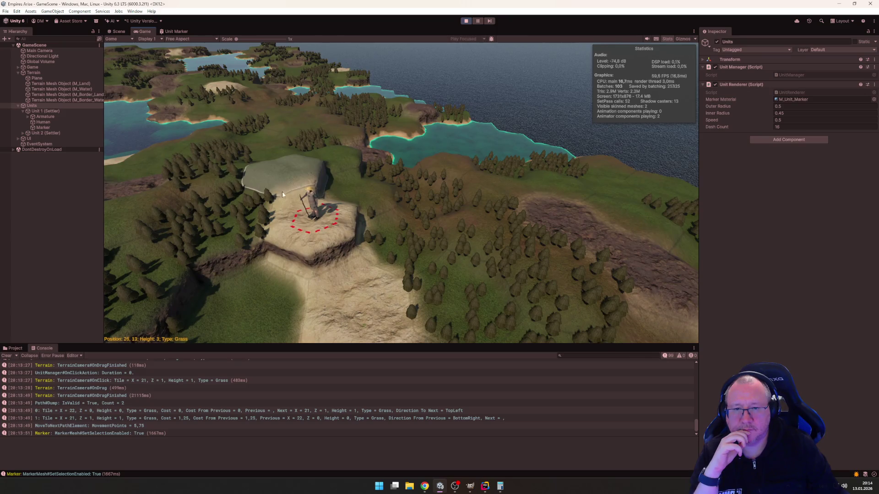
Step: Reselect the settler, preview a path to grass tile 27,14, then cancel it
left_click(309, 195)
left_click(347, 208)
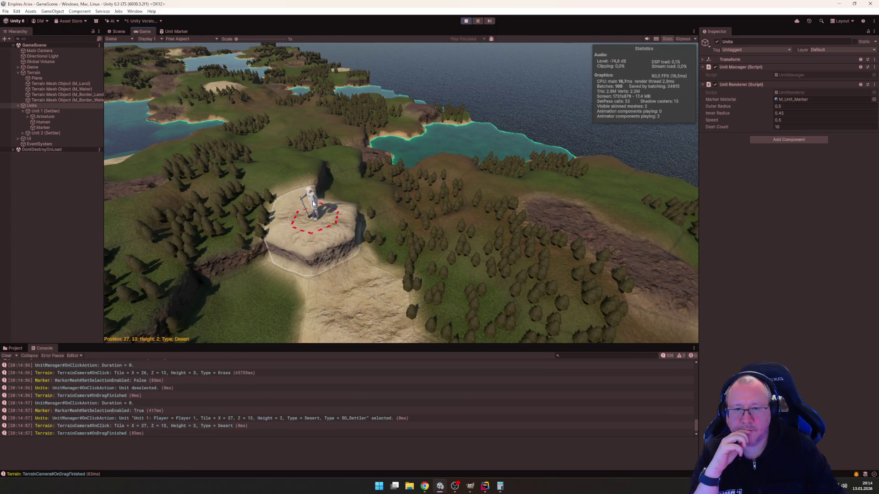
left_click(376, 198)
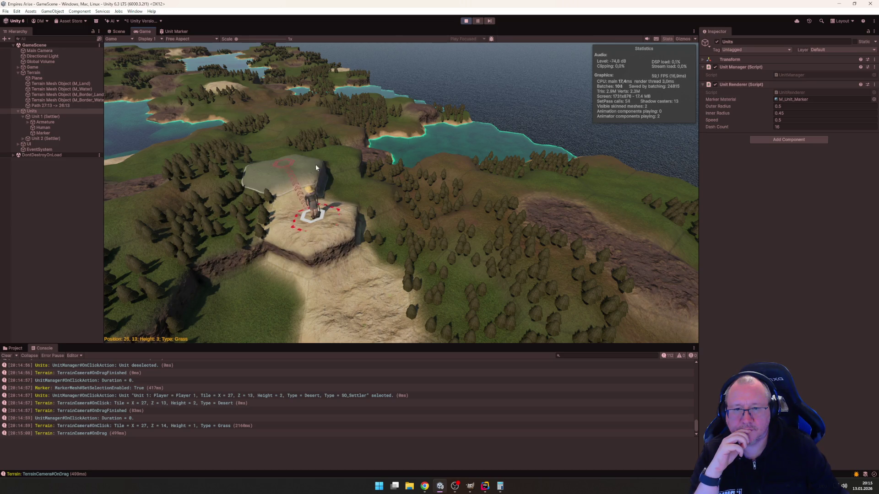
left_click_drag(286, 223, 285, 222)
Step: Move the settler onto the adjacent forest tile 26:12 and deselect it
left_click(46, 111)
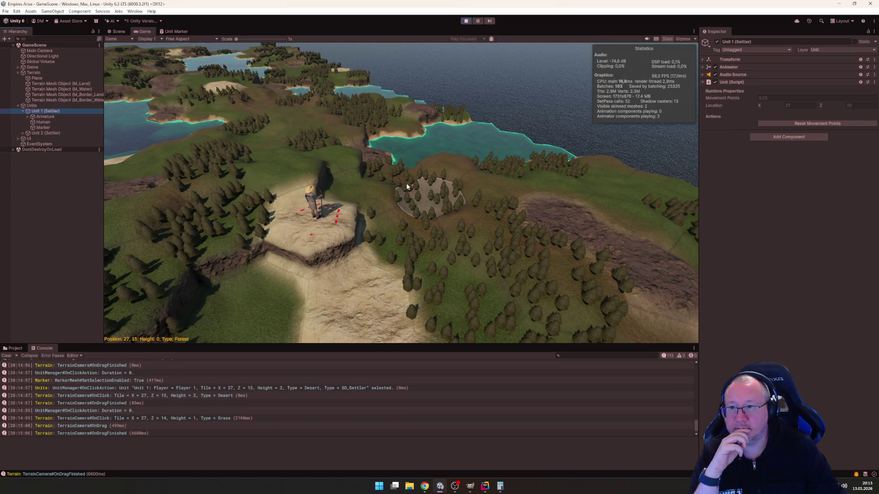
left_click_drag(361, 179, 362, 182)
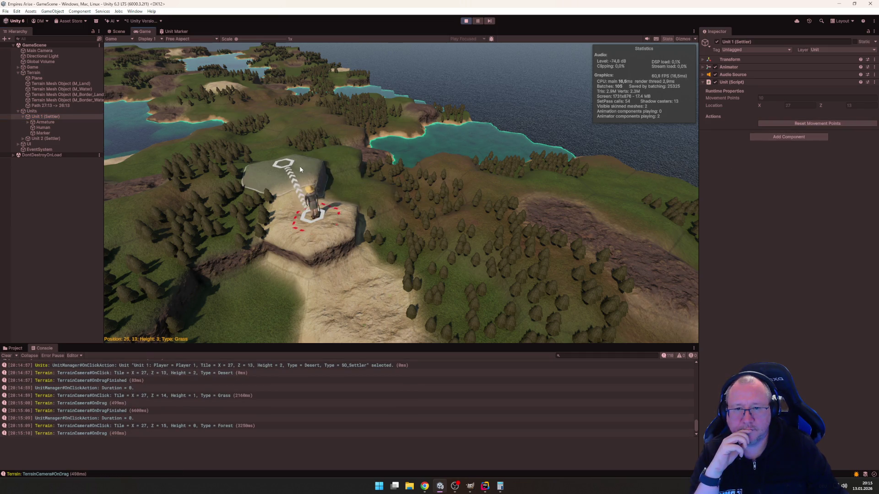
mouse_move(332, 158)
left_mouse_down()
mouse_move(229, 178)
mouse_move(229, 224)
left_mouse_up()
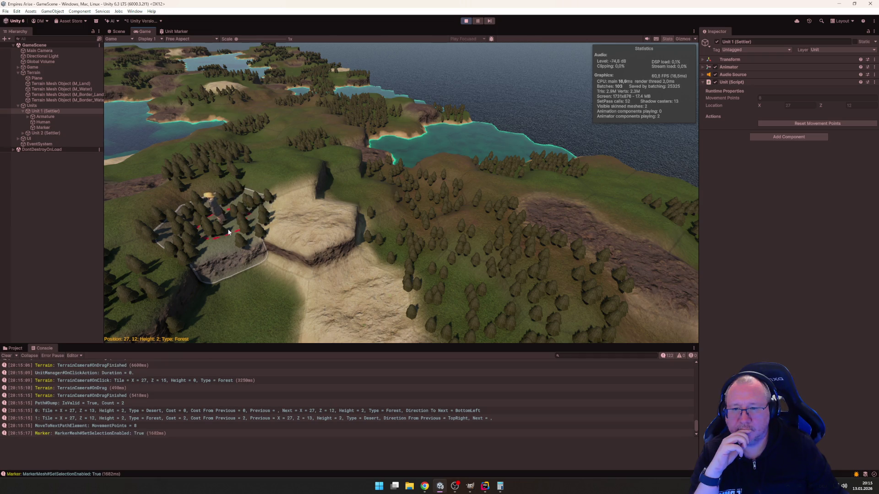
left_click_drag(301, 170, 345, 189)
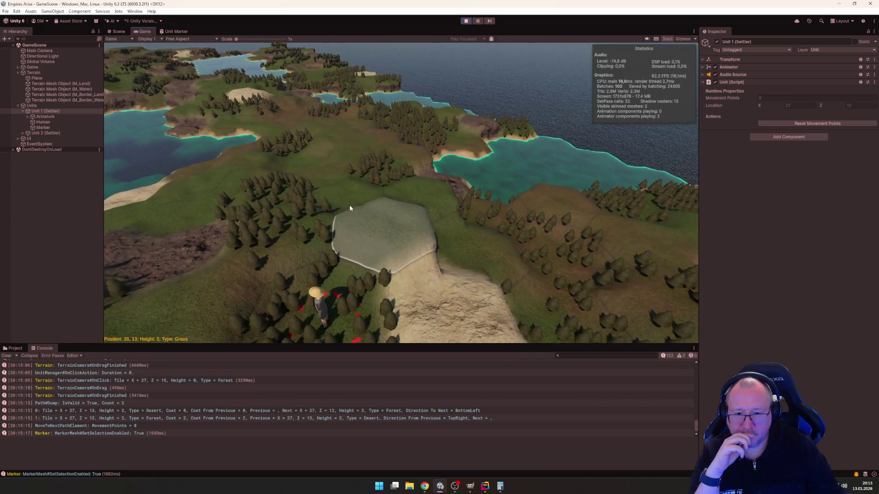
scroll(350, 208, "up", 3)
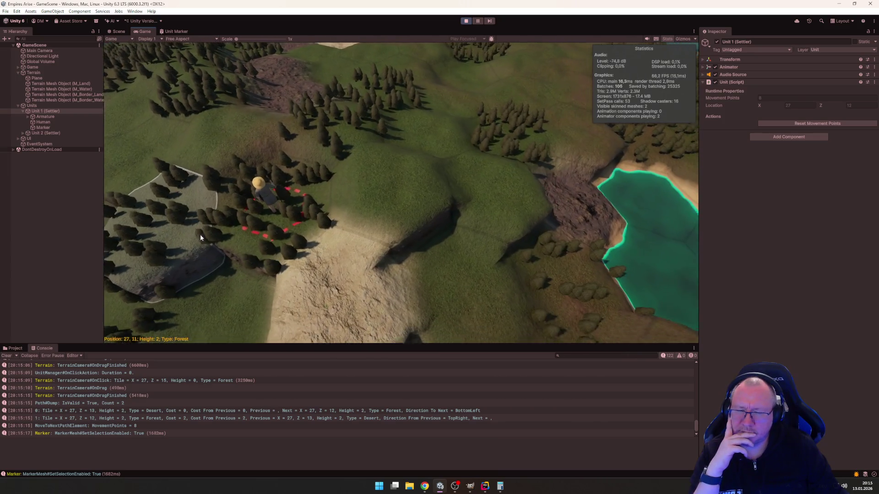
scroll(200, 237, "down", 3)
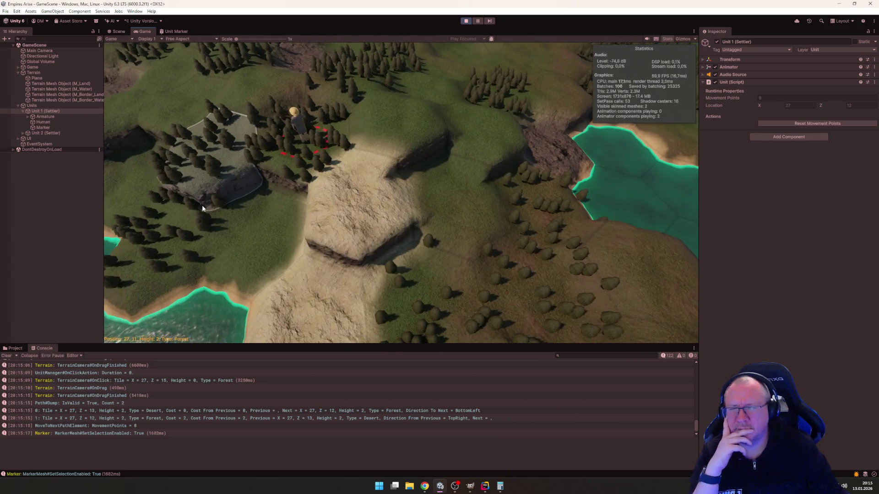
scroll(206, 228, "up", 4)
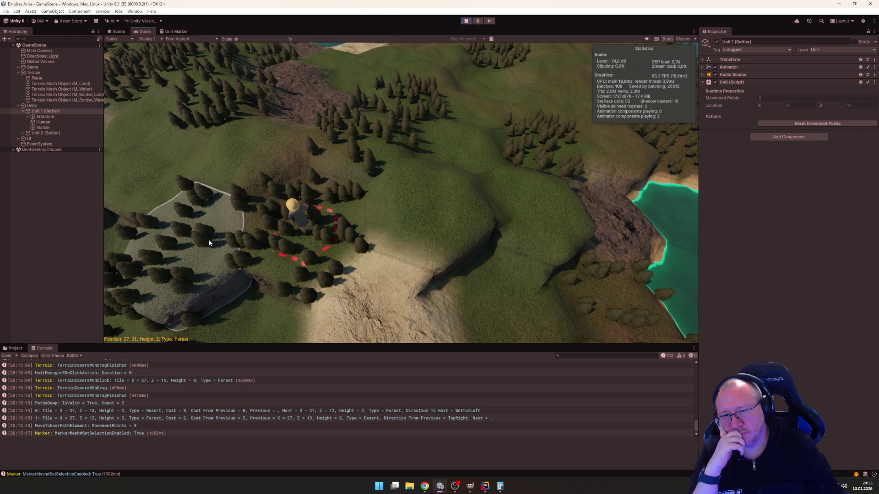
left_click(520, 296)
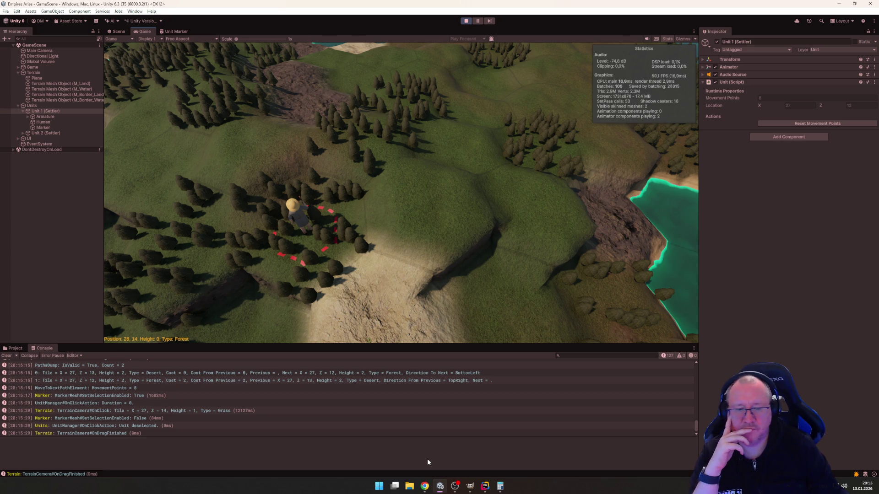
mouse_move(455, 487)
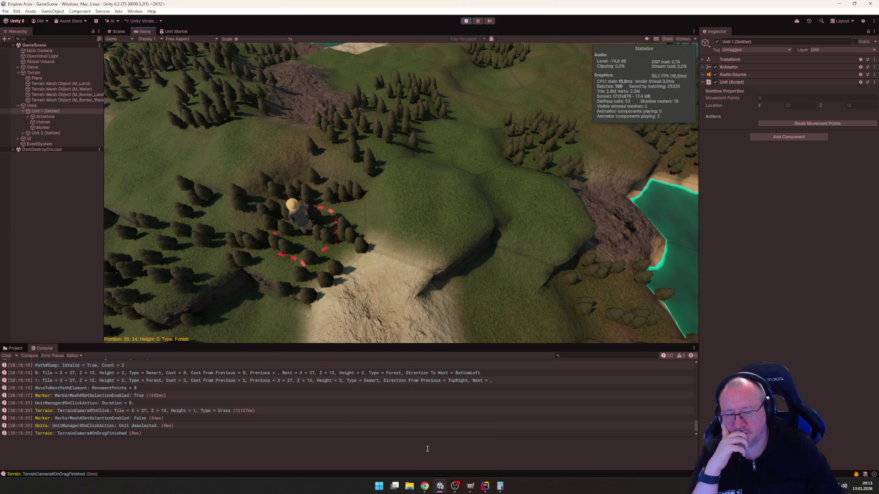
Step: Stop the game, set the Units object's Unit Renderer Dash Count to 32, and play again
left_click(466, 21)
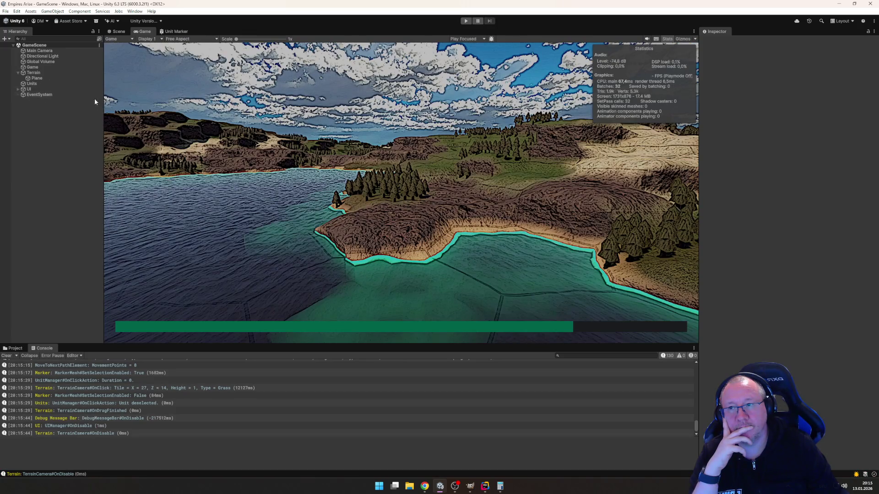
left_click(32, 83)
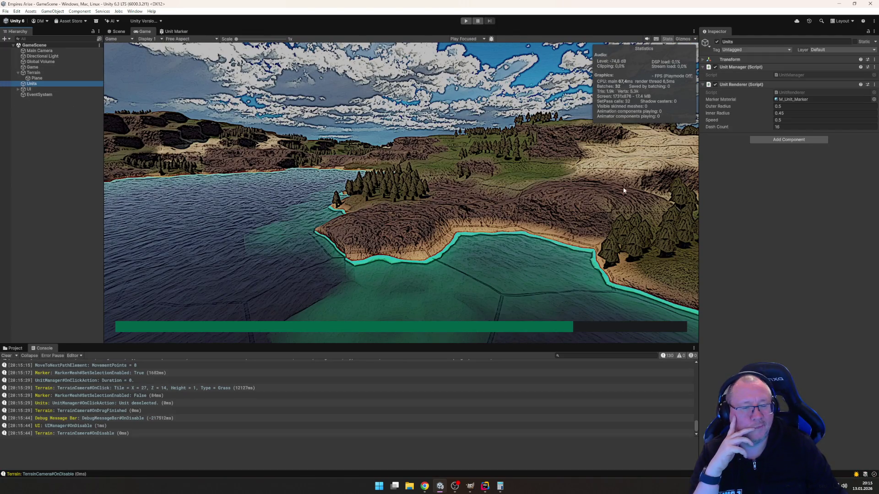
left_click(787, 126)
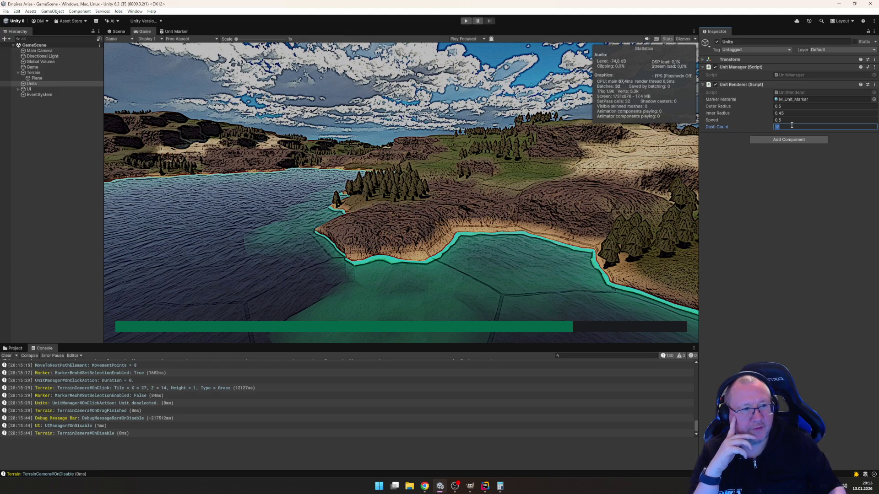
type("32")
left_click(466, 21)
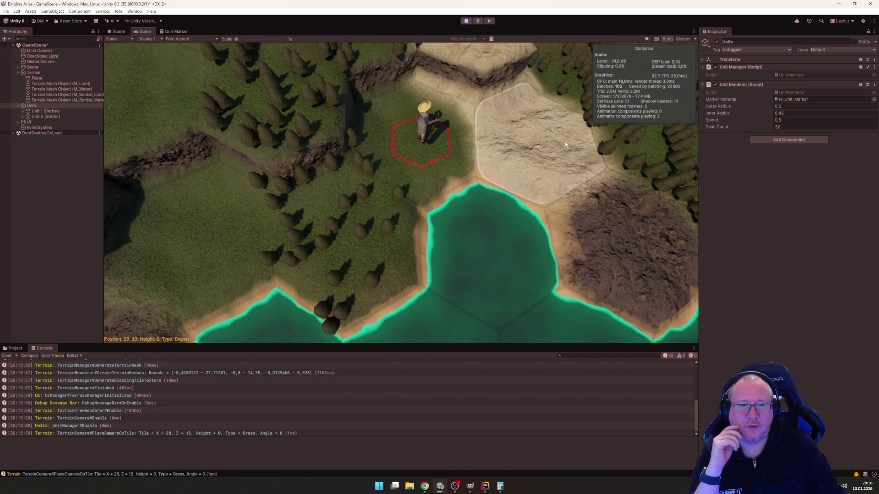
Step: Select the settler, reframe the map, and send it along a path to desert hex 28,13
left_click(431, 122)
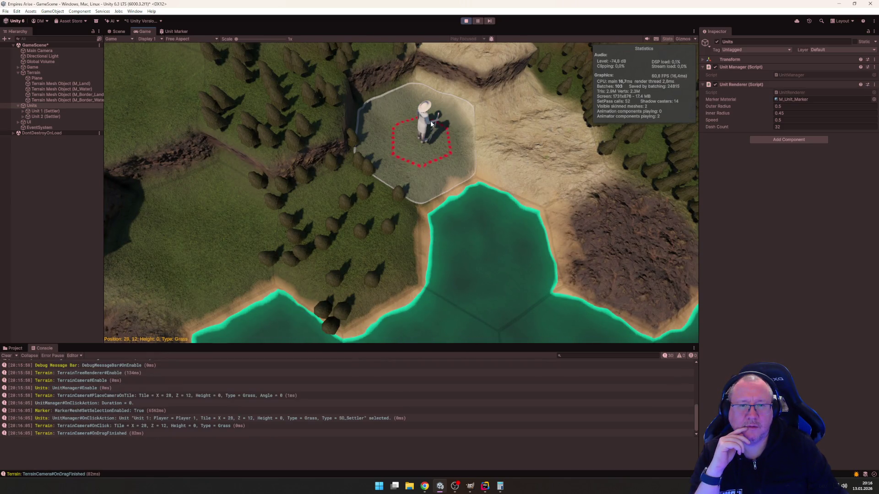
scroll(485, 266, "down", 5)
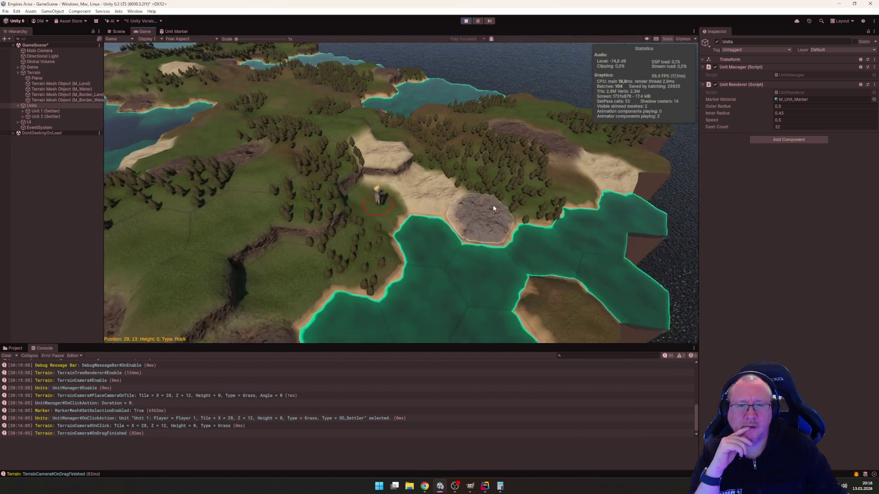
mouse_move(493, 208)
left_mouse_down()
mouse_move(561, 143)
mouse_move(431, 146)
mouse_move(376, 184)
mouse_move(248, 229)
mouse_move(179, 166)
mouse_move(178, 180)
left_mouse_up()
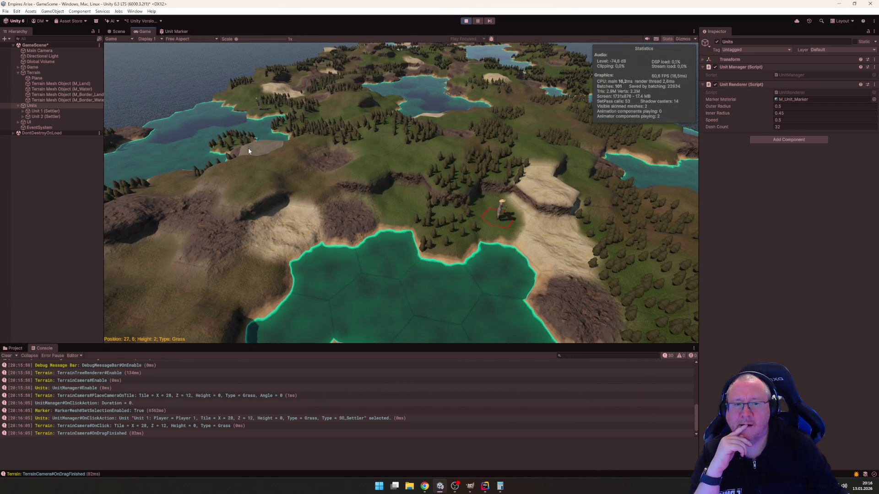
mouse_move(248, 147)
left_mouse_down()
mouse_move(436, 381)
mouse_move(420, 346)
mouse_move(168, 110)
mouse_move(210, 155)
left_mouse_up()
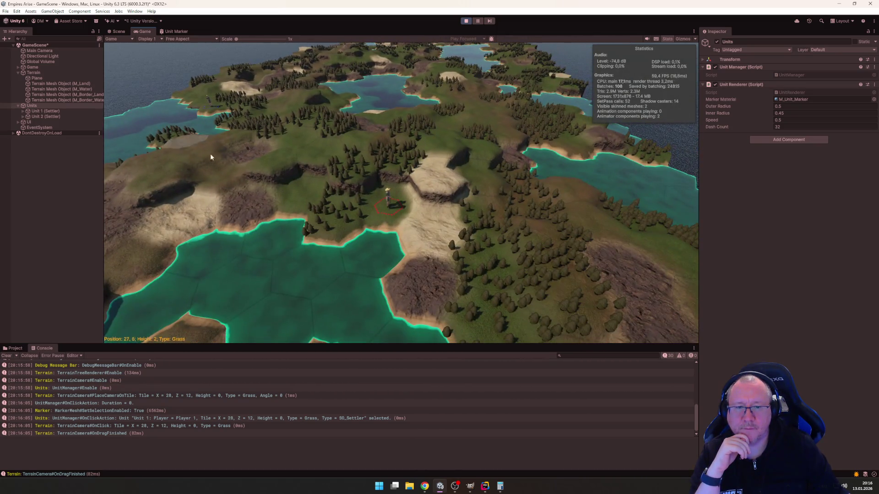
left_click(438, 246)
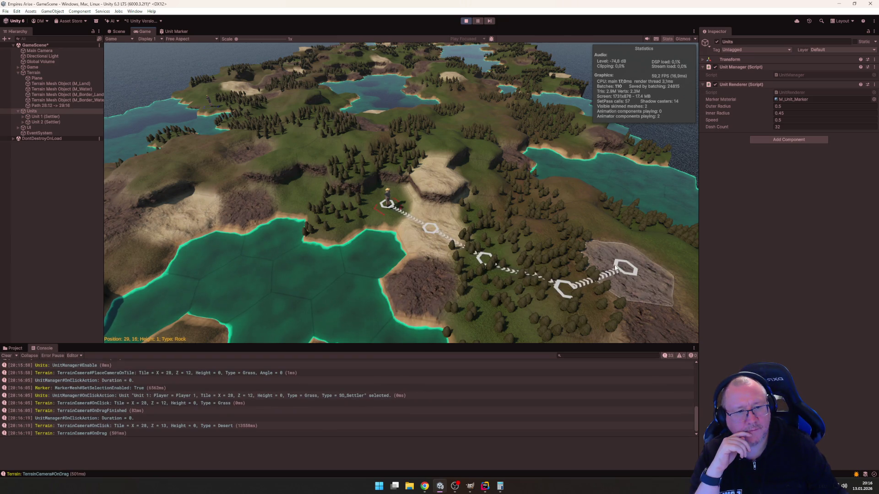
left_click_drag(643, 258, 650, 217)
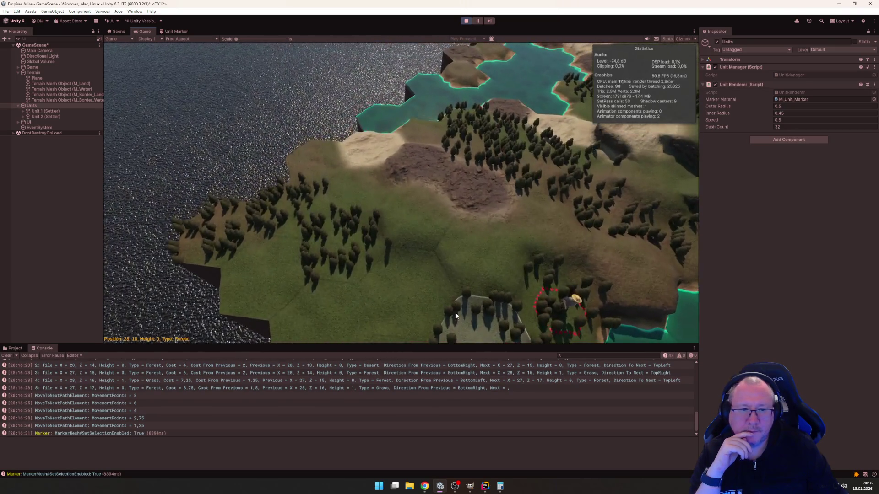
scroll(457, 292, "up", 5)
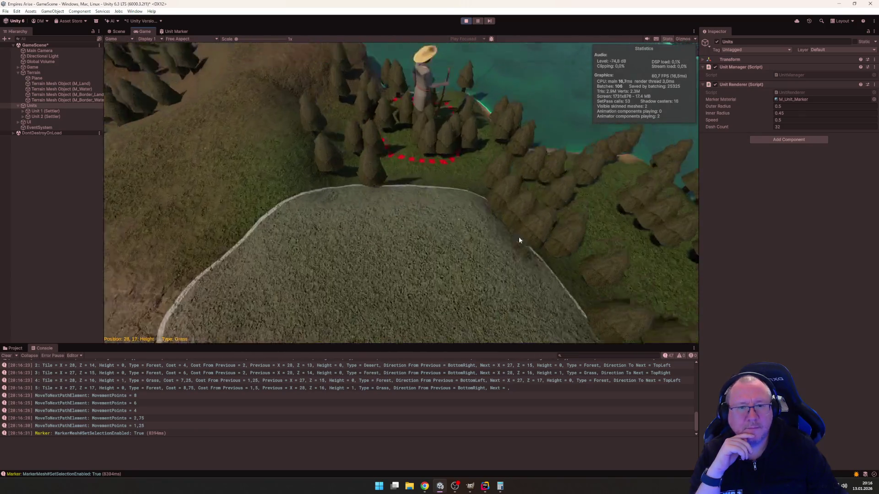
scroll(519, 240, "down", 5)
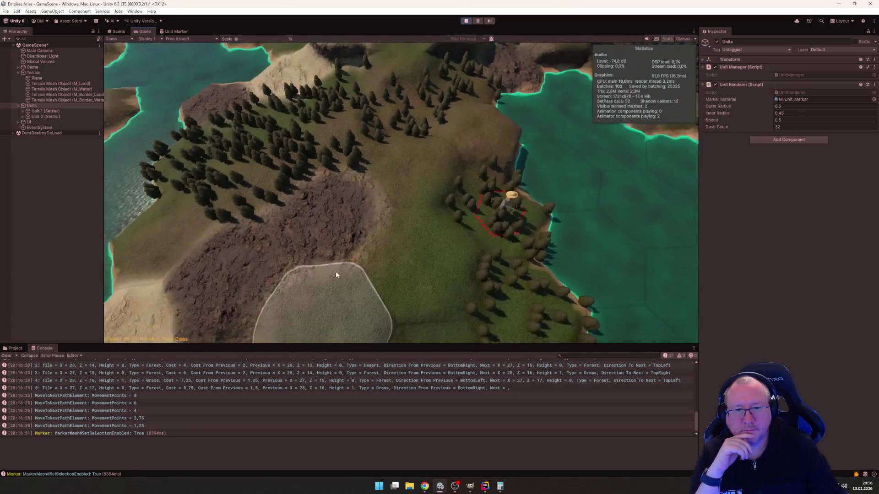
scroll(336, 275, "up", 3)
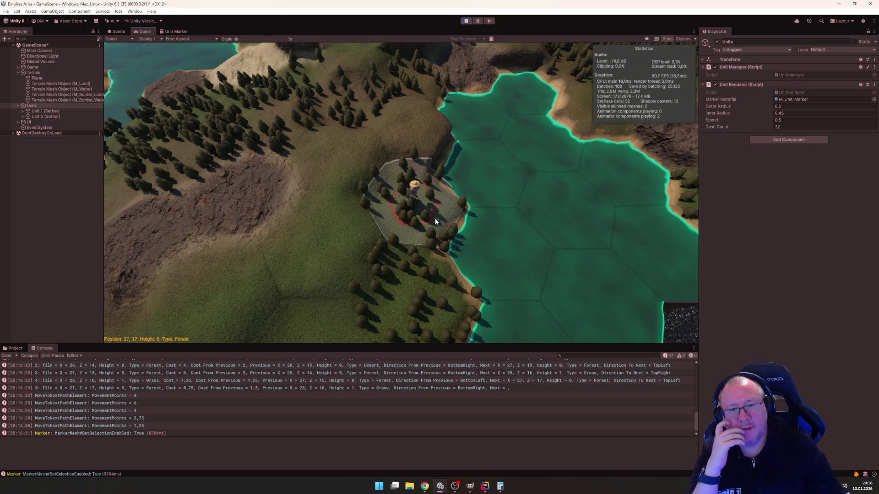
Step: Briefly expand and collapse Unit 1 (Settler)'s children, then stop play mode
left_click(23, 111)
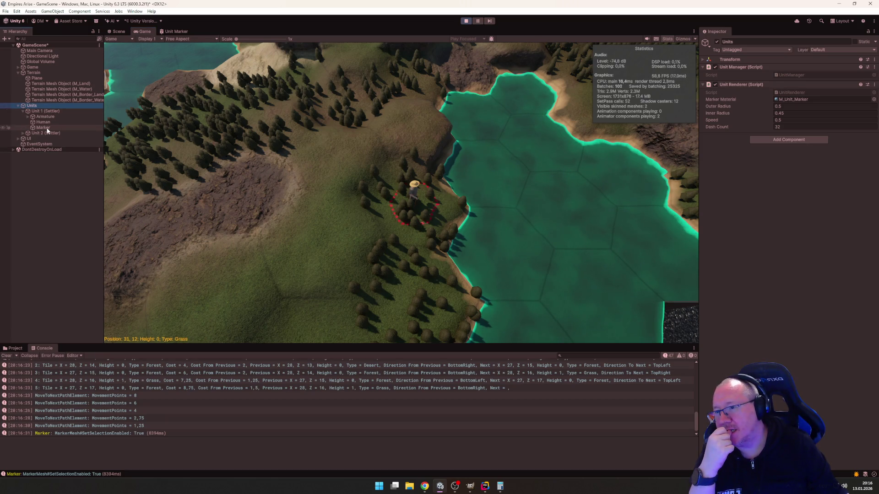
left_click(24, 111)
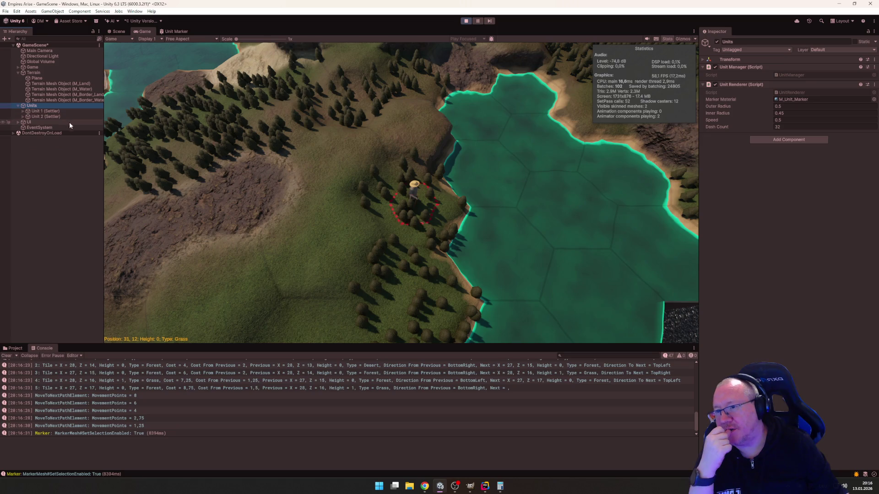
scroll(450, 199, "down", 5)
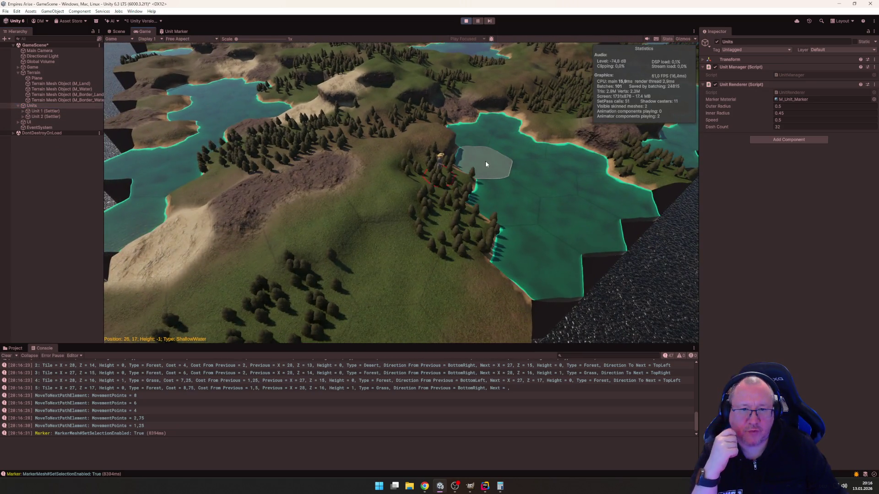
scroll(485, 161, "up", 5)
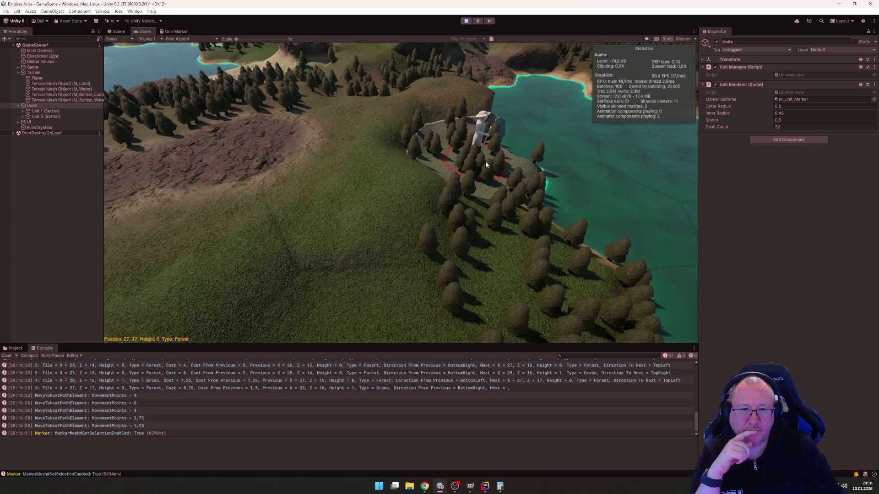
scroll(475, 168, "down", 2)
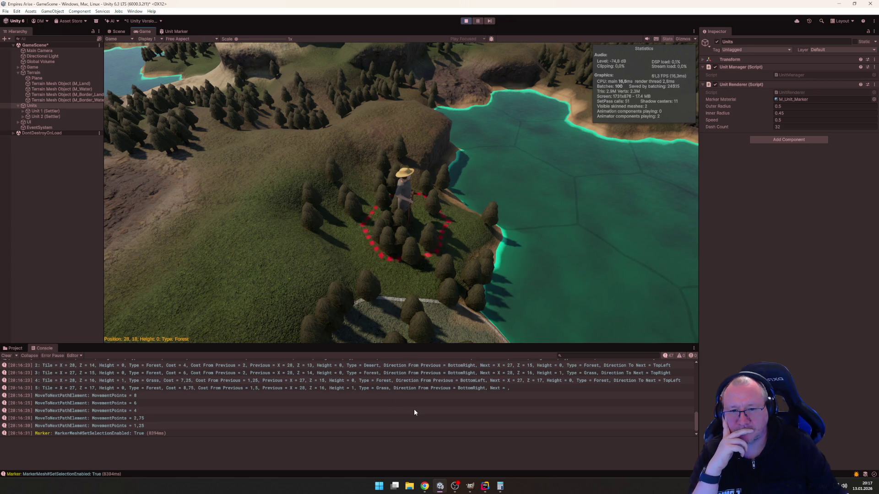
left_click(466, 20)
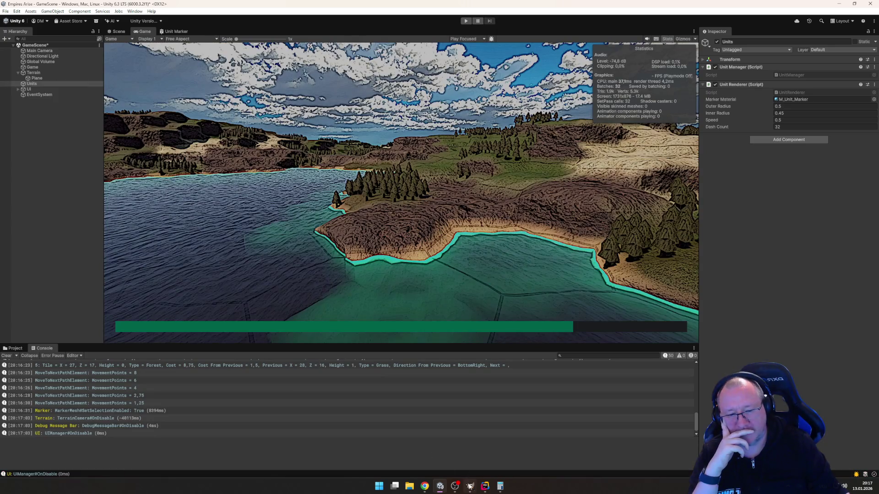
left_click(484, 486)
Step: Review Unit.cs, then select the prefab Instantiate line in UnitManager.cs's Create method
scroll(411, 258, "up", 15)
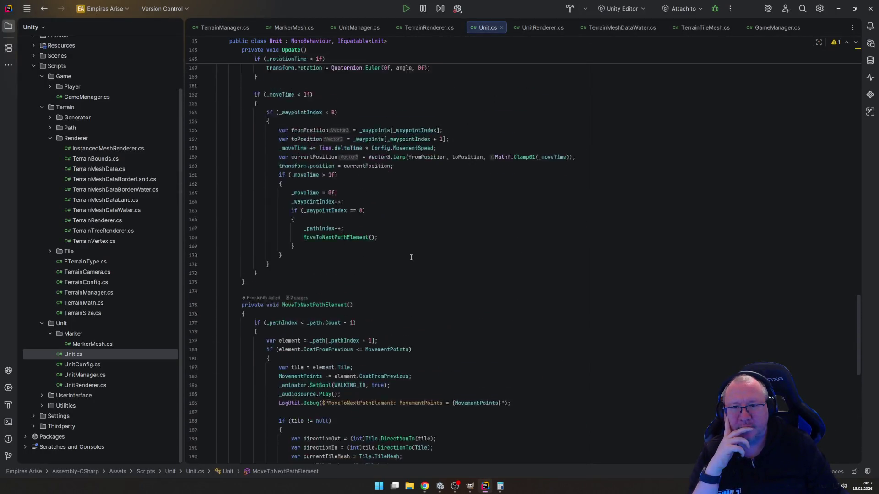
scroll(411, 258, "up", 15)
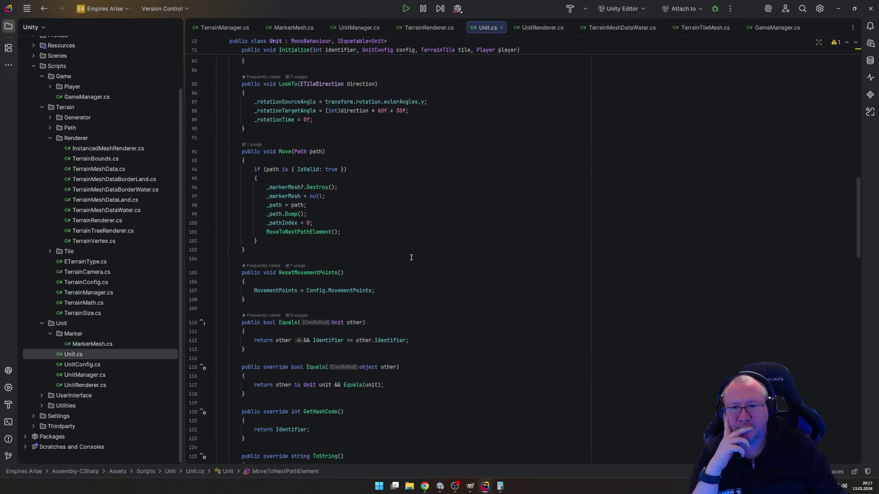
scroll(411, 258, "up", 9)
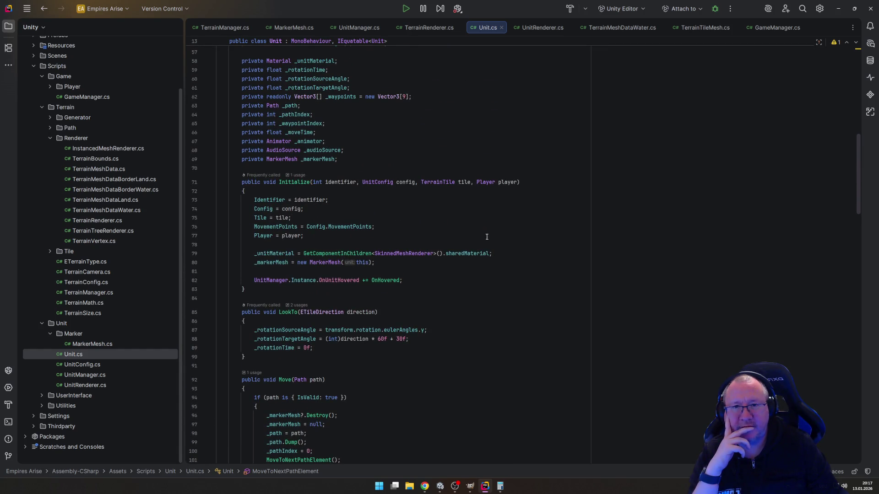
scroll(440, 250, "down", 2)
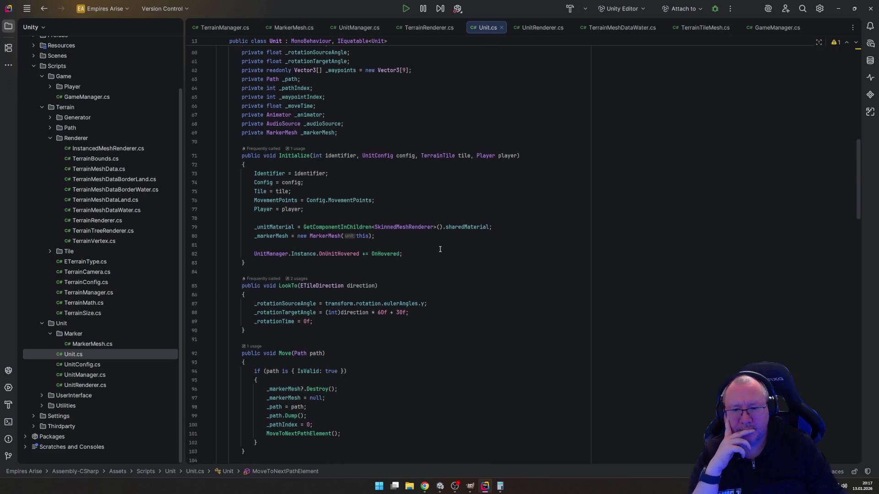
scroll(440, 249, "up", 1)
scroll(444, 250, "down", 4)
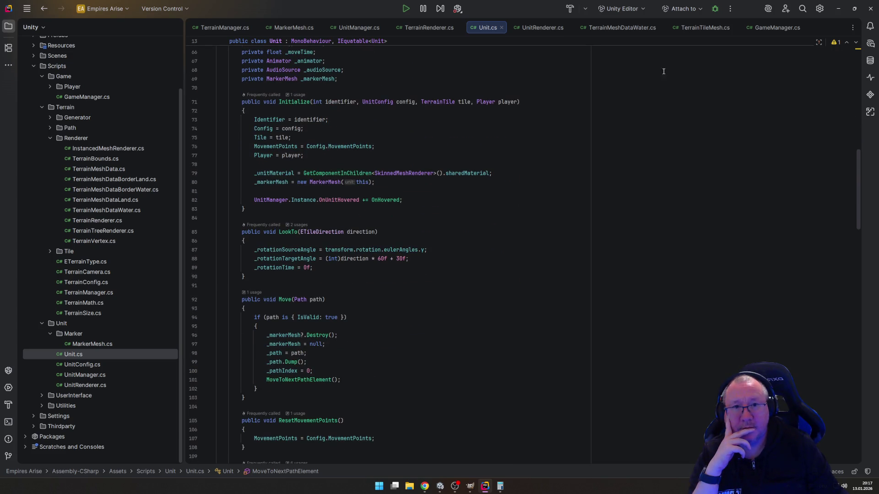
left_click(356, 27)
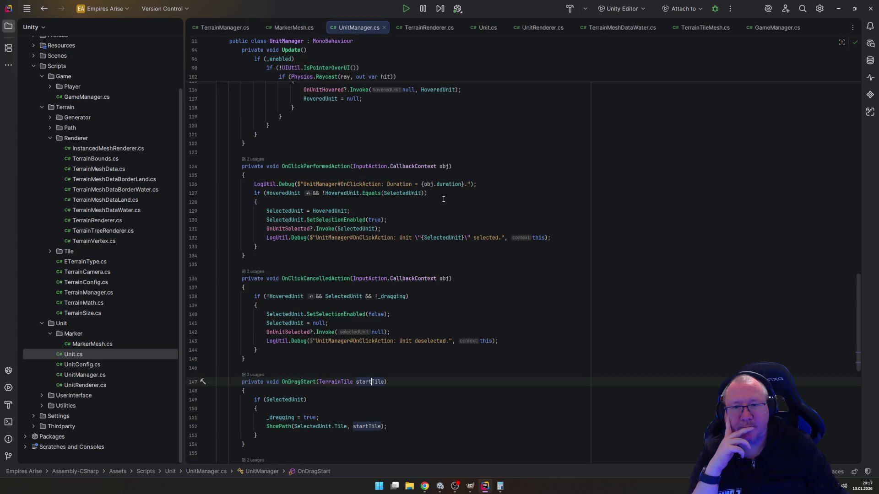
scroll(447, 226, "up", 10)
scroll(447, 226, "up", 15)
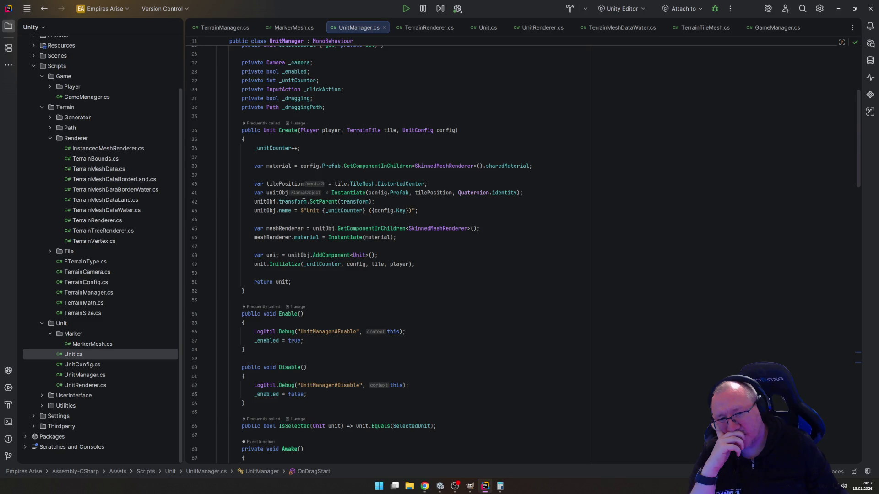
mouse_move(255, 193)
left_mouse_down()
mouse_move(362, 202)
mouse_move(534, 194)
left_mouse_up()
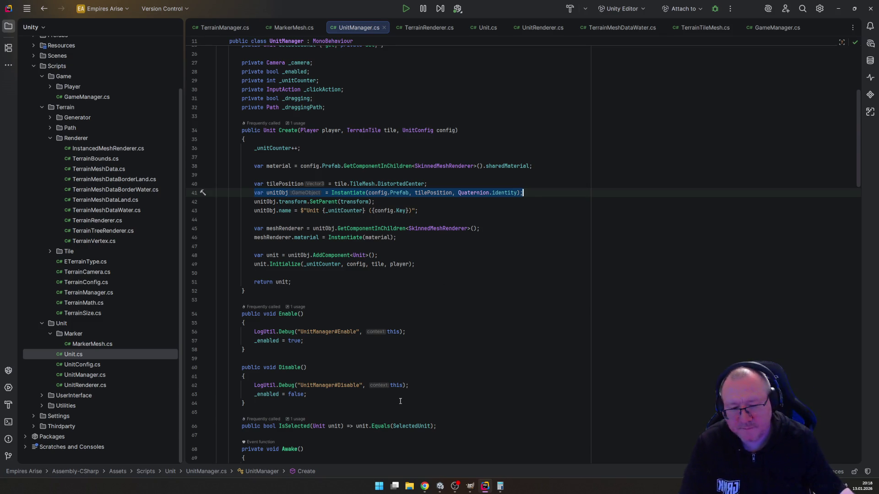
key("alt+Tab")
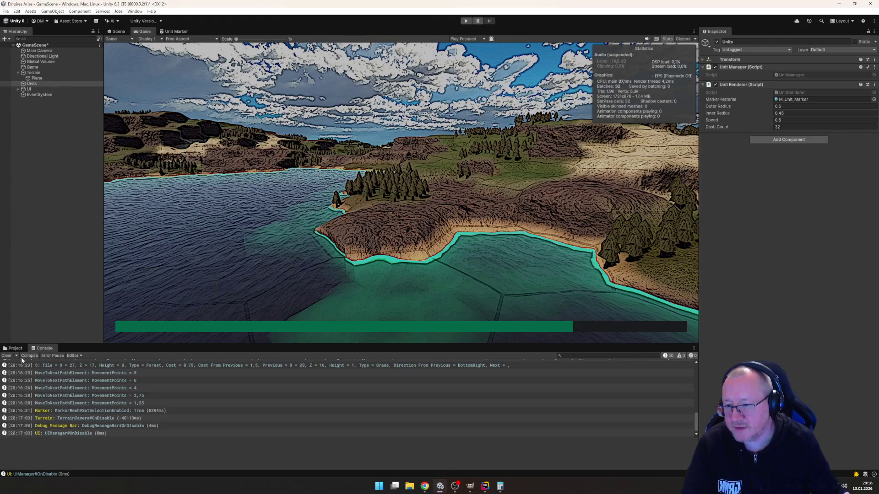
Step: Open the PF_Settler prefab from Prefabs > Units for editing
left_click(16, 349)
left_click(25, 406)
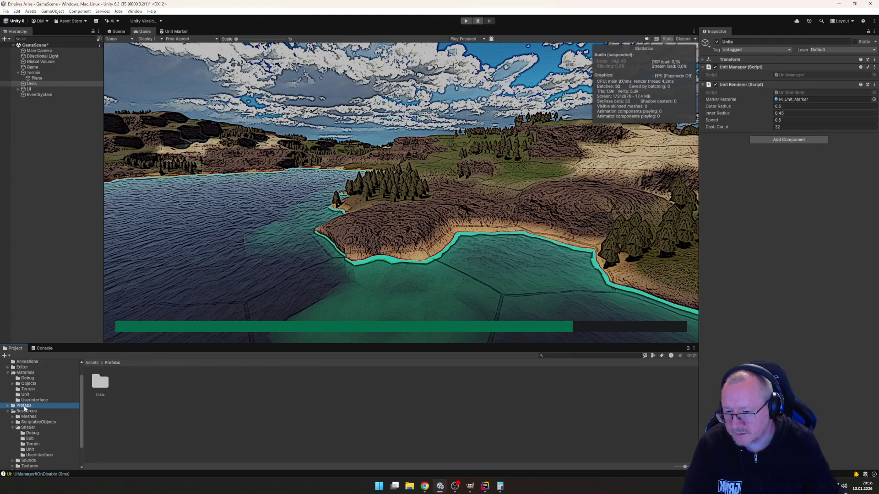
double_click(96, 391)
double_click(96, 383)
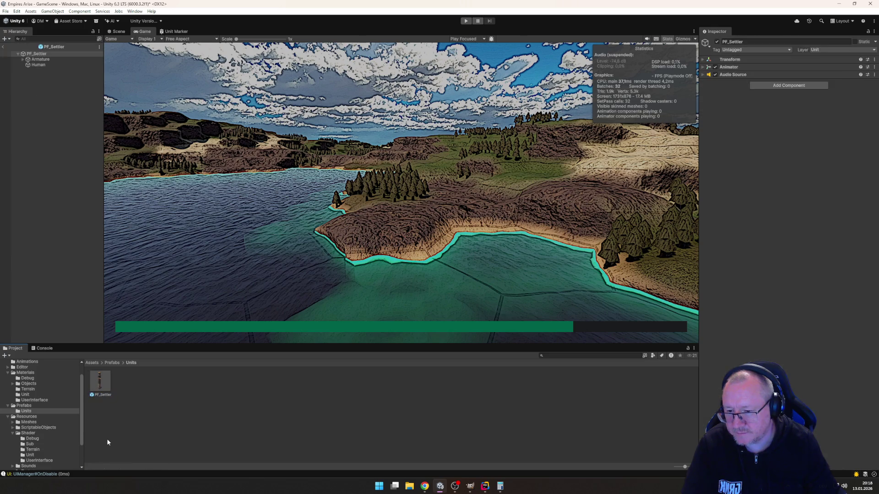
Step: Add an empty child named Marker to PF_Settler and save the prefab
right_click(47, 54)
left_click(33, 86)
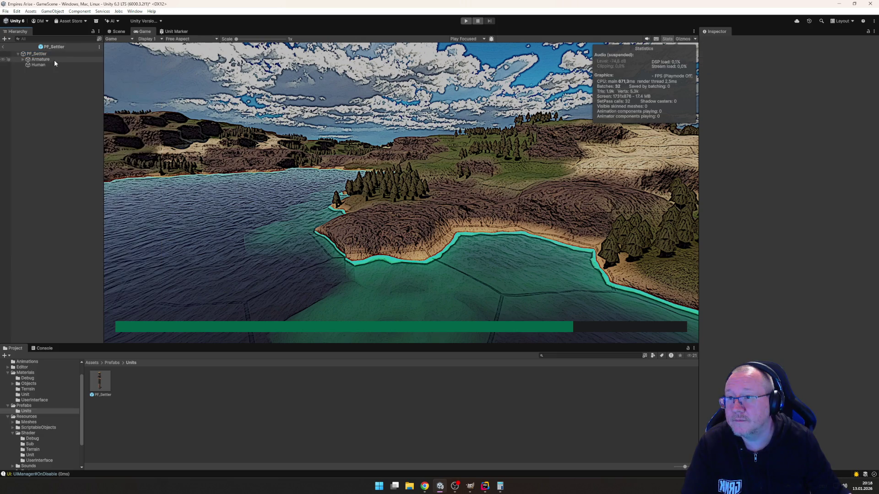
right_click(32, 76)
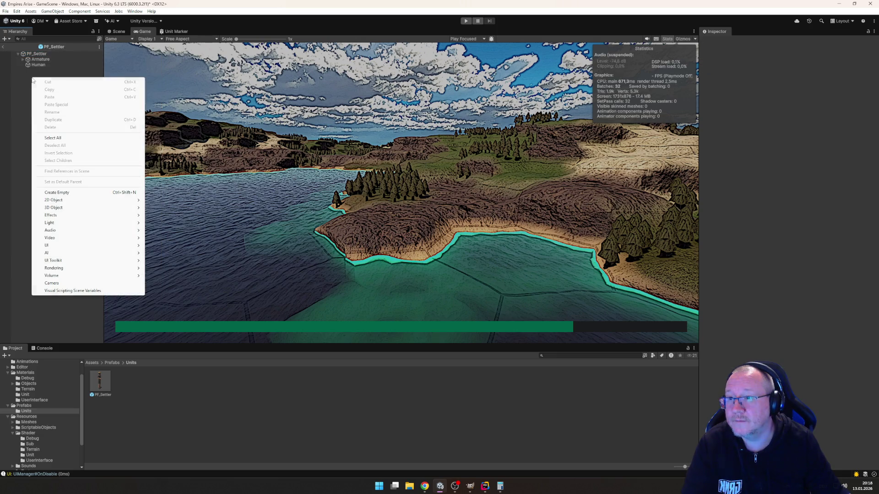
left_click(78, 192)
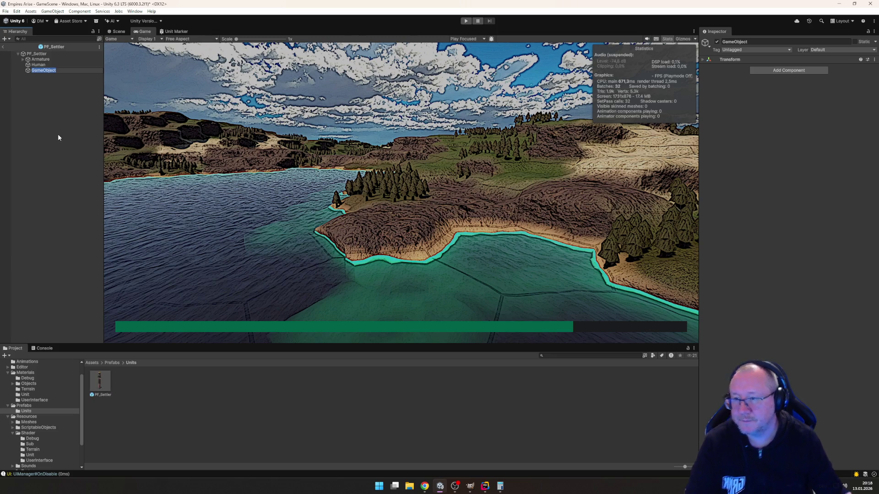
type("Marker")
key("Return")
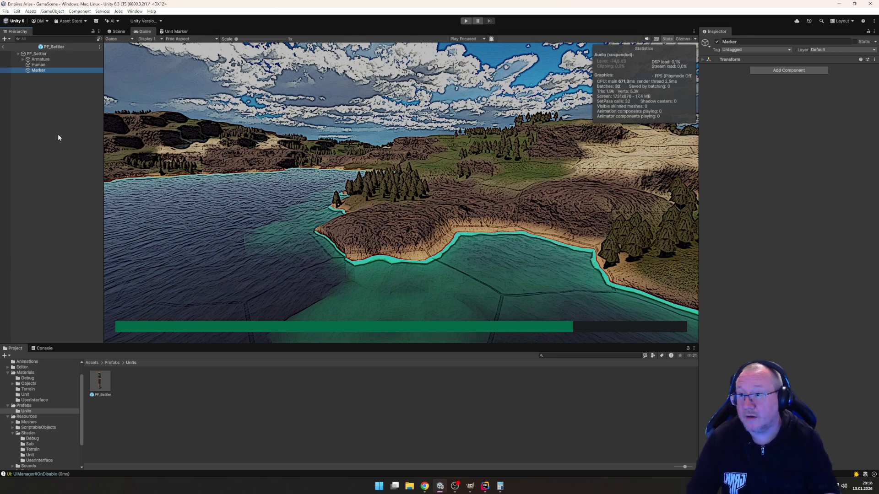
left_click_drag(40, 71, 40, 57)
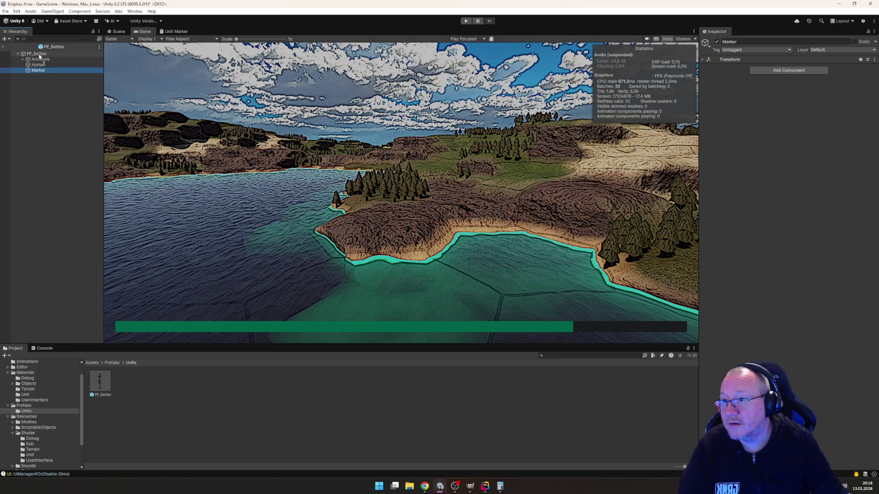
key("ctrl+s")
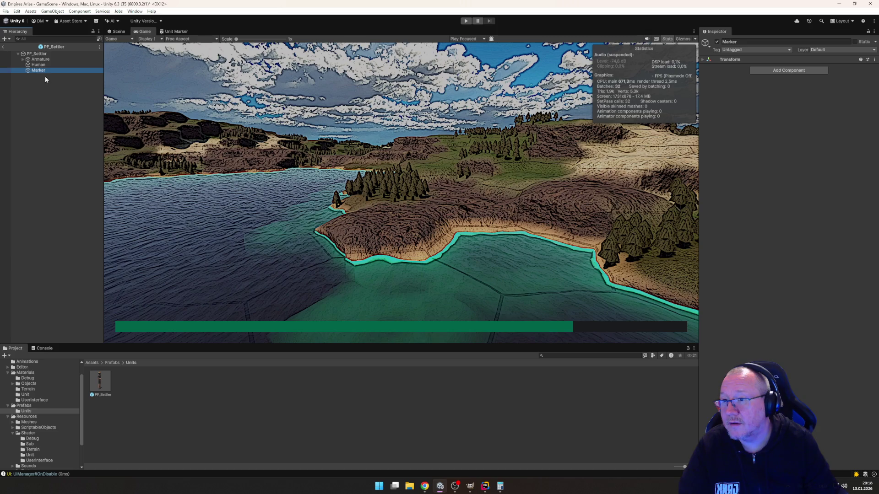
Step: Move Marker above Armature, then delete it and view the prefab in the Scene view
right_click(36, 73)
left_click(37, 74)
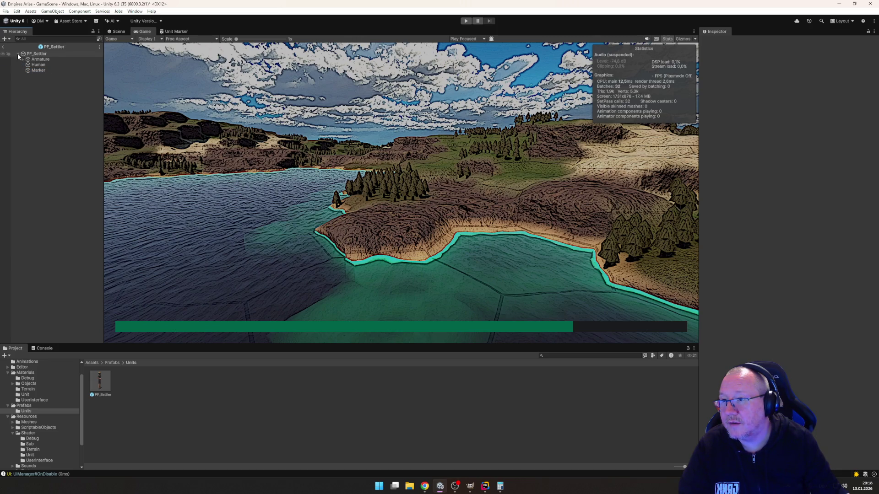
left_click_drag(39, 70, 40, 64)
mouse_move(39, 57)
left_mouse_down()
mouse_move(42, 49)
mouse_move(40, 76)
left_mouse_up()
left_click(39, 70)
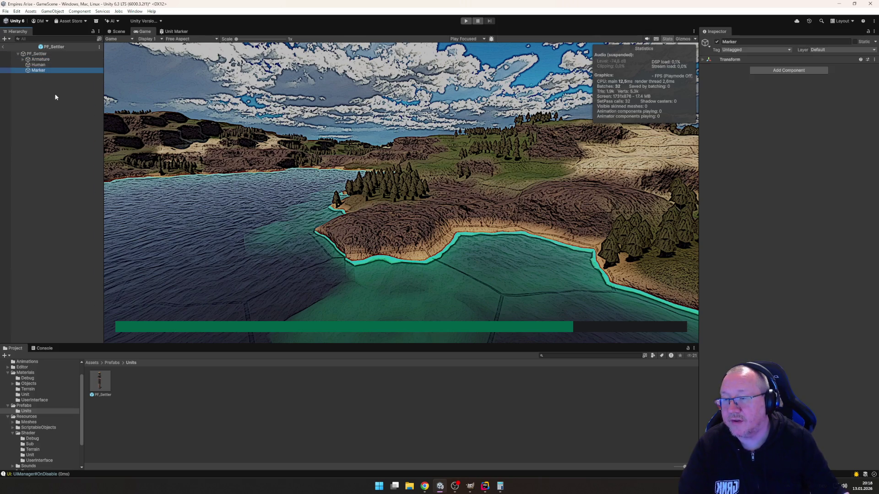
key("Delete")
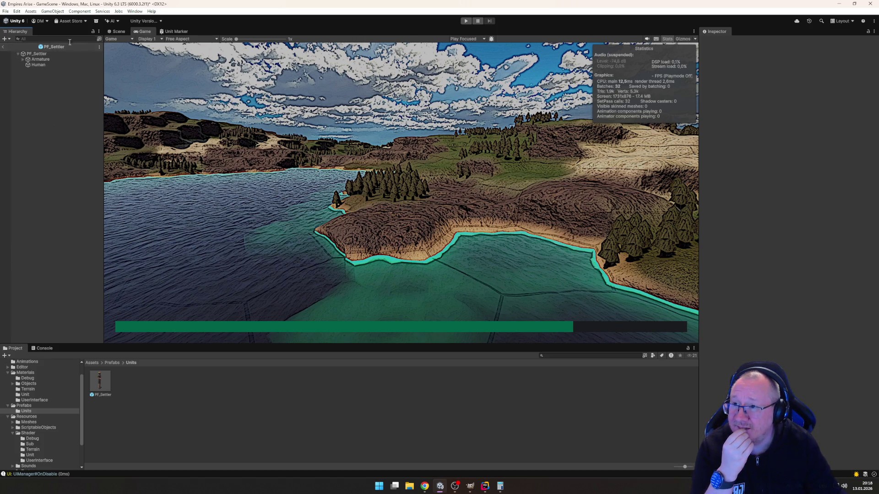
left_click(119, 32)
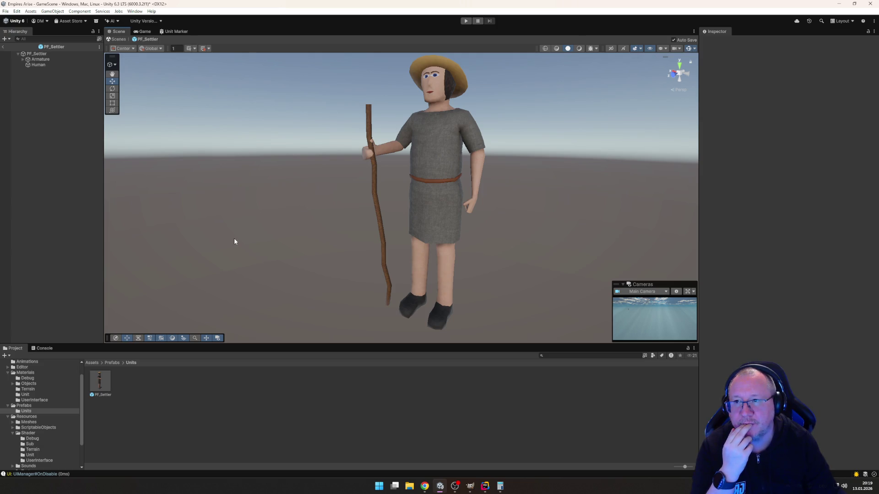
Step: Select PF_Settler in the Hierarchy to check its components, then go back to UnitManager.cs in Rider
left_click(36, 54)
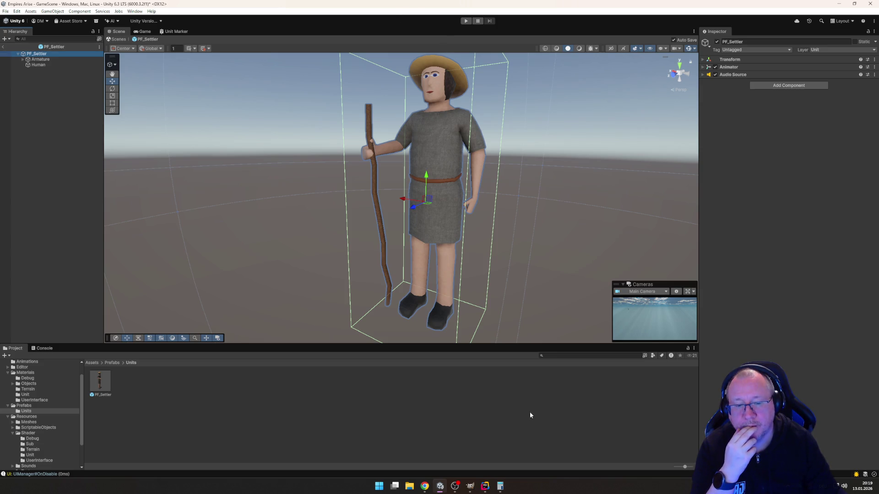
left_click(487, 489)
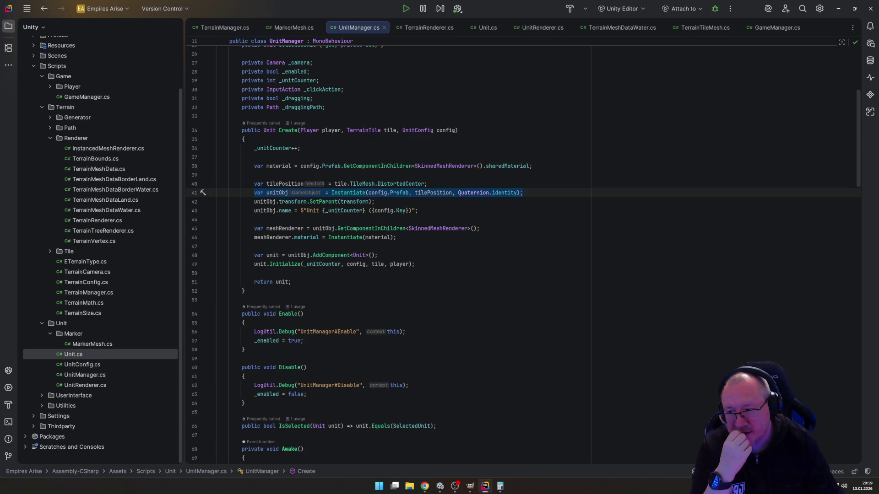
Step: Review the unit naming line 43 in UnitManager.cs's Create method, then return to Unity
key("alt+Tab")
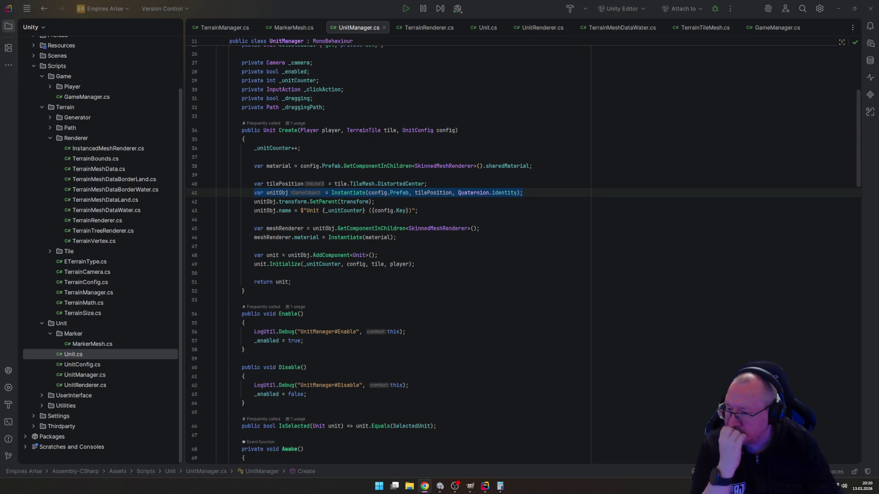
left_click(371, 211)
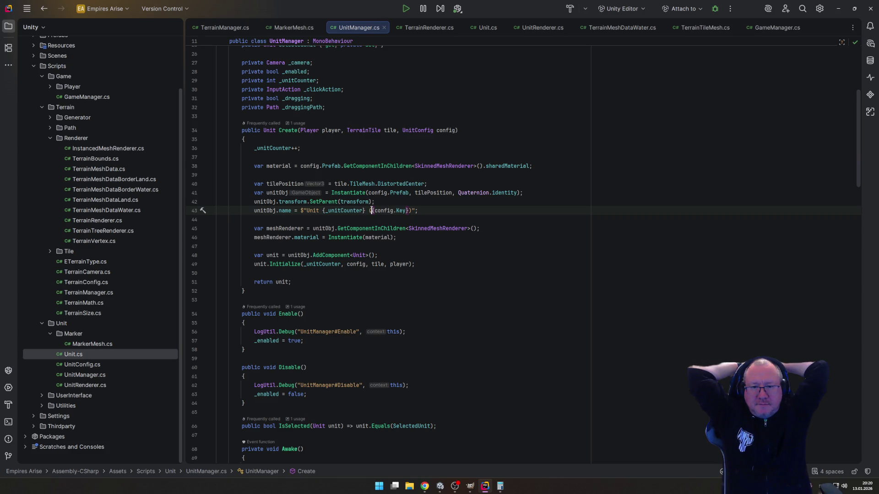
left_click(441, 485)
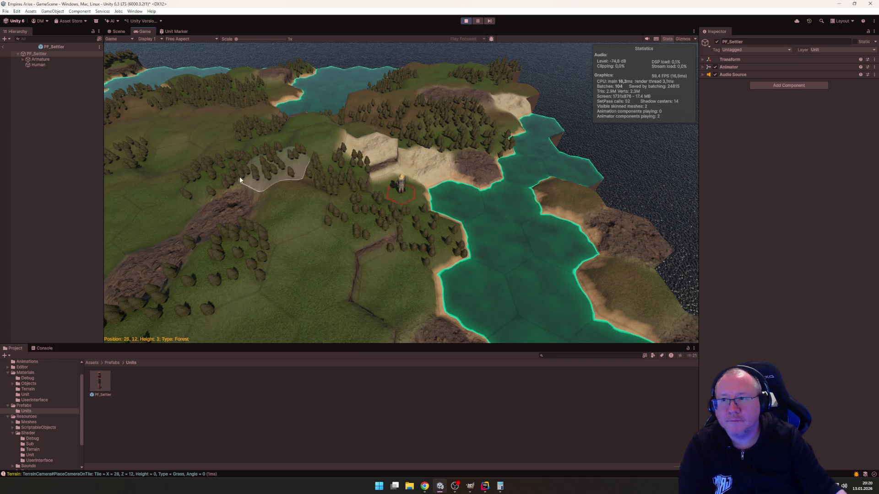
Step: Restructure the Hierarchy so Marker sits under Units with Unit 1 (Settler) nested inside it
left_click(3, 47)
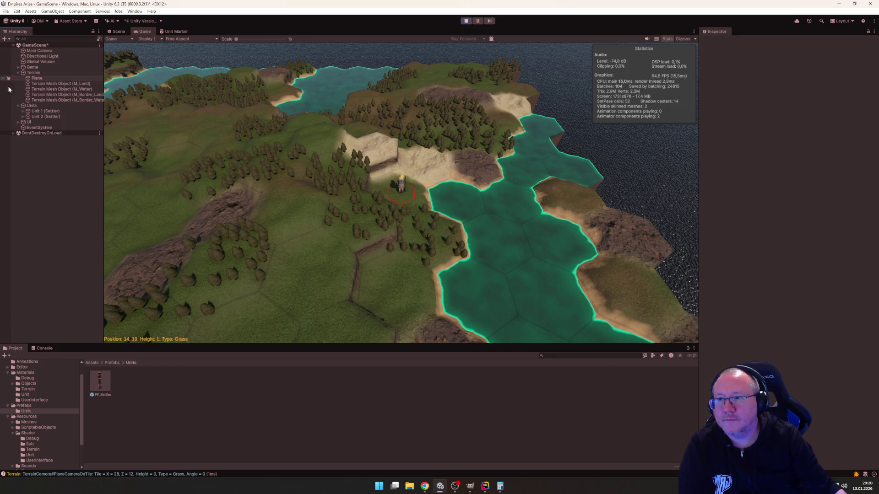
left_click(23, 111)
left_click_drag(44, 127, 45, 110)
left_click(39, 116)
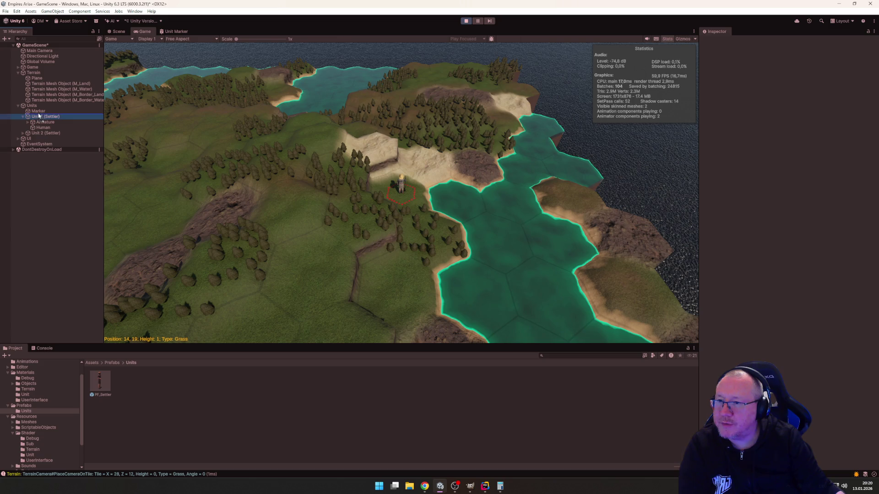
left_click_drag(41, 117, 38, 111)
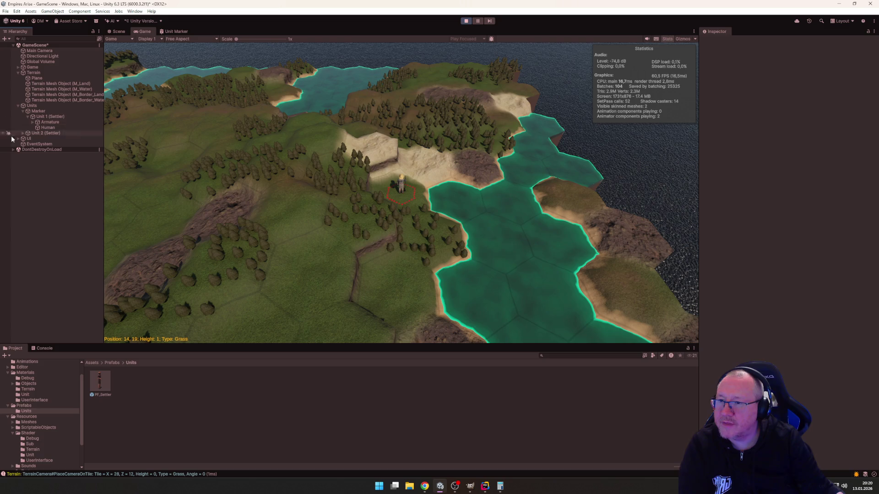
Step: Save the Marker object as a prefab asset in Prefabs/Units
left_click(41, 112)
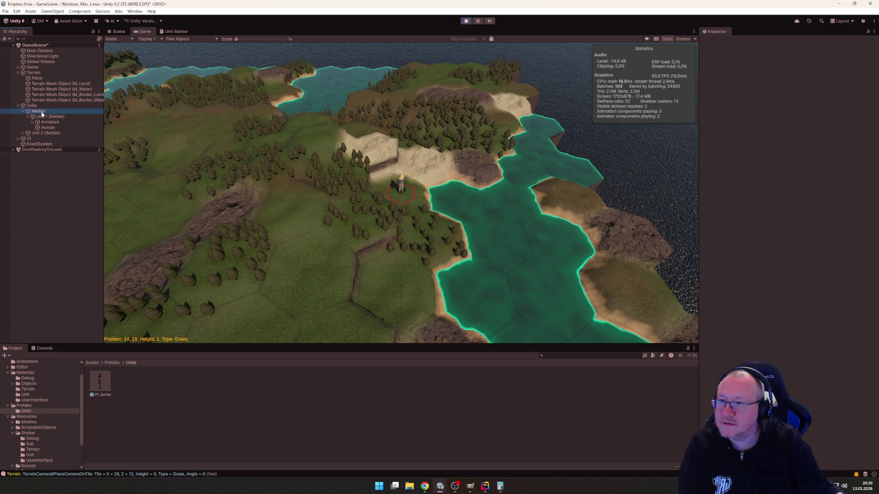
left_click(147, 138)
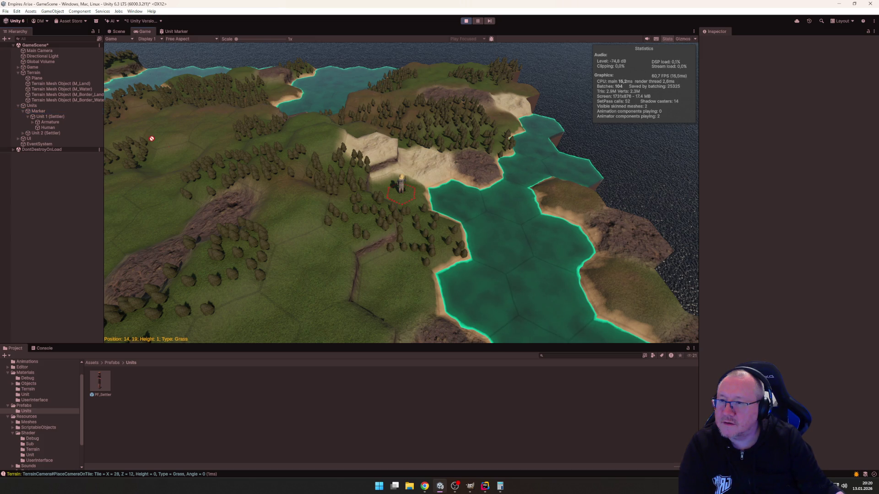
left_click_drag(202, 397, 201, 393)
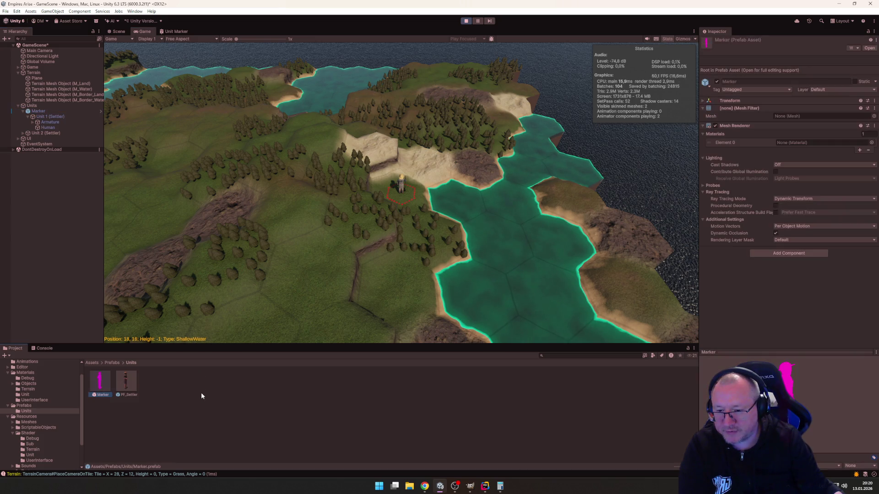
Step: Assign M_Tree_1 to the Marker prefab's Mesh Renderer Element 0 and open it in Prefab Mode
left_click(166, 428)
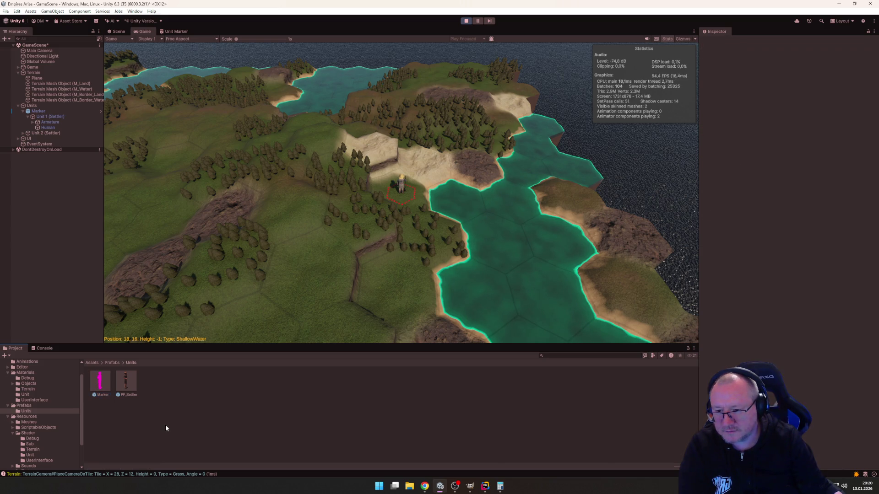
left_click(99, 383)
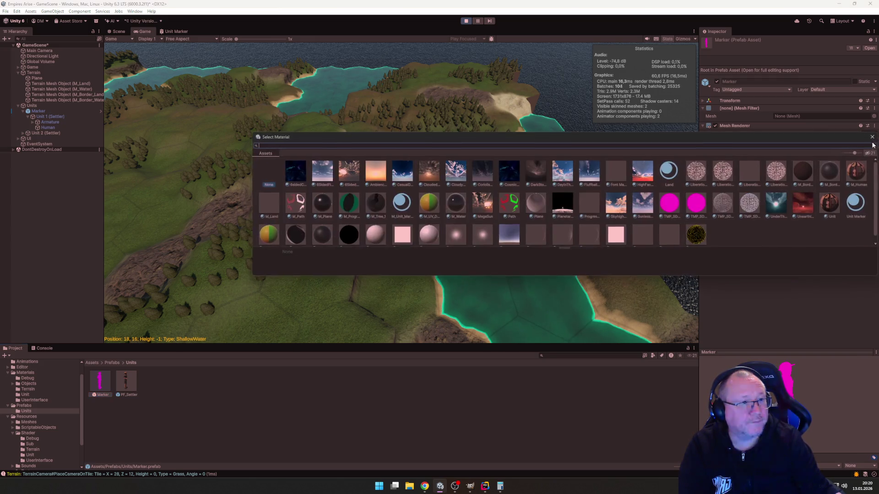
left_click(871, 143)
left_click(378, 203)
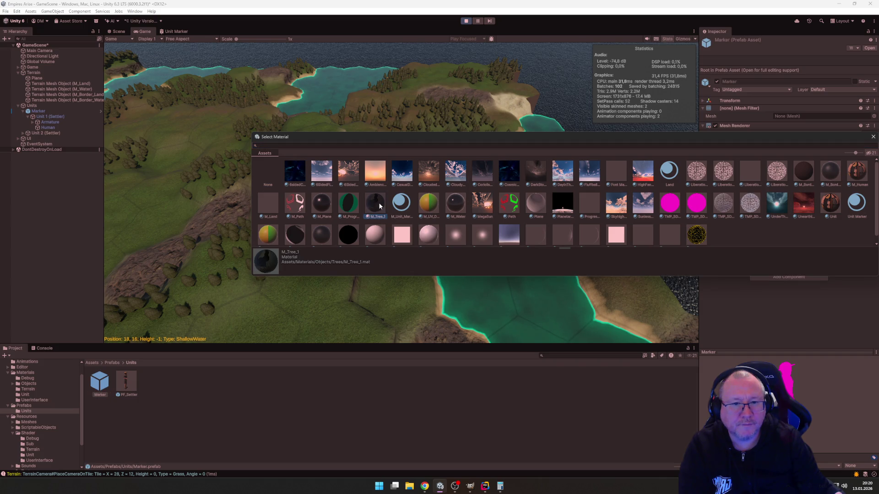
double_click(378, 203)
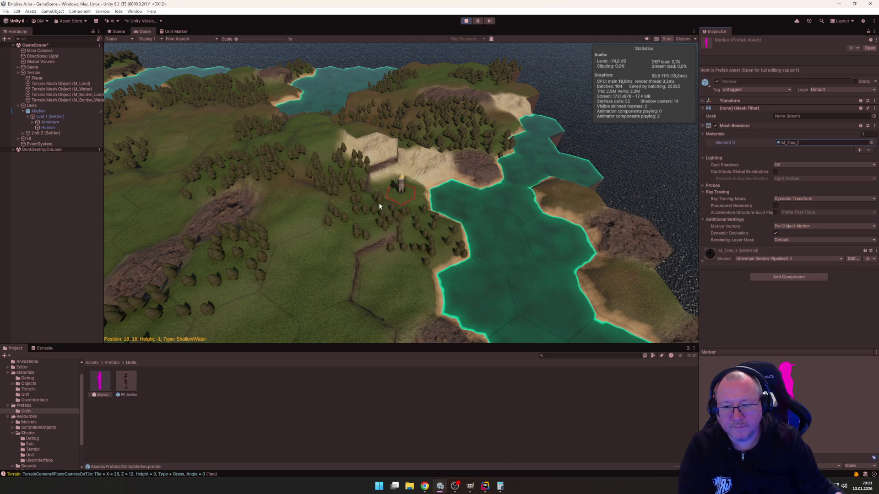
left_click(871, 142)
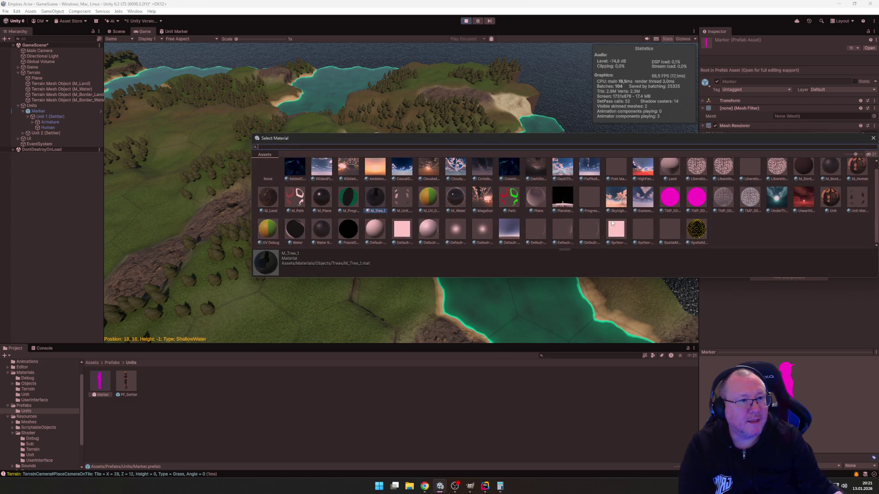
left_click(873, 139)
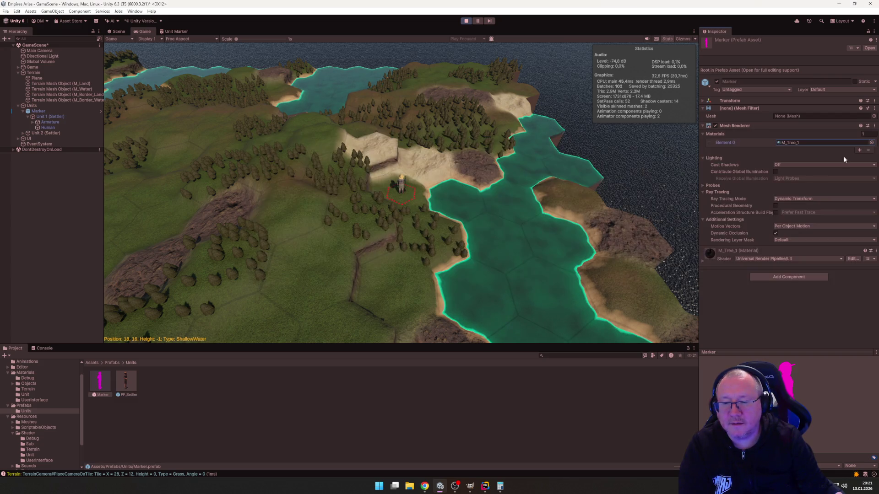
double_click(105, 385)
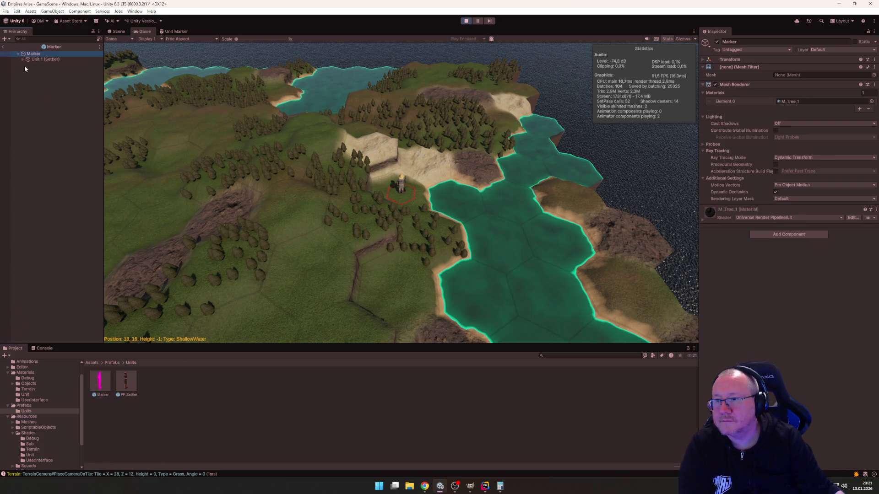
Step: Give the Human mesh's Skinned Mesh Renderer the M_Human material
left_click(30, 65)
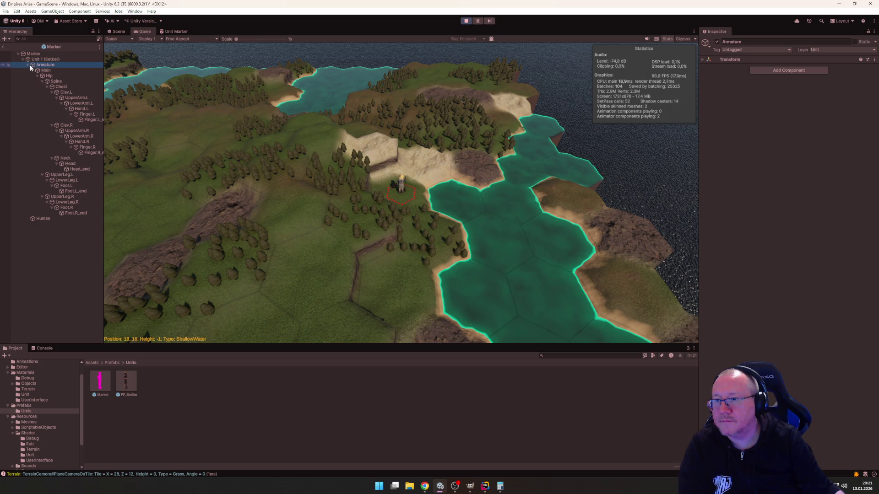
left_click(28, 65)
left_click(41, 69)
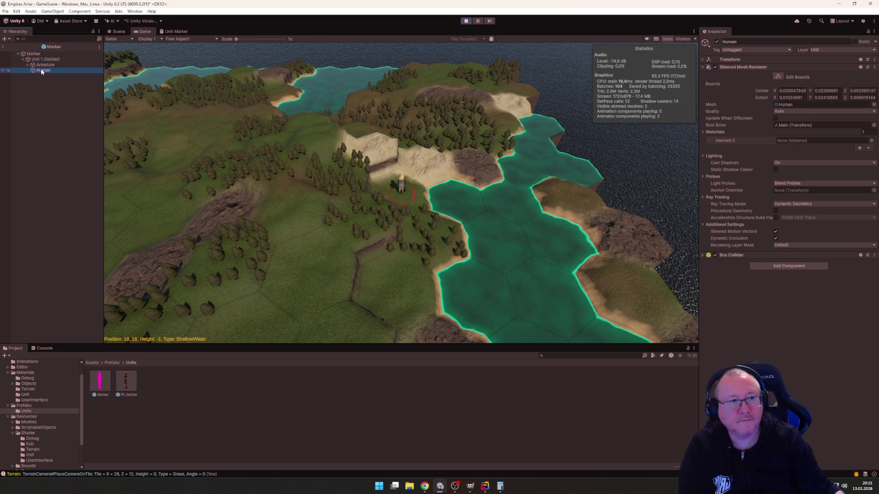
left_click(872, 140)
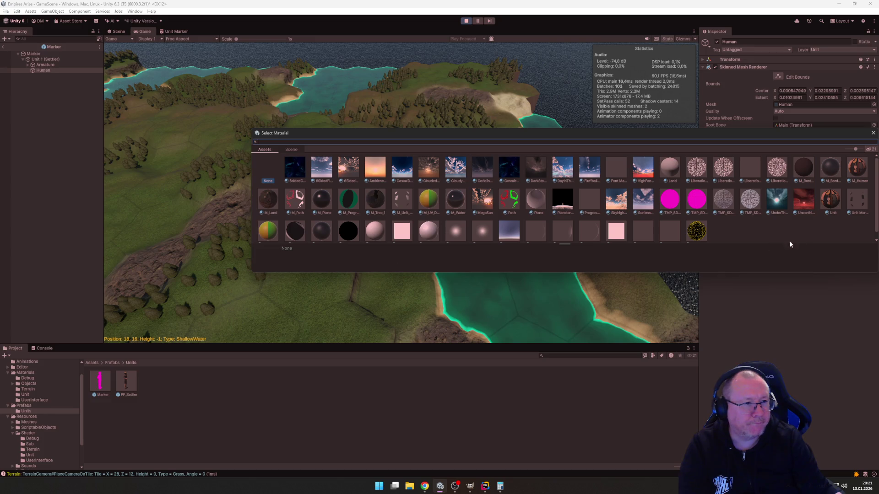
double_click(858, 168)
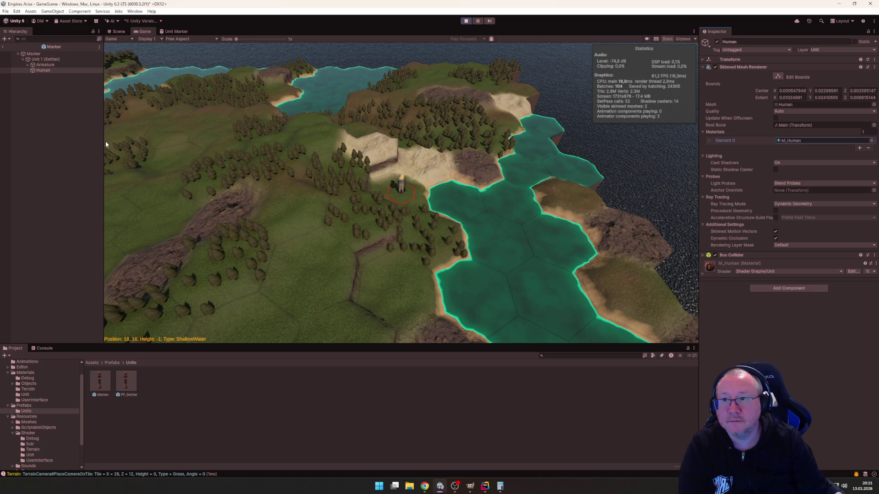
Step: Stop play mode and begin renaming the Unit 1 (Settler) child
left_click(467, 21)
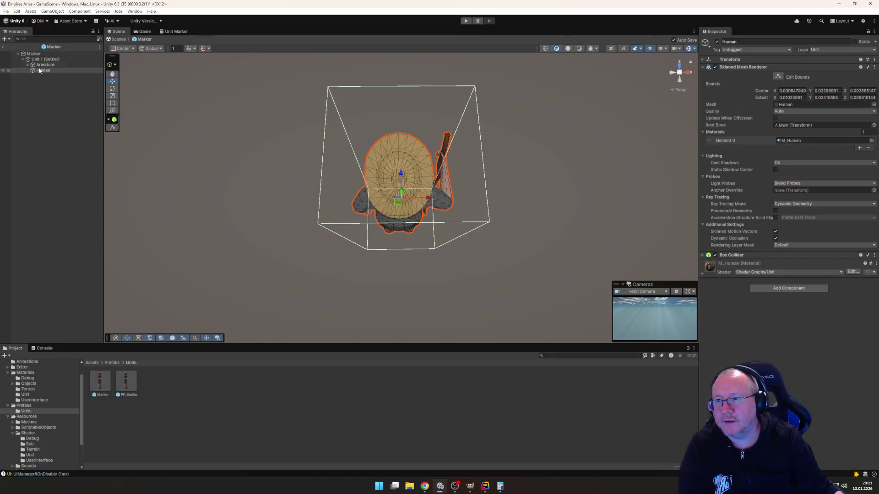
left_click(45, 59)
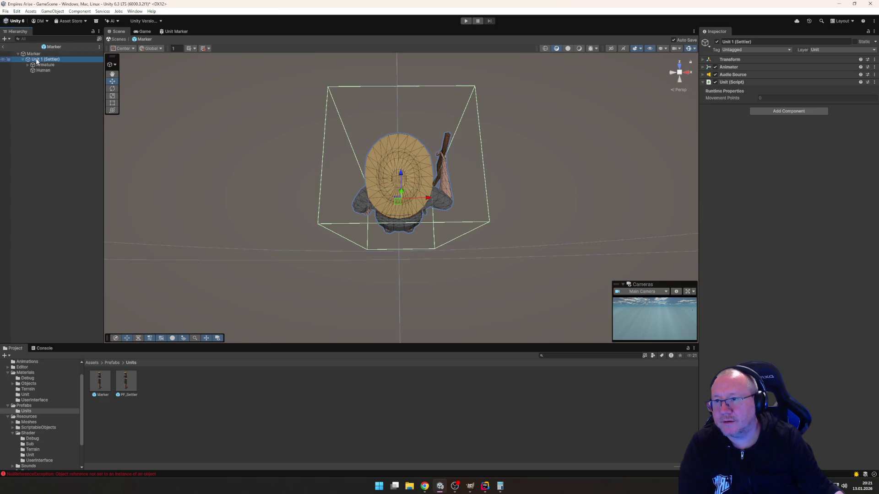
right_click(46, 60)
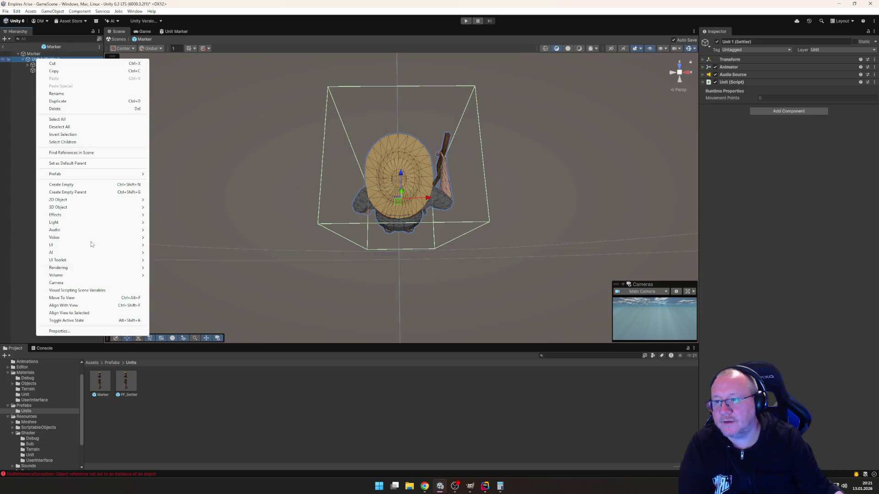
left_click(69, 93)
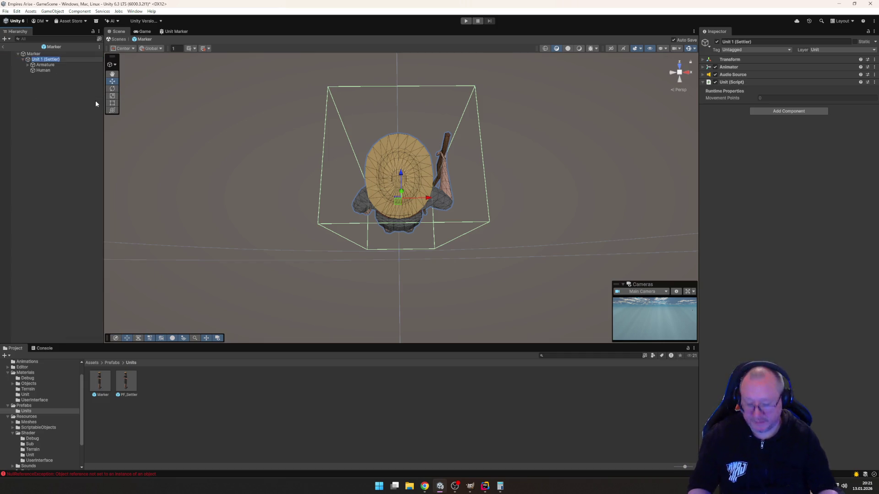
Step: Rename the Unit 1 (Settler) child to 'Unit'
type("Unit")
key("Return")
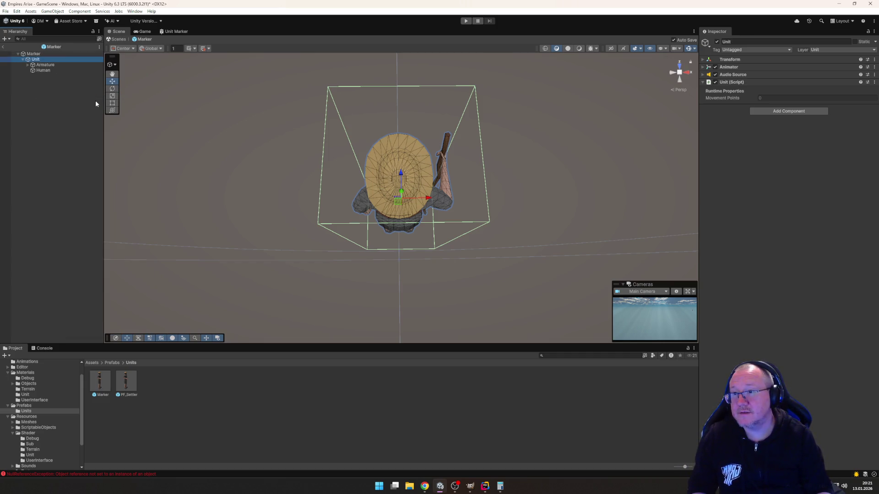
left_click(22, 59)
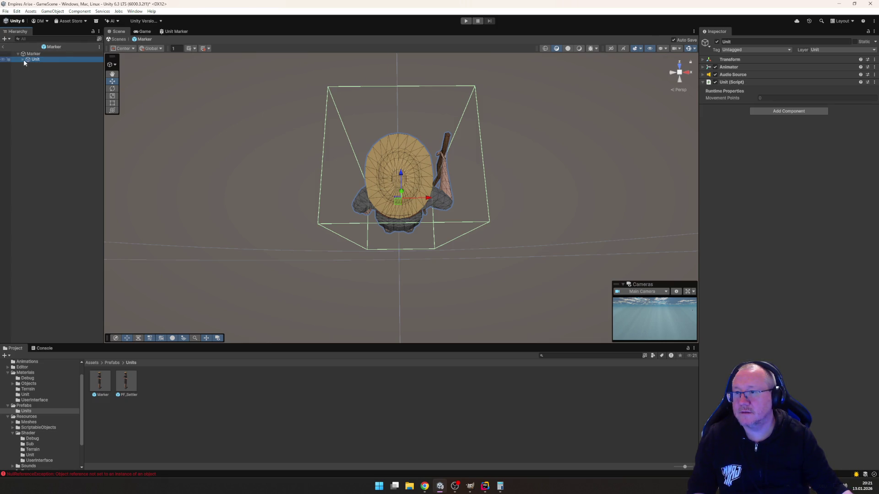
Step: Replace the Marker renderer's M_Tree_1 material slot with M_Unit_Marker
left_click(34, 54)
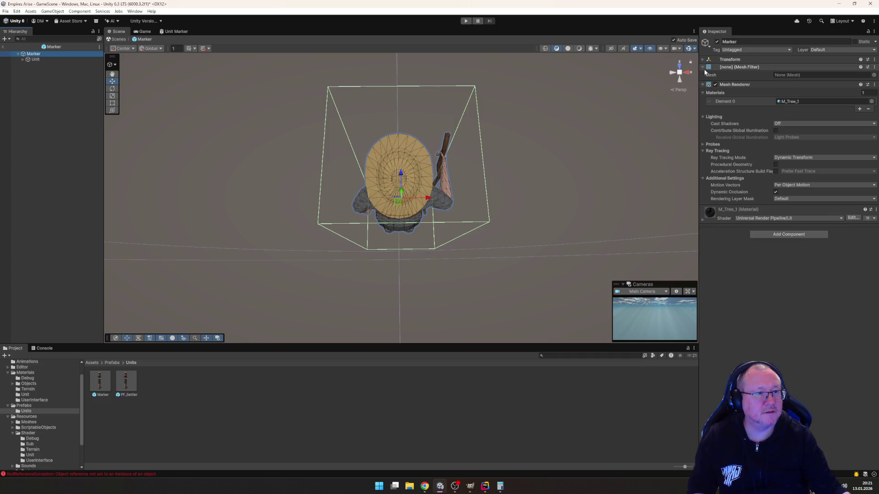
left_click(867, 108)
left_click(859, 108)
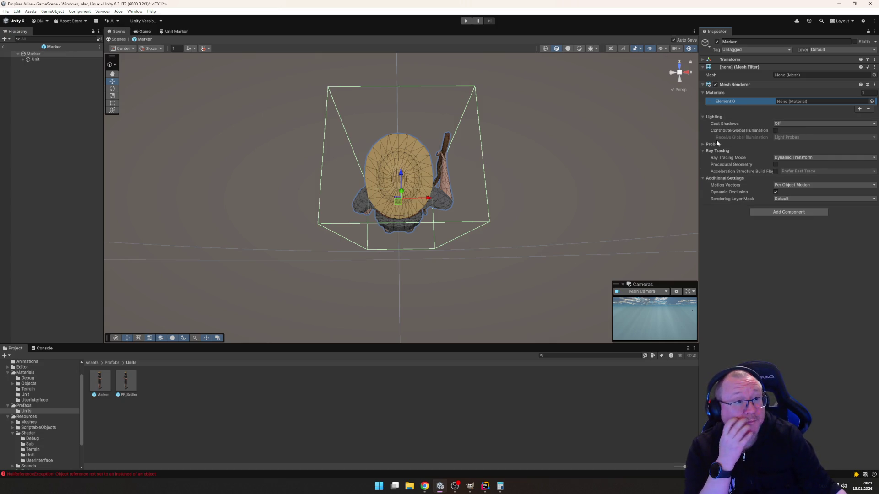
left_click(871, 102)
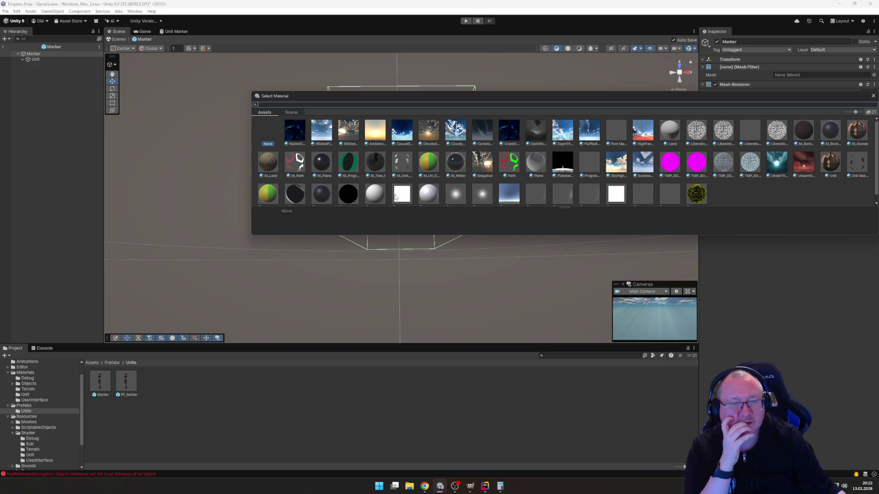
double_click(396, 198)
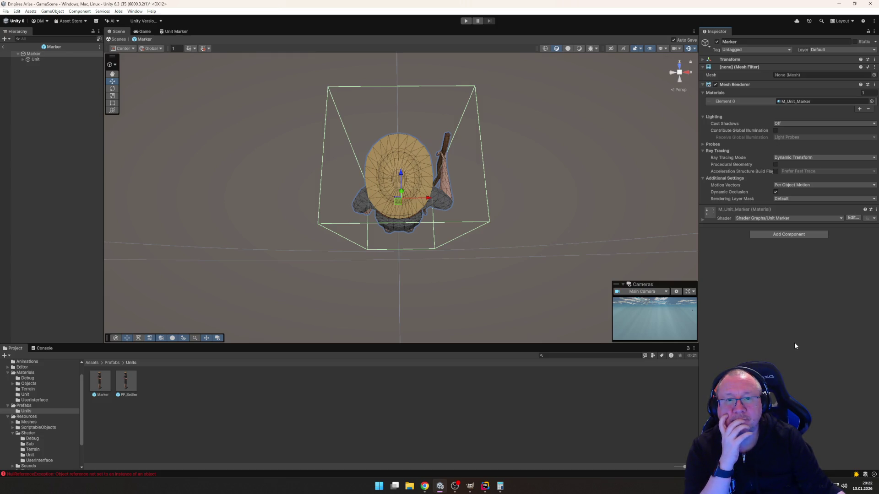
left_click(129, 388)
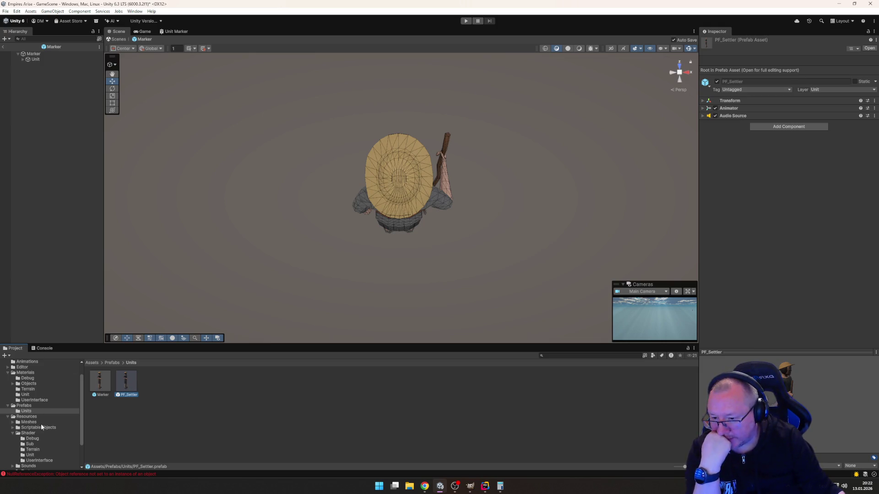
Step: In Resources/ScriptableObjects/Unit, set SO_Settler's Prefab field to the Marker prefab
left_click(12, 428)
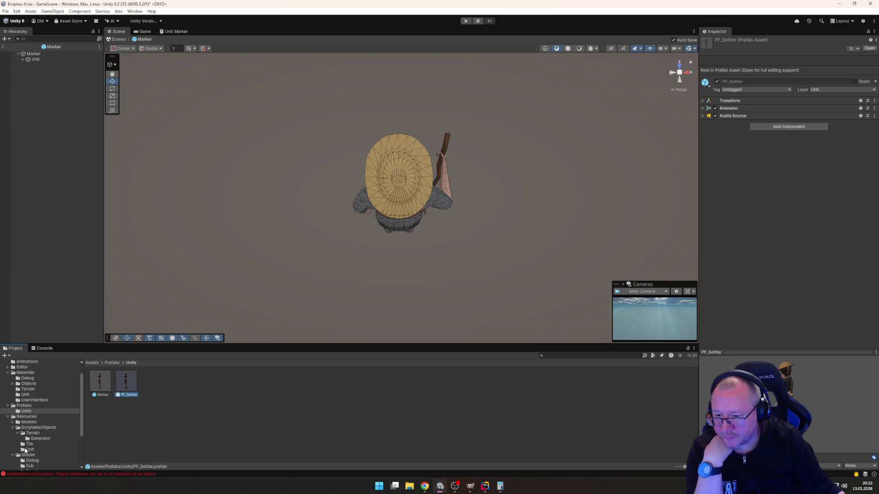
left_click(34, 450)
left_click(101, 384)
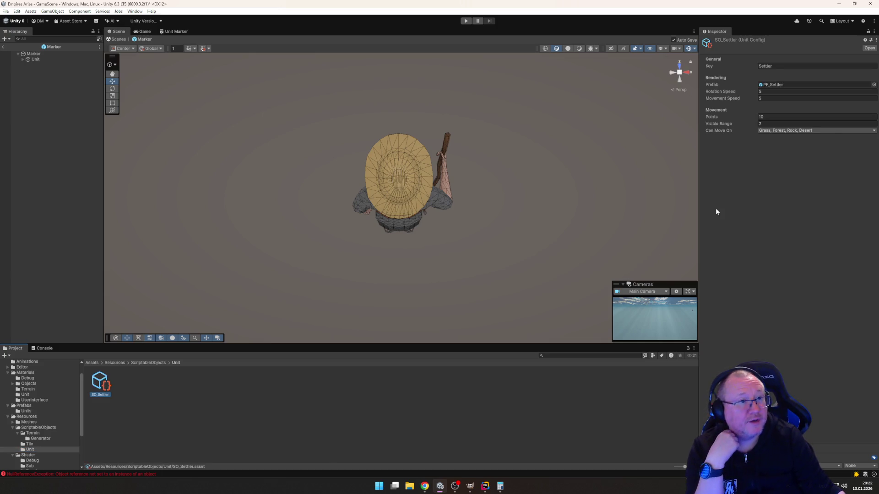
left_click(873, 84)
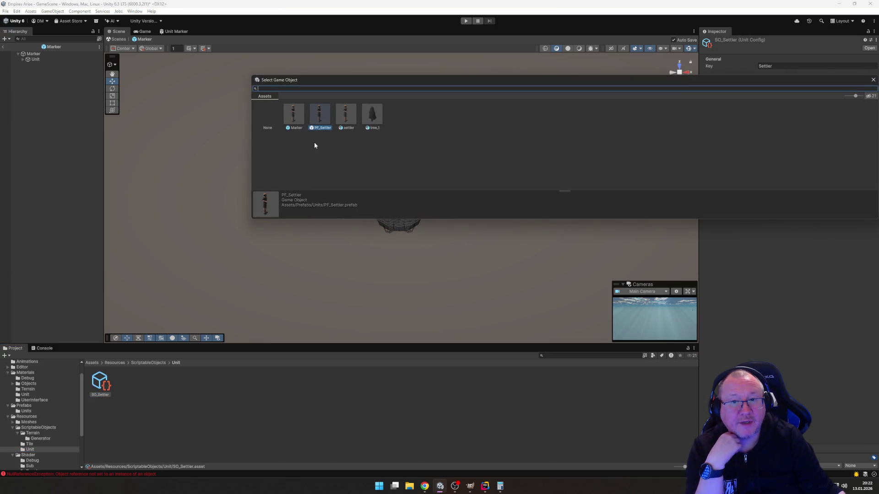
left_click(296, 119)
double_click(296, 118)
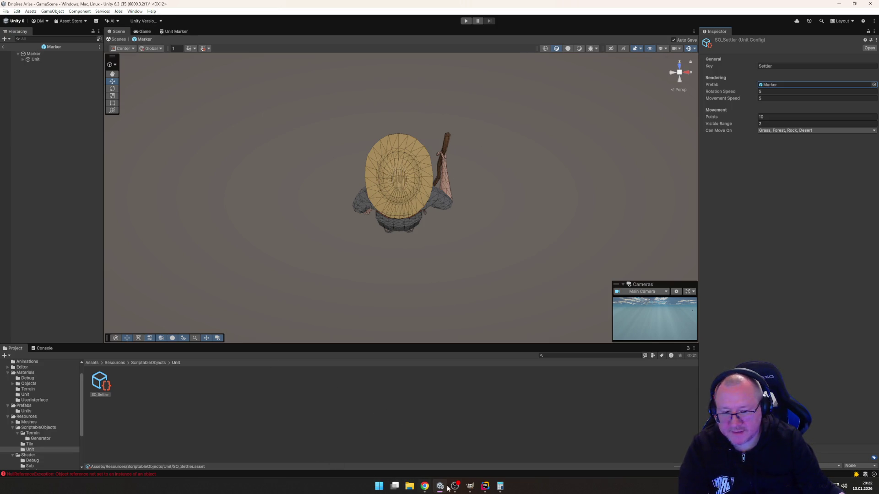
mouse_move(455, 490)
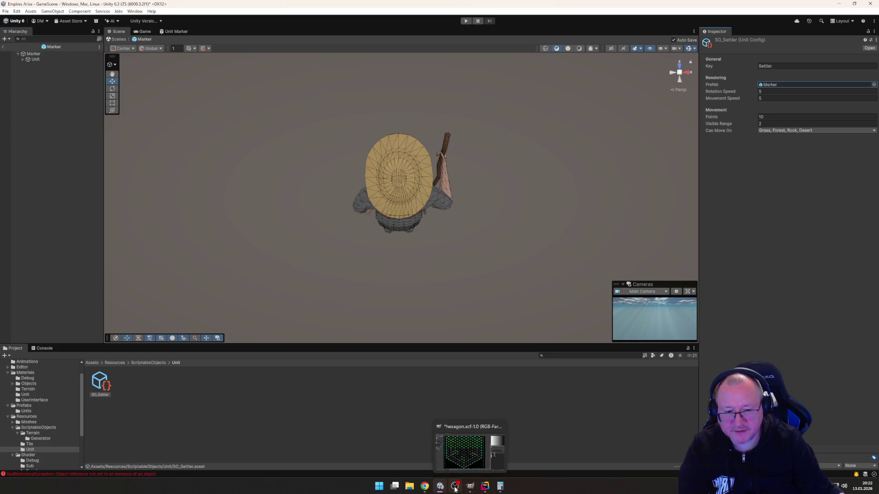
Step: Delete the commented-out VERTICES and TRIANGLES block from MarkerMesh.cs in Rider
left_click(485, 486)
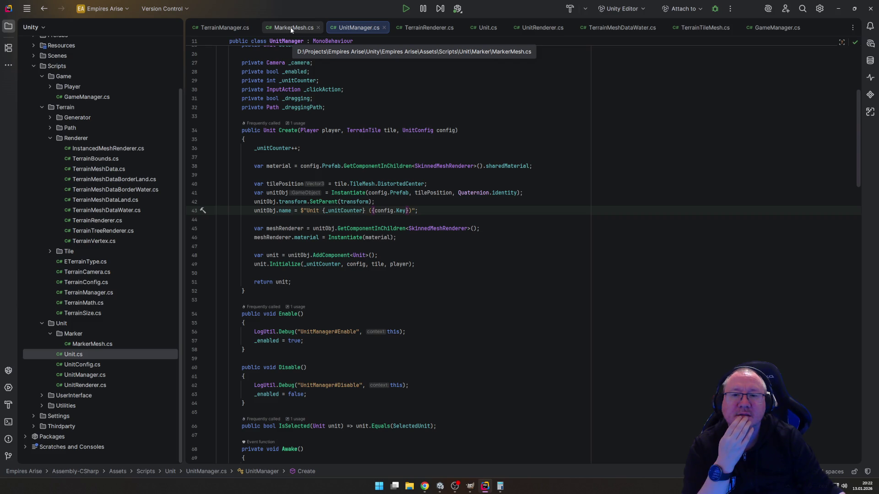
left_click(290, 28)
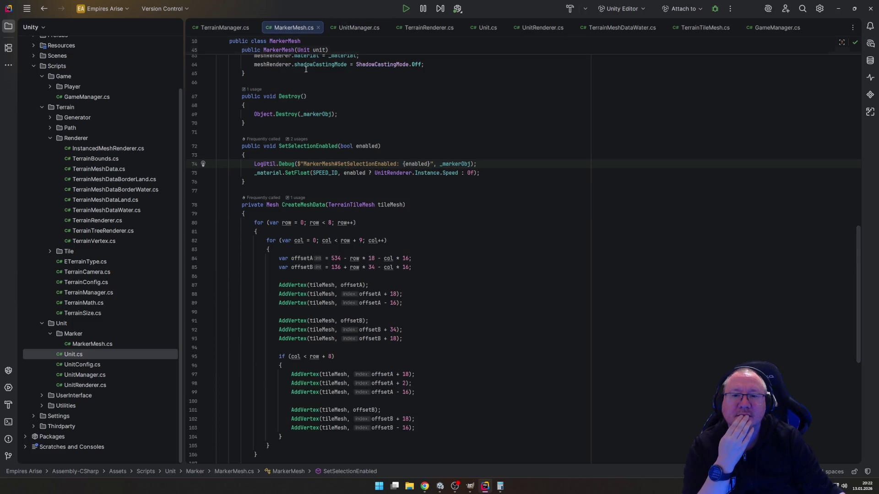
scroll(467, 290, "up", 15)
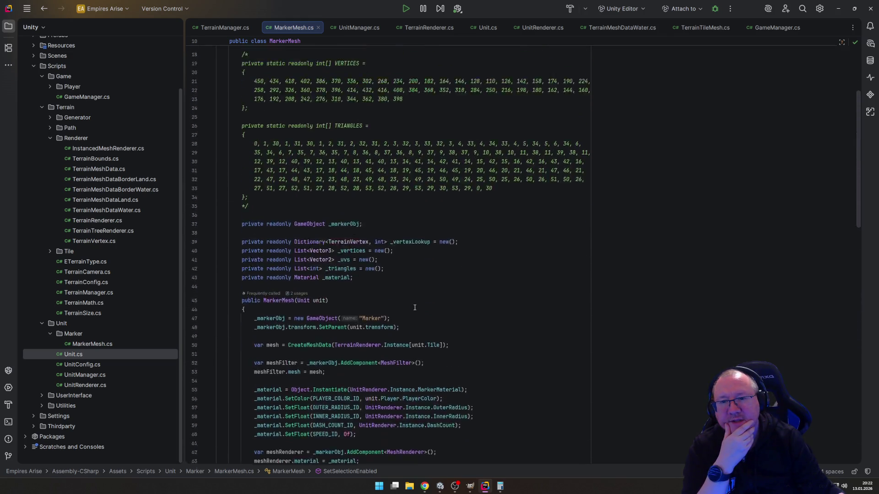
left_click(278, 185)
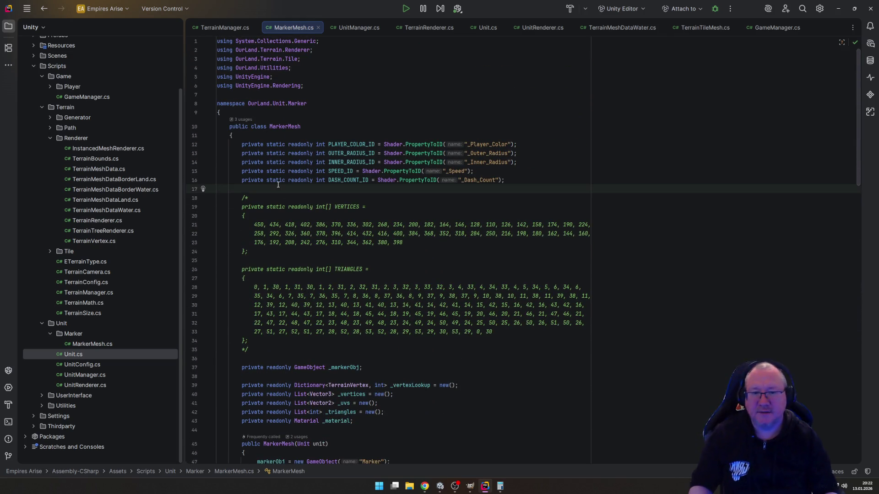
key("shift+Down")
key("shift+Down")
key("shift+Down")
key("shift+Down")
key("shift+Down")
key("shift+Down")
key("Delete")
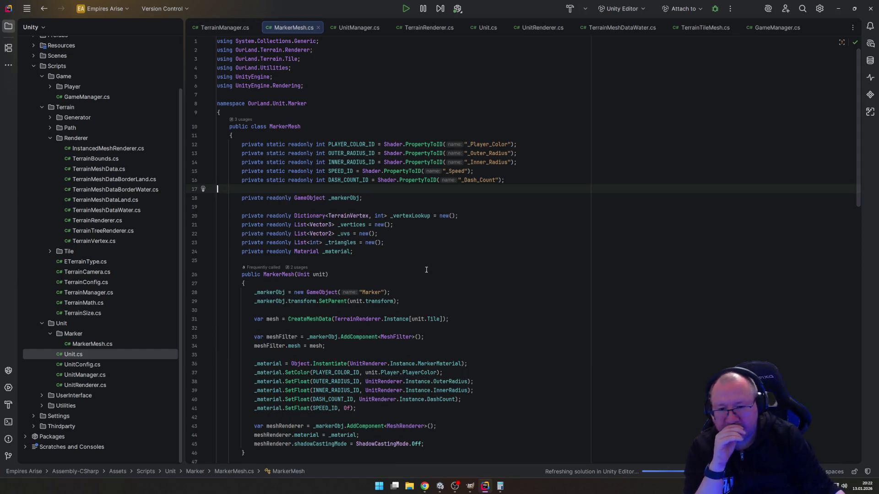
scroll(370, 260, "down", 5)
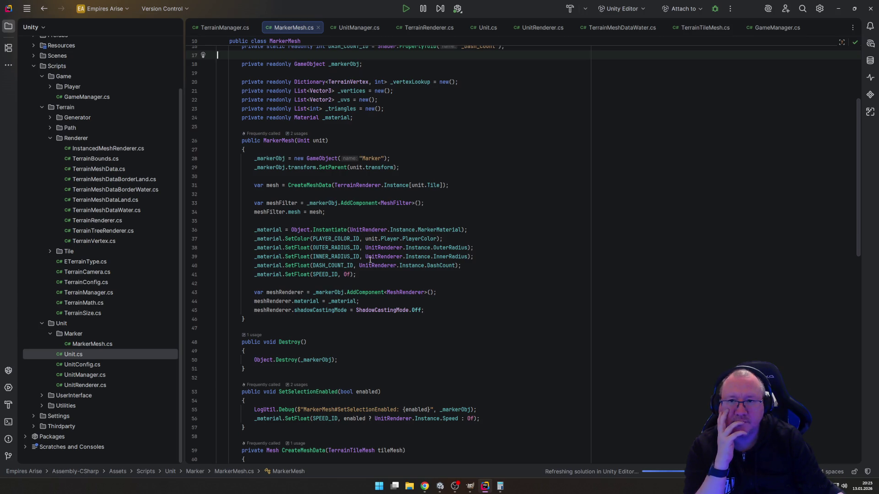
scroll(370, 260, "up", 3)
Step: Review the unit naming statement on line 43 of UnitManager.cs
left_click(354, 27)
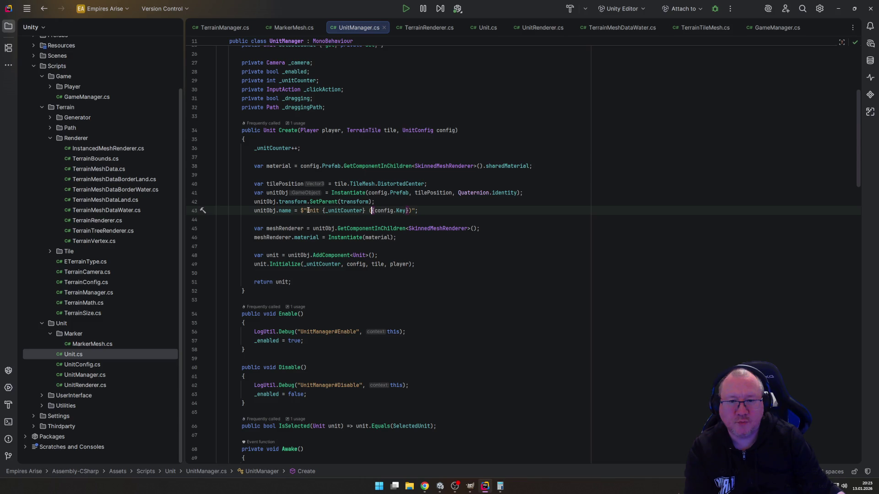
left_click_drag(301, 210, 411, 211)
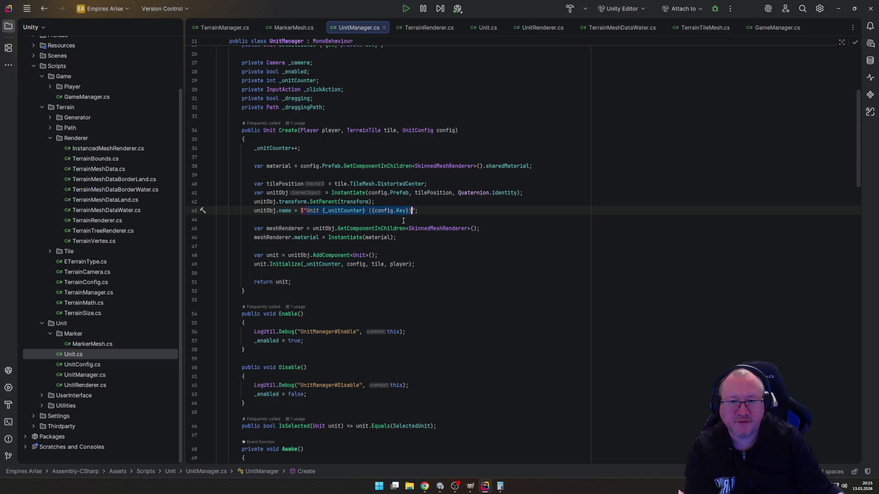
key("Home")
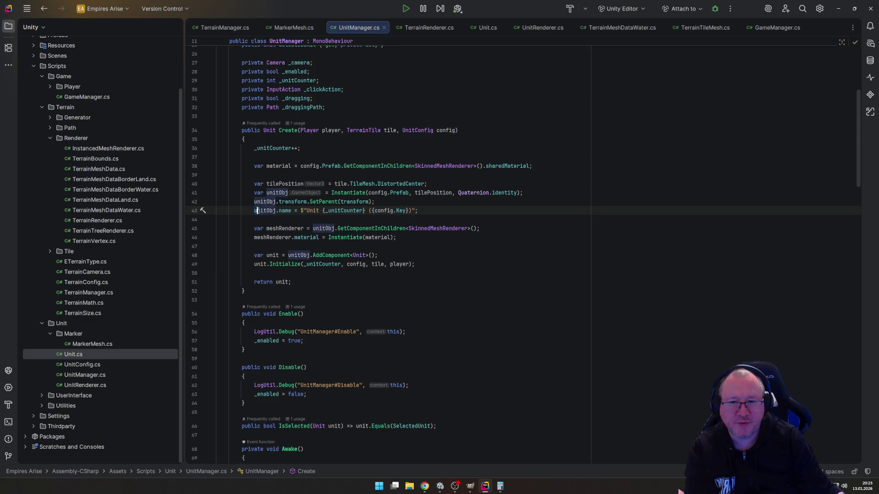
left_click(320, 211)
key("ctrl+w")
key("ctrl+w")
key("ctrl+w")
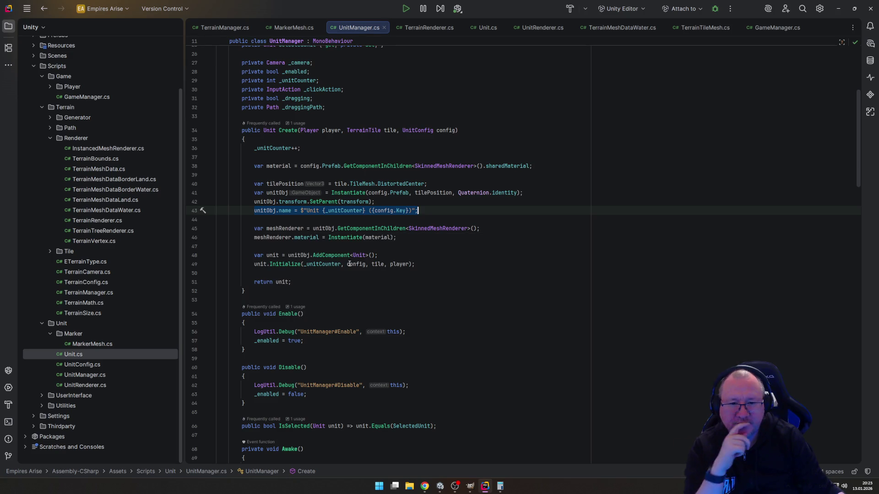
mouse_move(350, 265)
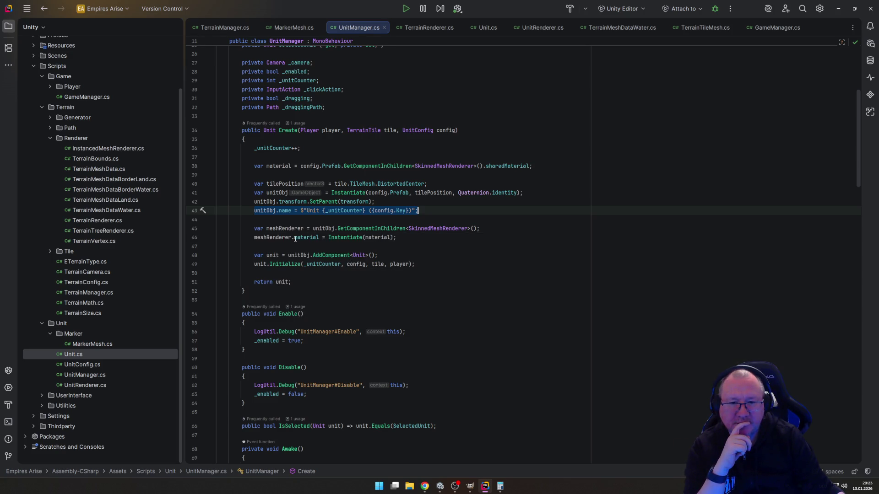
mouse_move(295, 238)
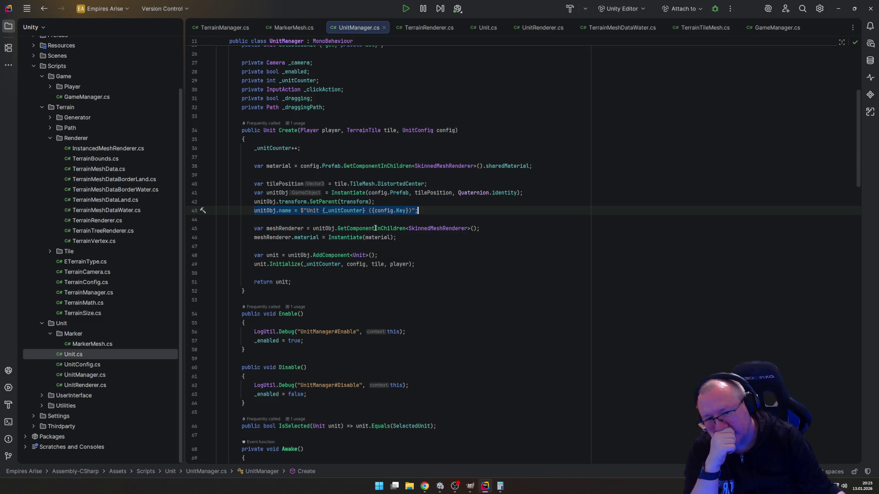
mouse_move(375, 228)
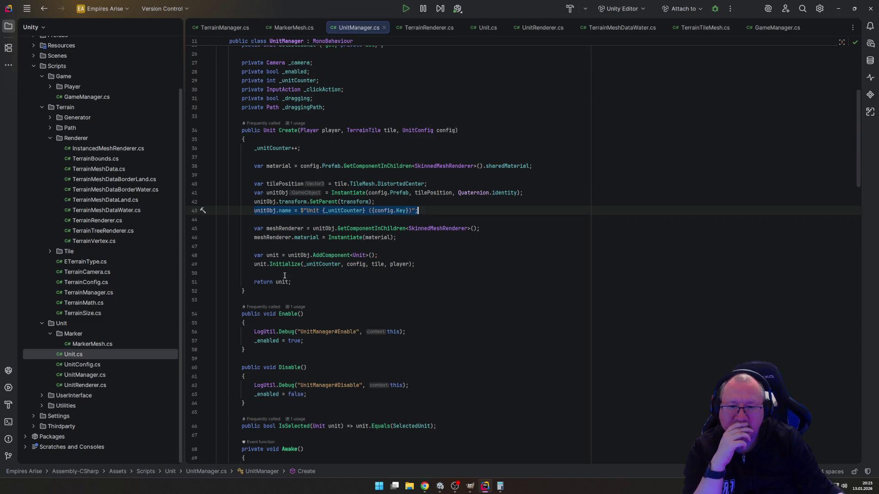
Step: Run the game with the Console open and inspect Unit 1 (Settler)'s Unit, Human and Marker children
left_click(440, 487)
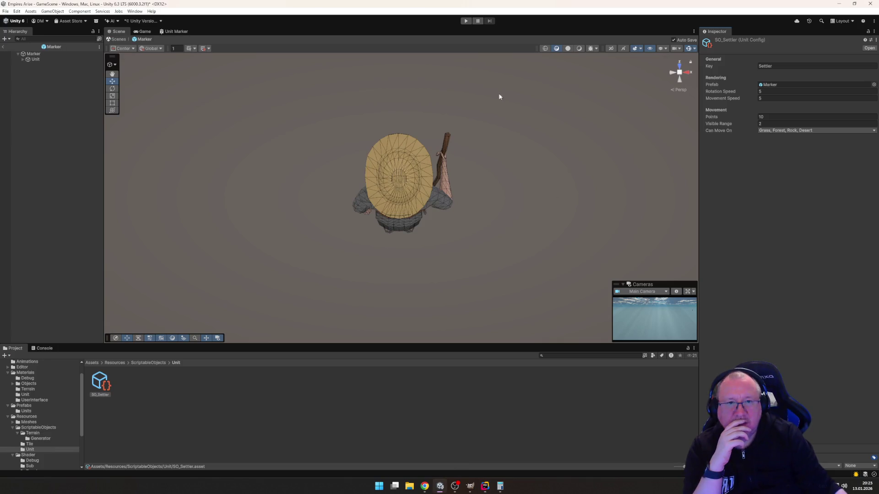
left_click(466, 21)
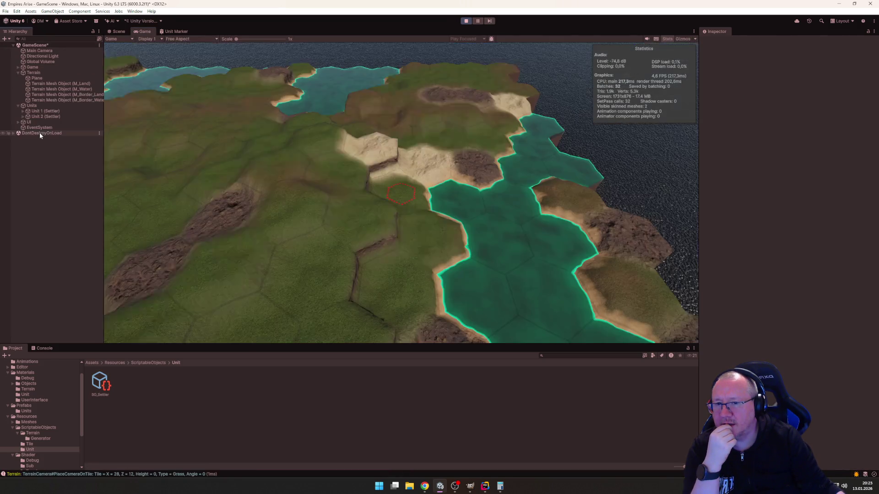
left_click(43, 348)
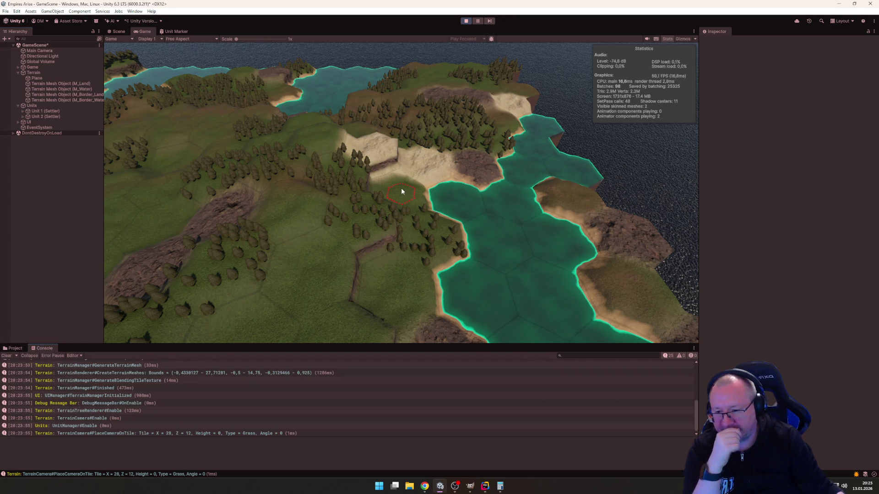
left_click(23, 110)
left_click(45, 111)
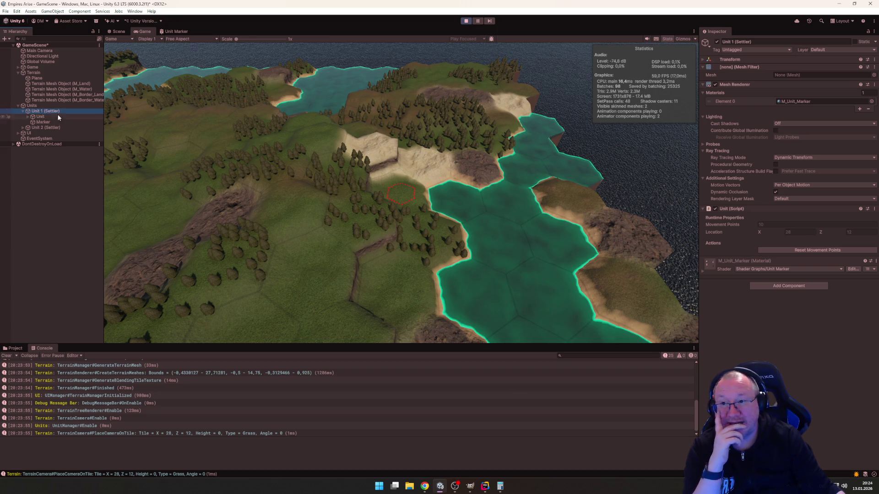
left_click(39, 117)
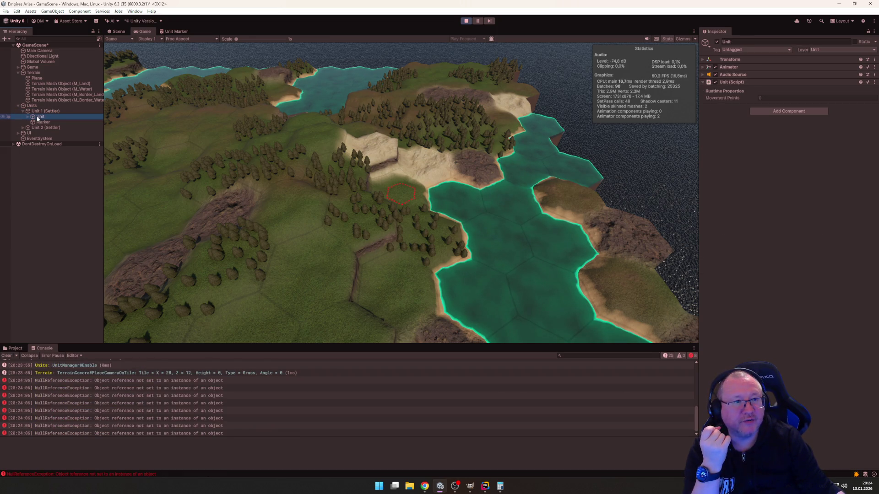
left_click(28, 116)
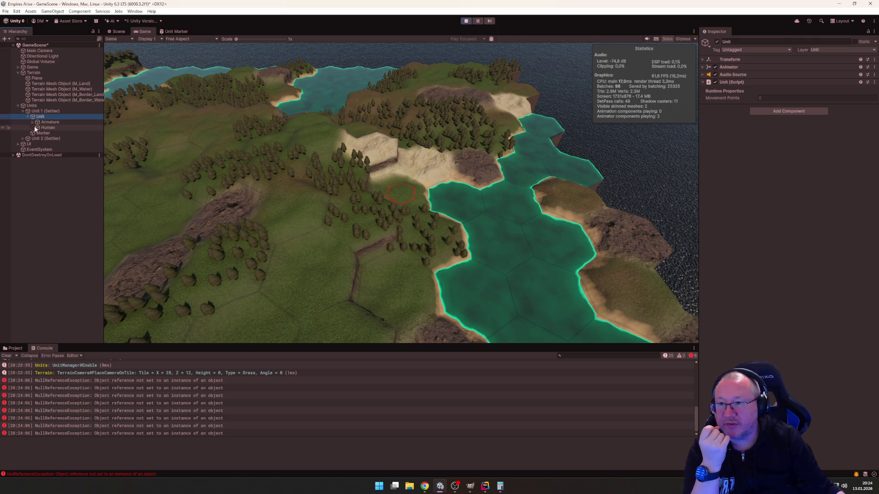
left_click(43, 133)
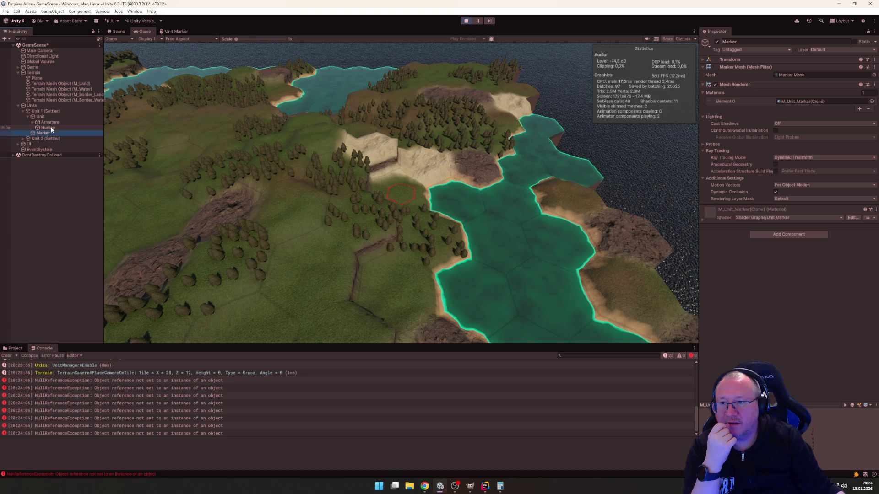
left_click(47, 128)
left_click(49, 133)
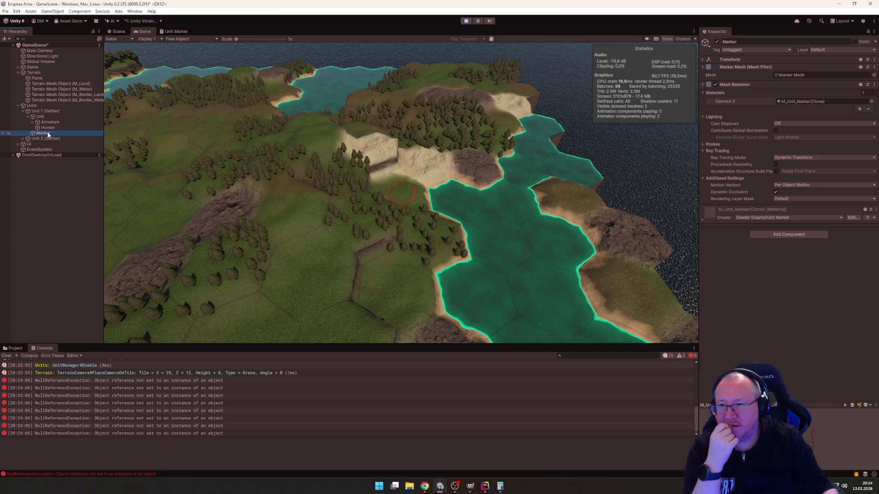
Step: Delete the running Marker object, reset the Unit child's Transform, then stop play mode
key("Delete")
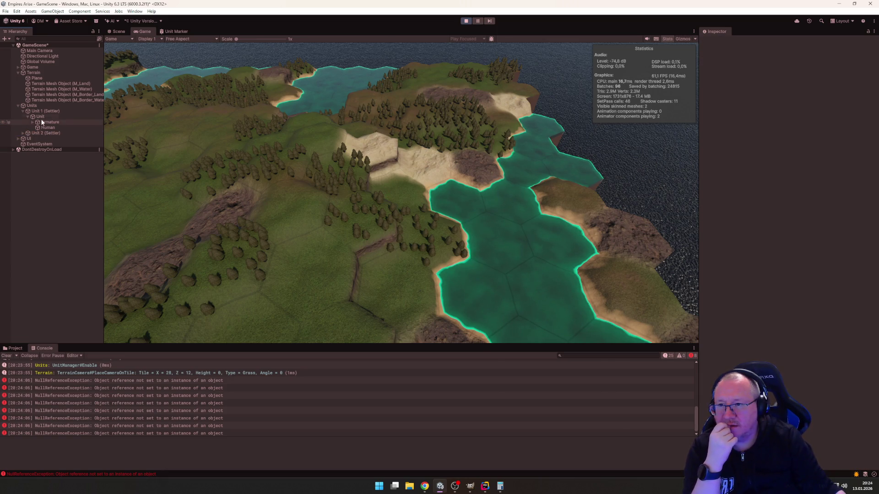
left_click(42, 112)
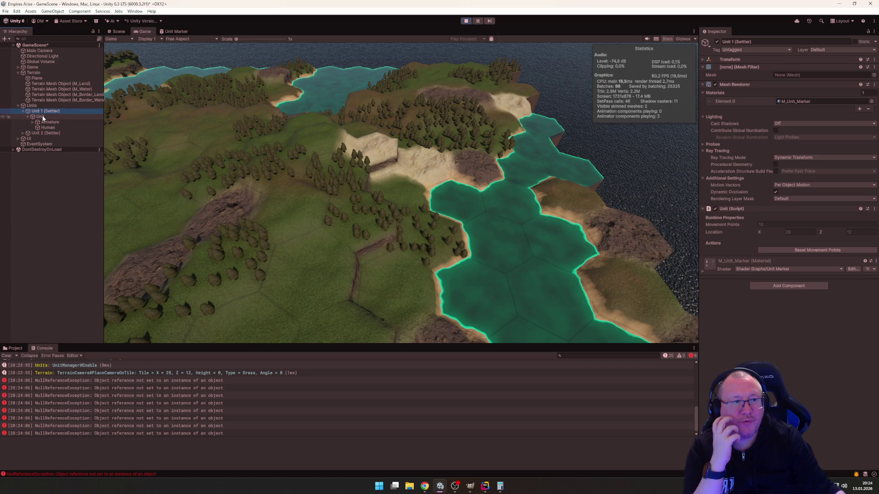
left_click(703, 60)
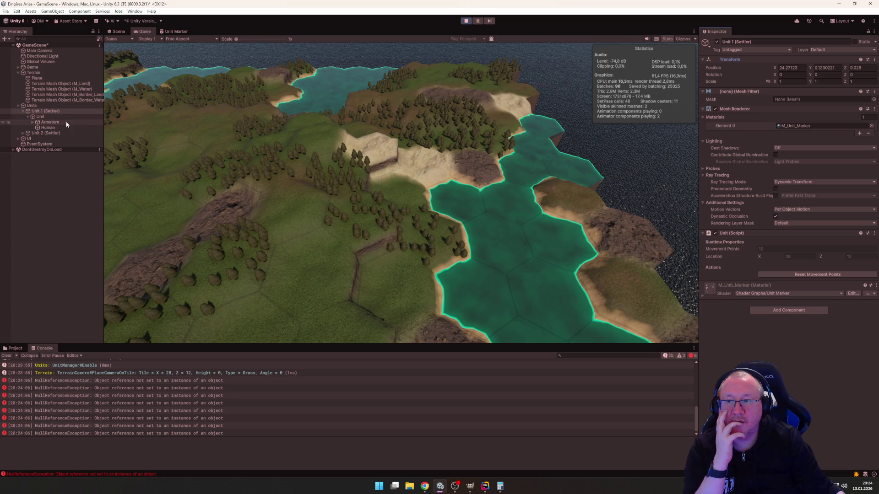
left_click(46, 117)
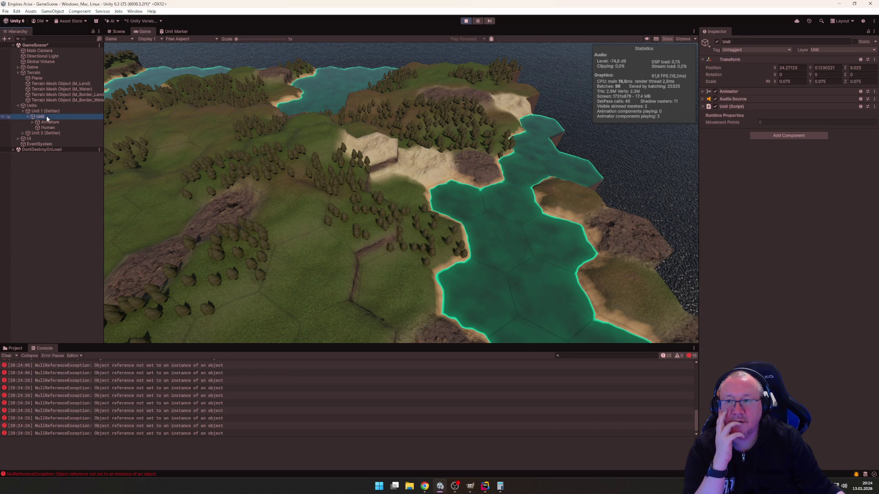
right_click(728, 60)
left_click(745, 64)
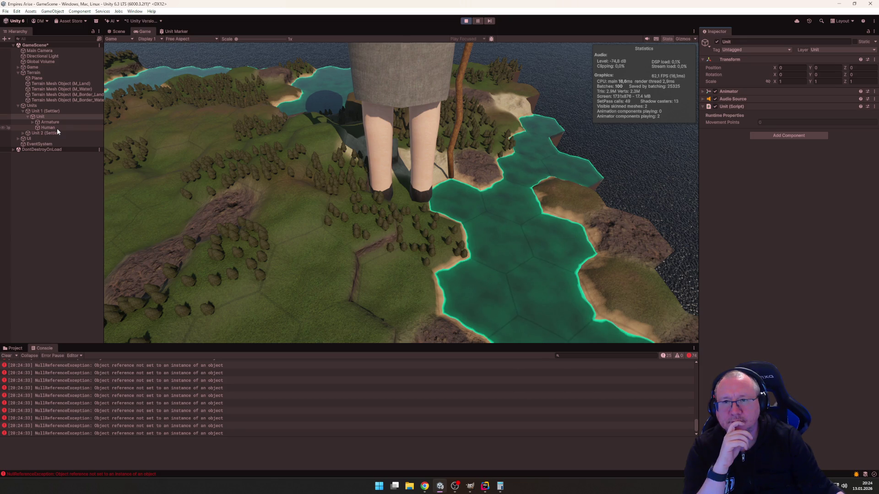
left_click(465, 22)
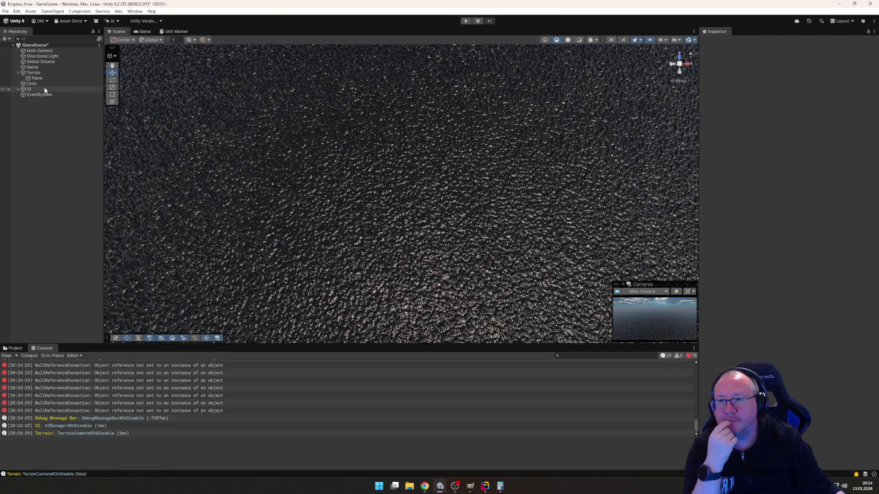
Step: Clear the Console and open the Marker prefab from Prefabs/Units for editing
left_click(7, 356)
left_click(12, 349)
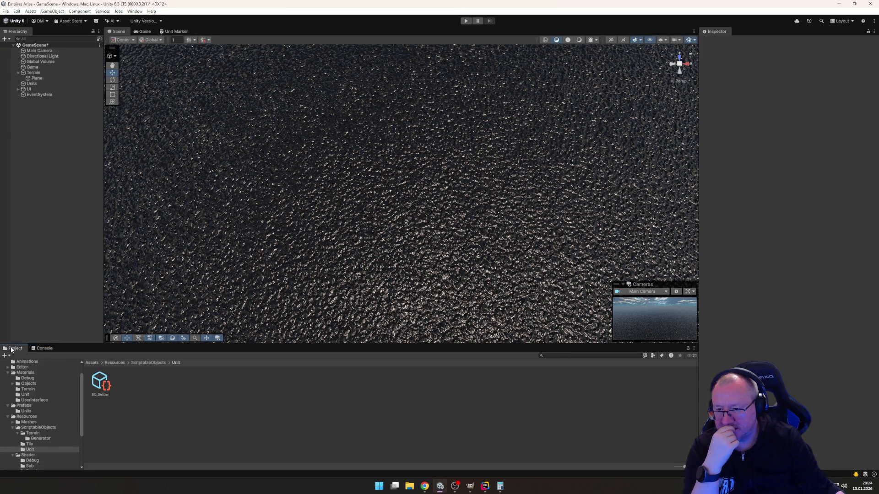
left_click(28, 411)
double_click(100, 381)
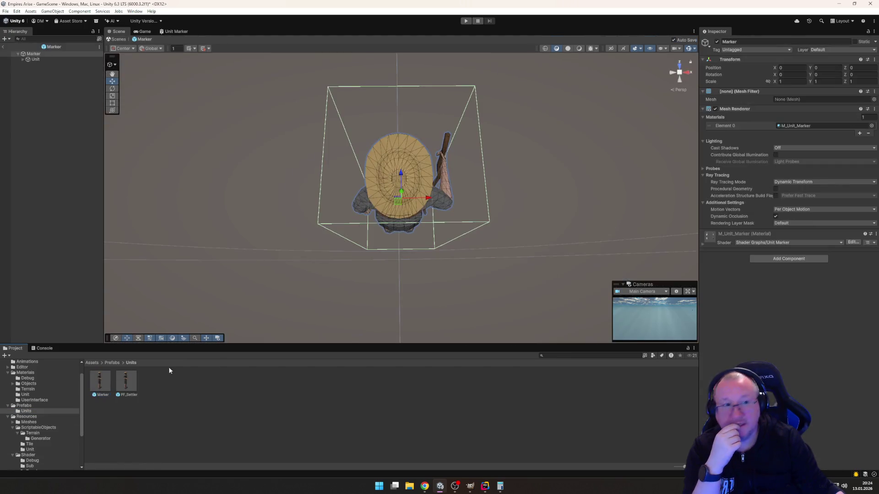
Step: Set the Unit child's position to 0, 0, 0, then return to UnitManager.cs in Rider
left_click(34, 60)
left_click(790, 67)
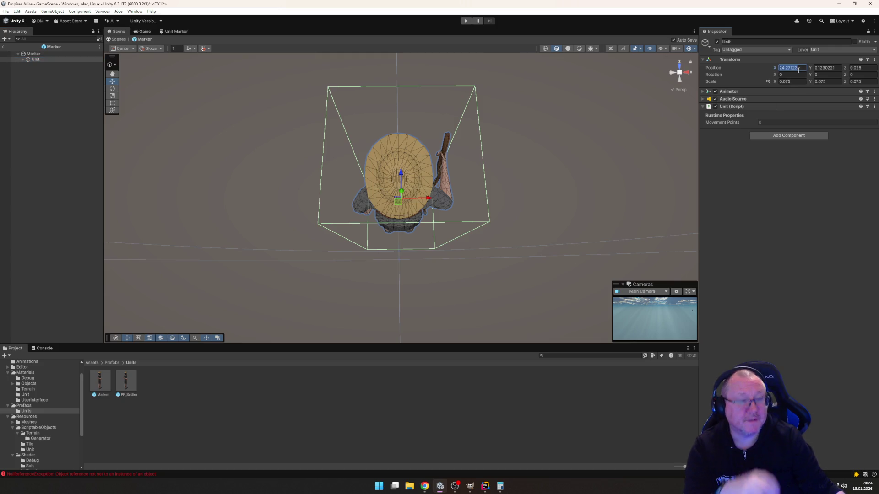
type("0")
left_click(825, 68)
type("0")
left_click(860, 67)
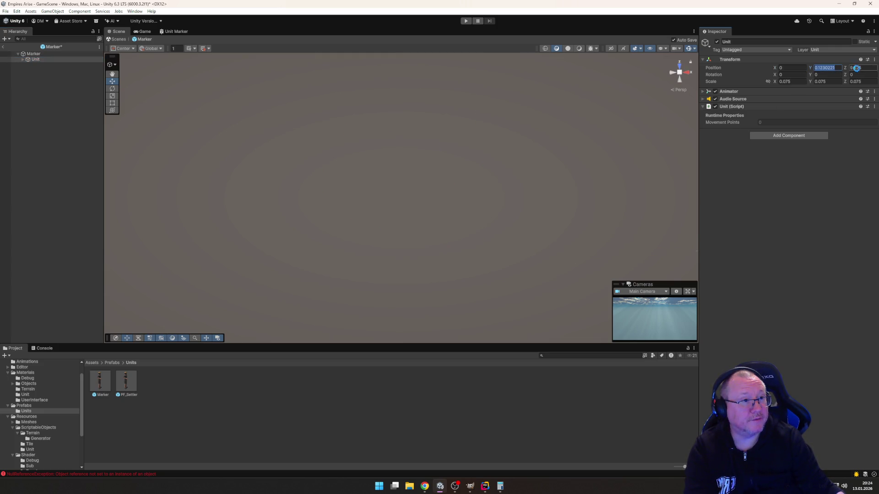
type("0")
key("Return")
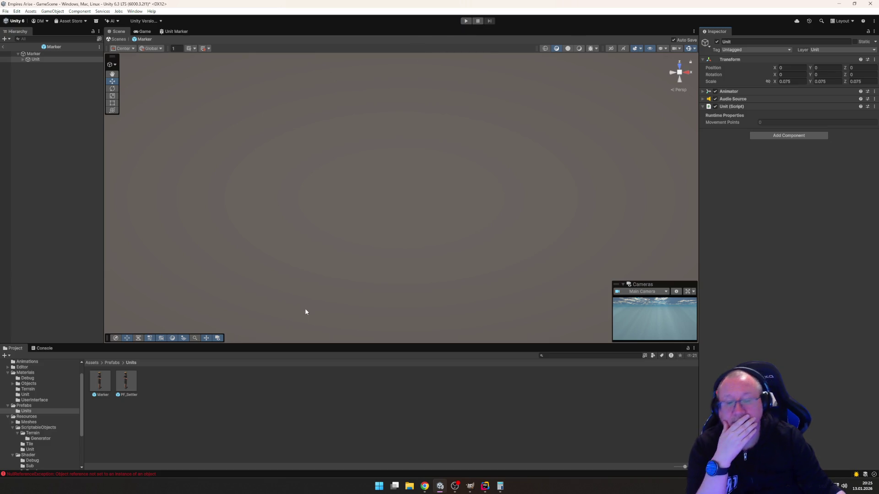
left_click(485, 486)
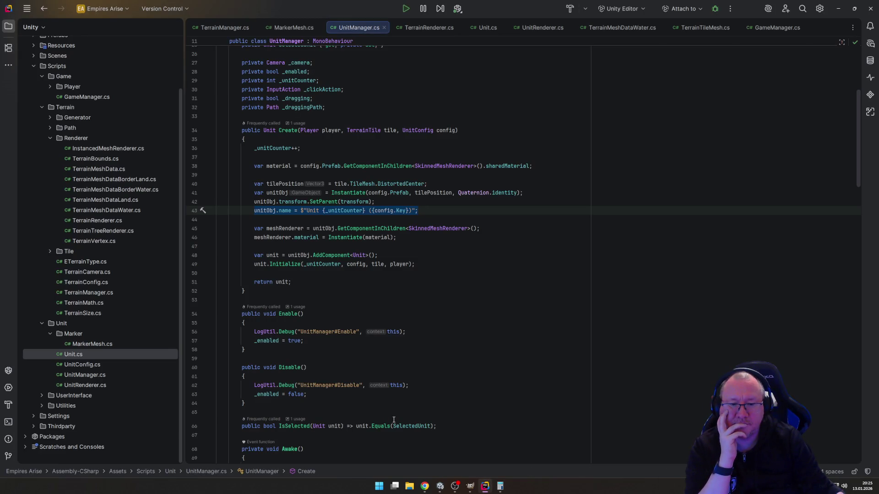
Step: Start play mode, show the Console, and select the settler on forest tile 24,9
mouse_move(459, 489)
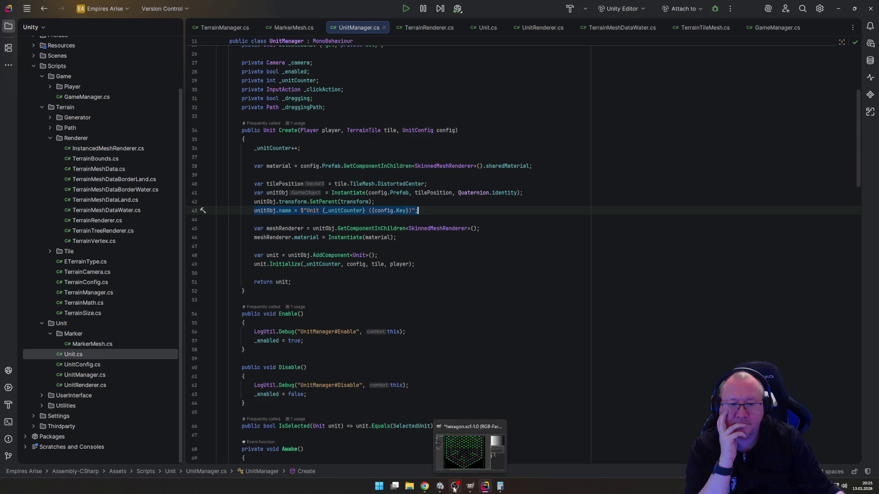
left_click(439, 486)
left_click(469, 21)
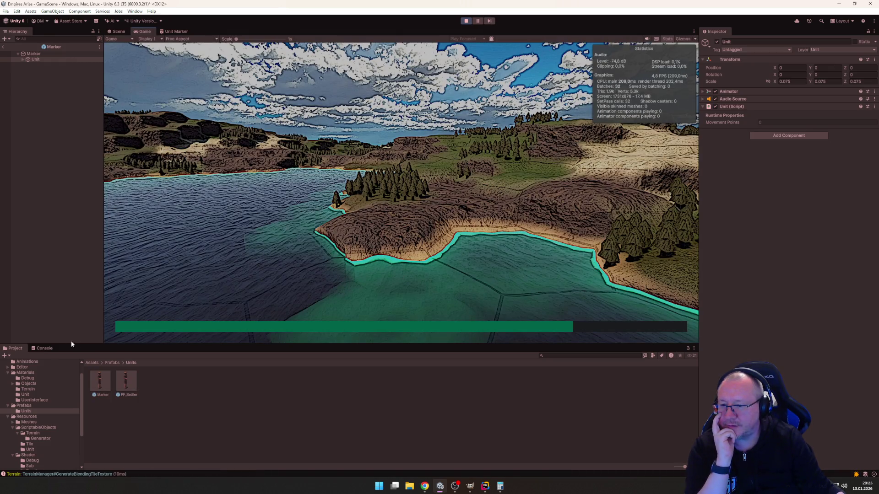
left_click(42, 348)
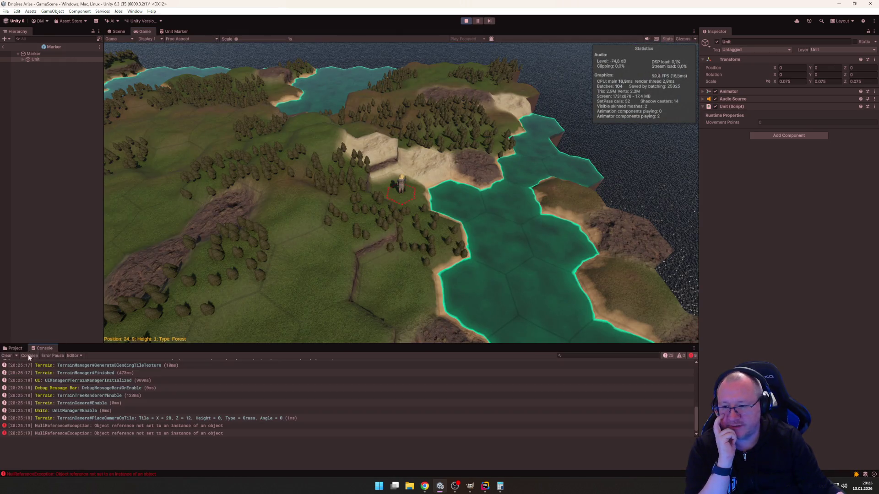
left_click(400, 185)
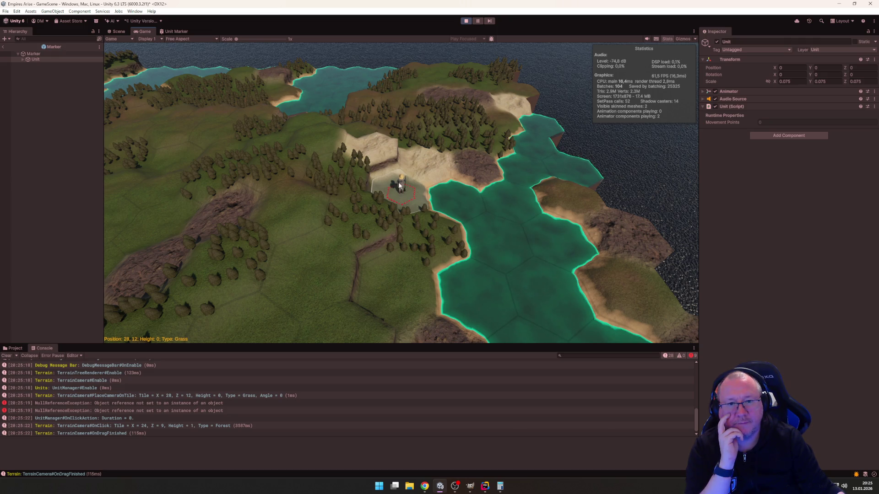
Step: Stop the game and view the first NullReferenceException's stack trace in the Console
left_click(466, 21)
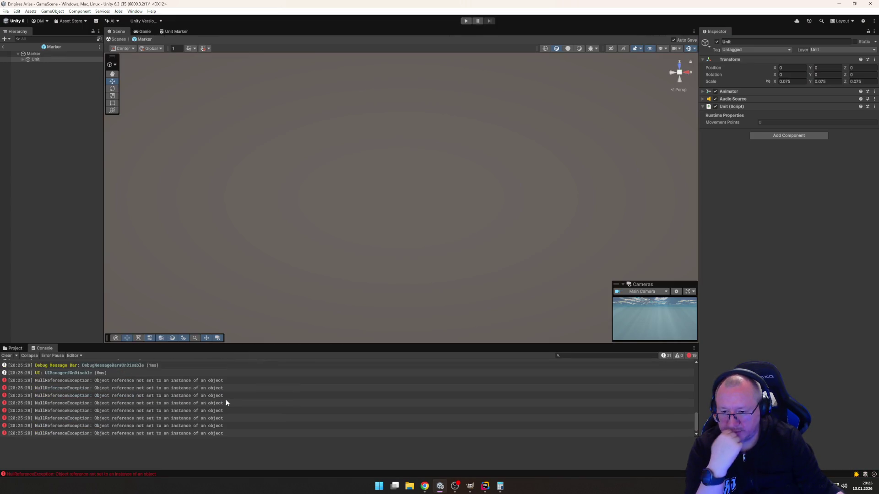
scroll(227, 399, "up", 15)
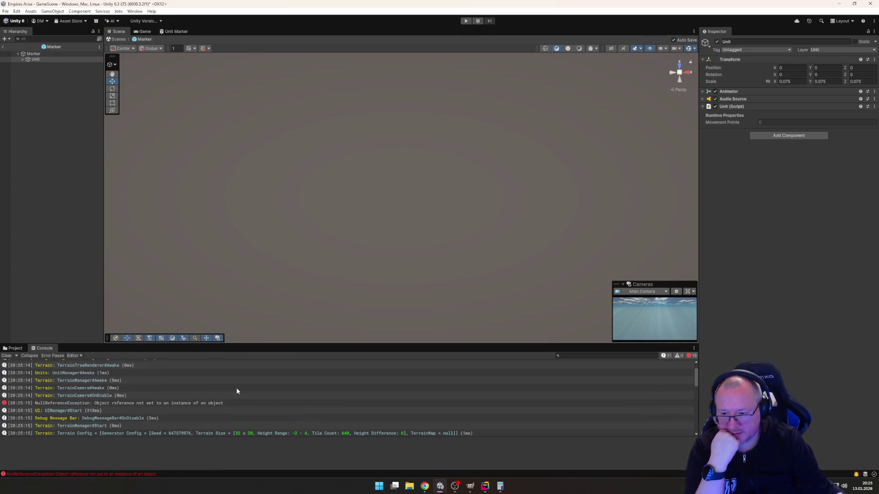
left_click(186, 403)
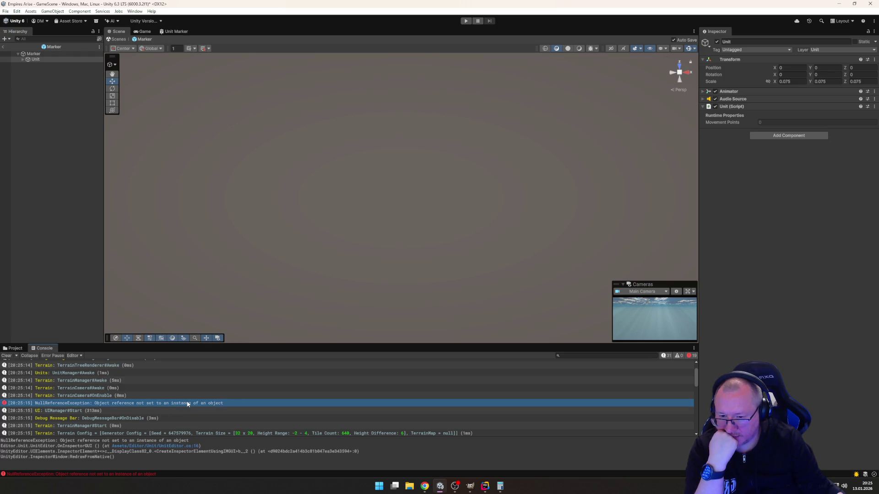
left_click(177, 442)
key("ctrl+a")
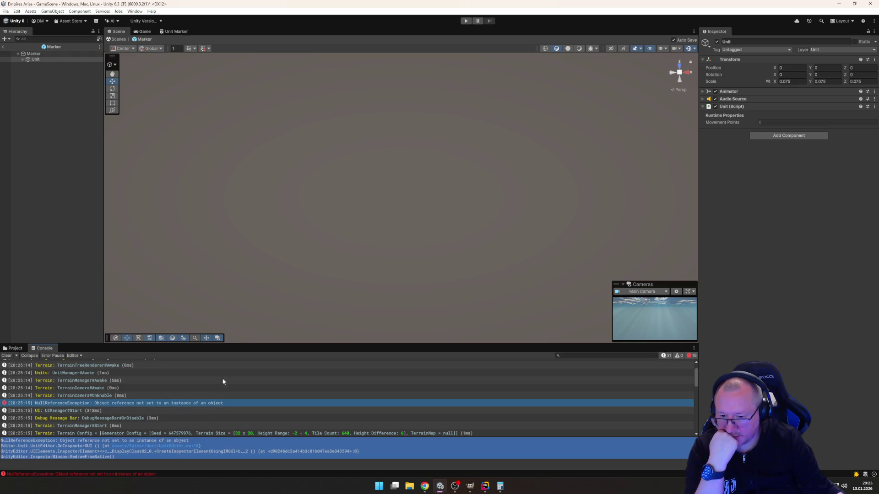
Step: Open line 16 of UnitEditor.cs in Rider from the 20:25:19 error's stack trace
scroll(205, 380, "down", 3)
scroll(197, 389, "down", 10)
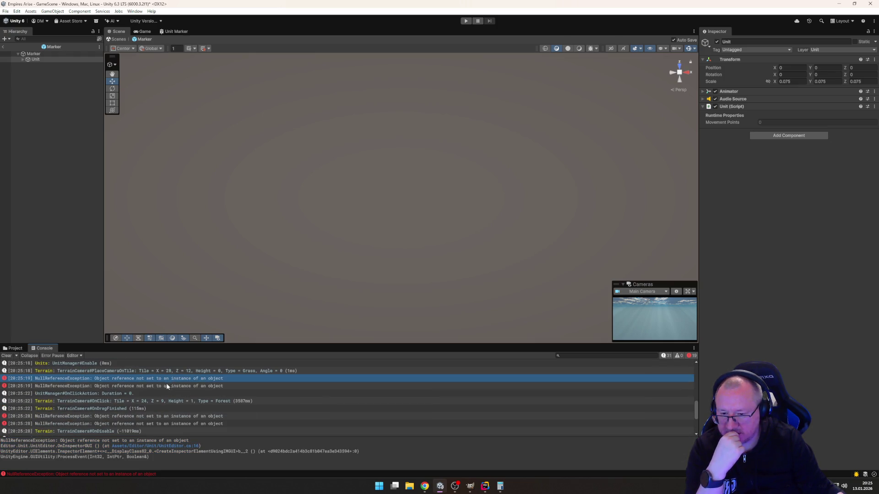
left_click(167, 386)
left_click(164, 446)
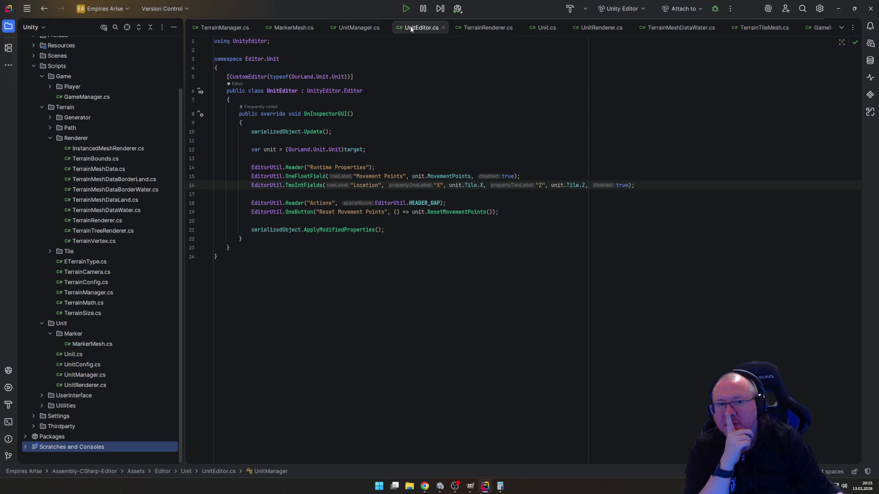
Step: Look over the field declarations in Unit.cs, then go back to Unity
left_click(548, 28)
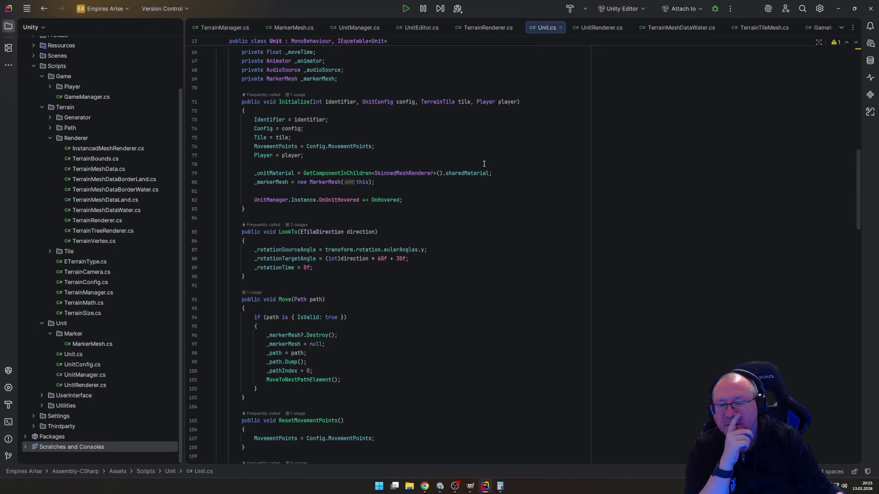
scroll(484, 163, "up", 9)
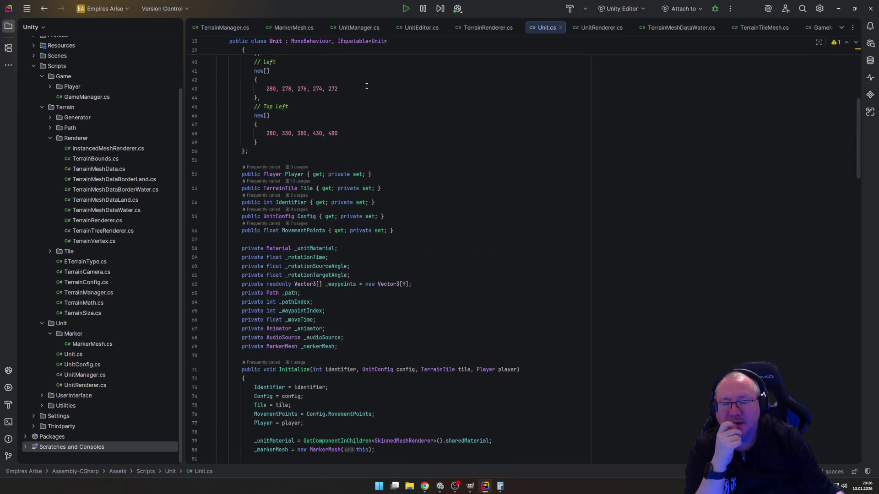
left_click(440, 486)
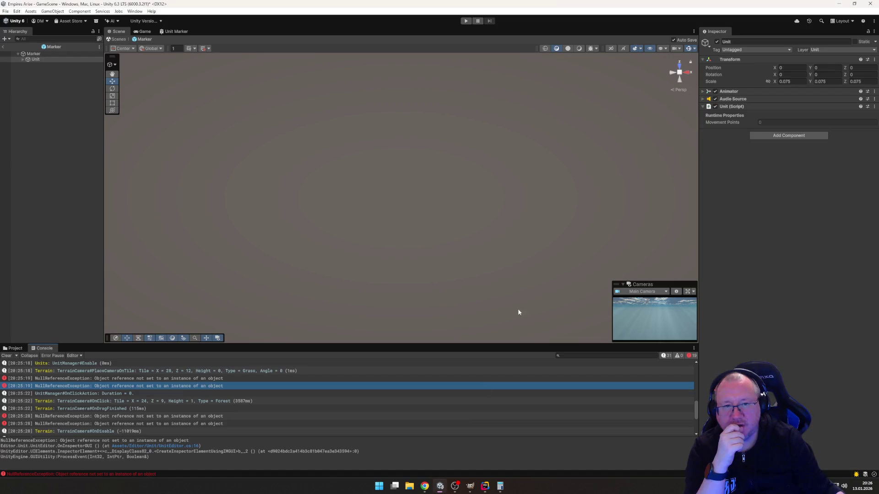
Step: Play the game and select Unit 1 (Settler), collapsing its mesh filter and renderer details
left_click(466, 21)
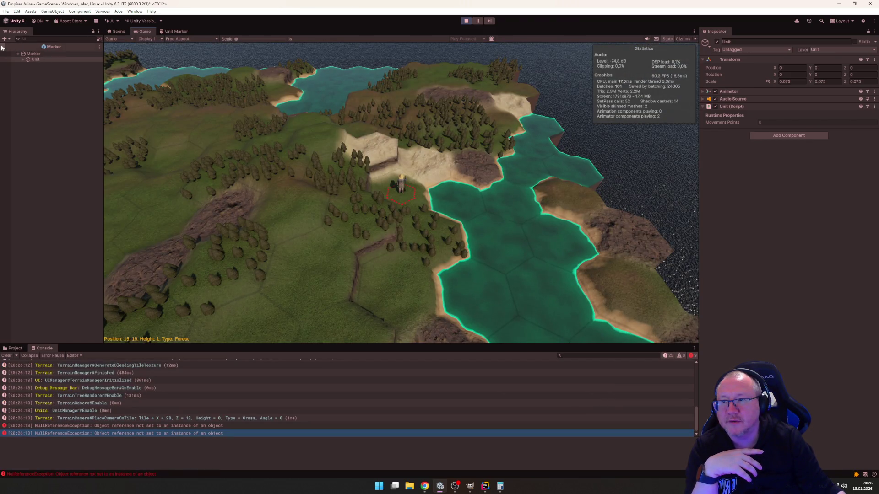
left_click(3, 47)
left_click(40, 111)
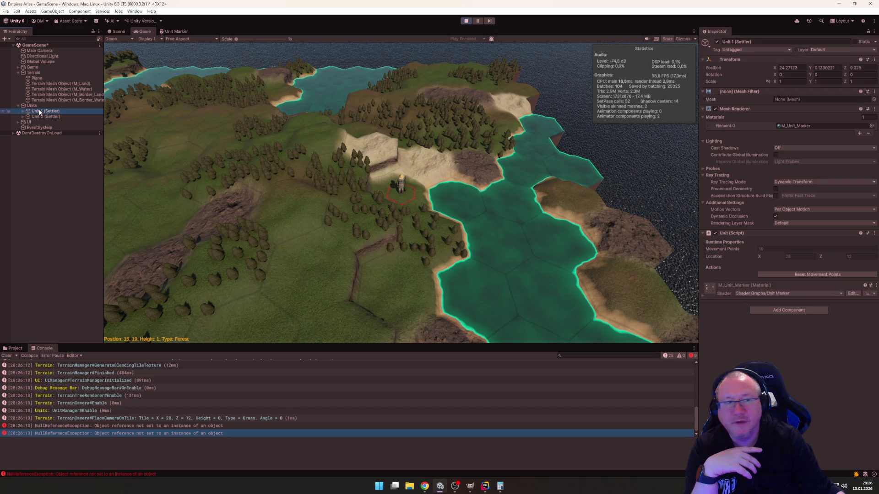
left_click(704, 90)
left_click(702, 99)
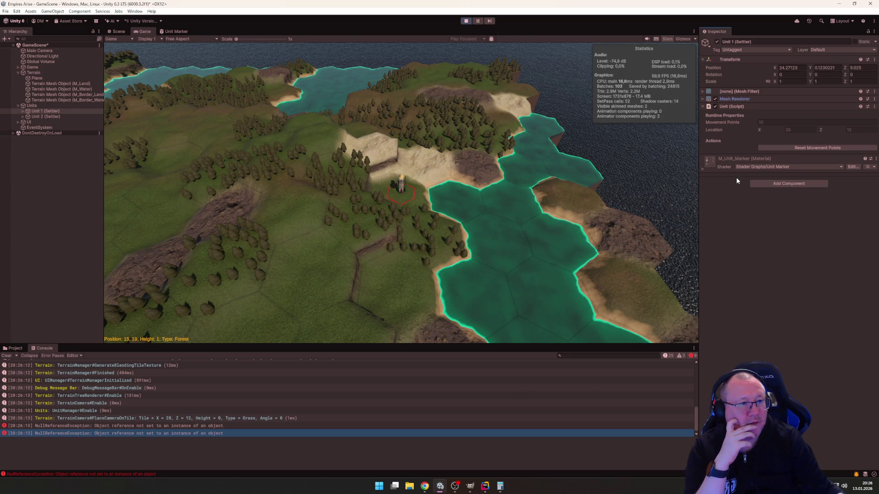
Step: Expand Unit 1 (Settler), inspect its Unit and Marker children, then stop play mode
left_click(23, 110)
left_click(42, 117)
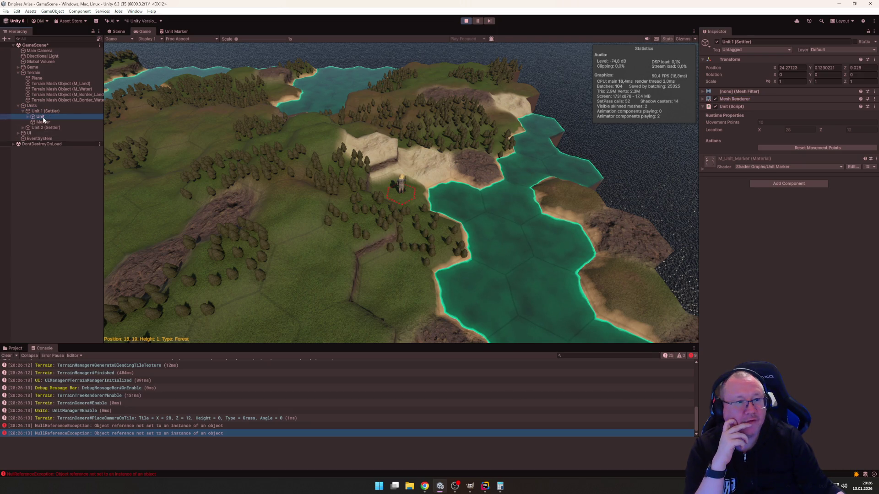
right_click(738, 107)
left_click(724, 246)
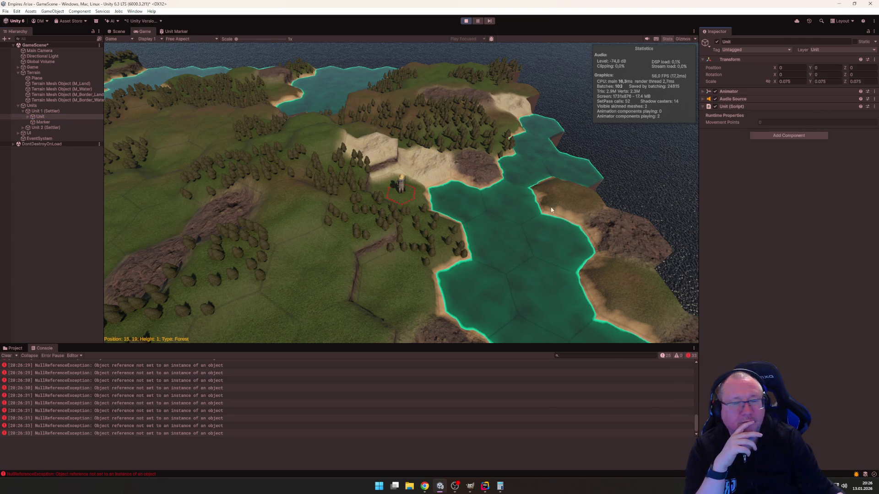
left_click(40, 121)
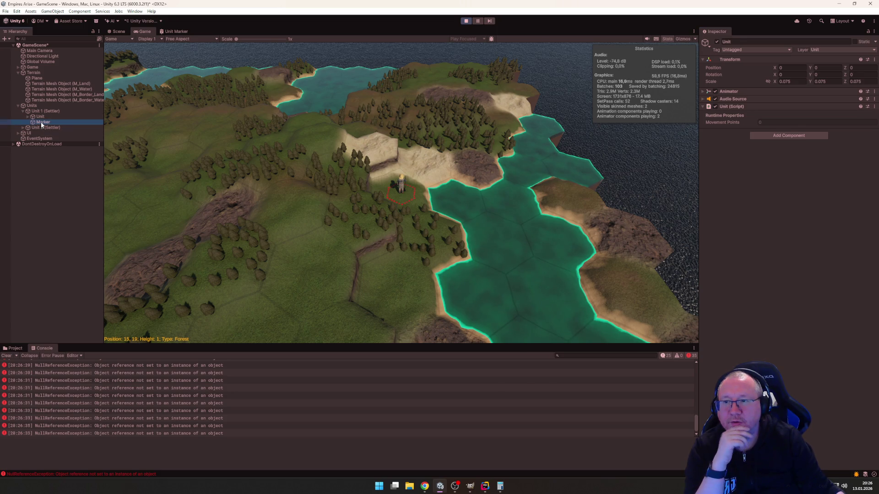
left_click(466, 21)
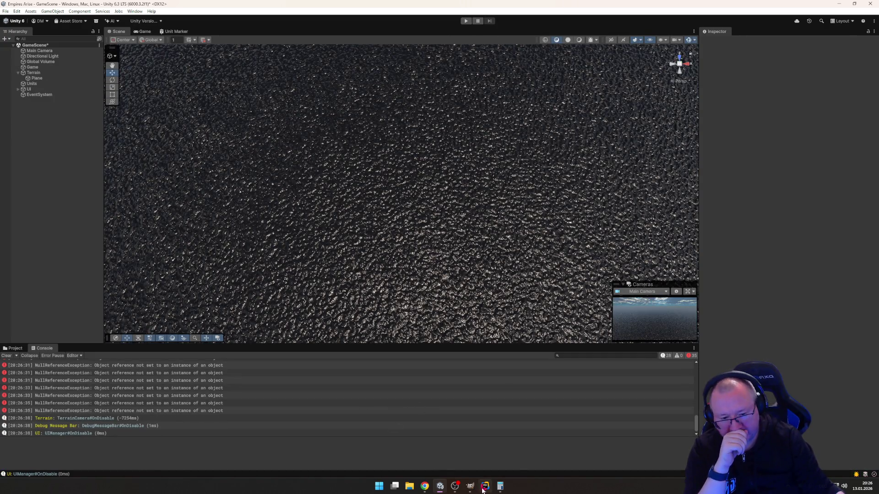
Step: Show the Assets/Prefabs/Units folder with the Marker and PF_Settler prefabs in the Project panel
left_click(486, 487)
mouse_move(486, 487)
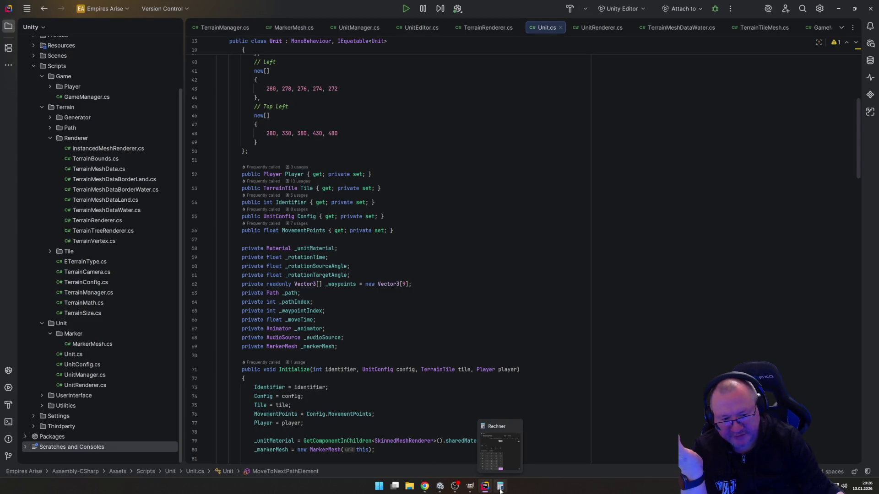
left_click(439, 486)
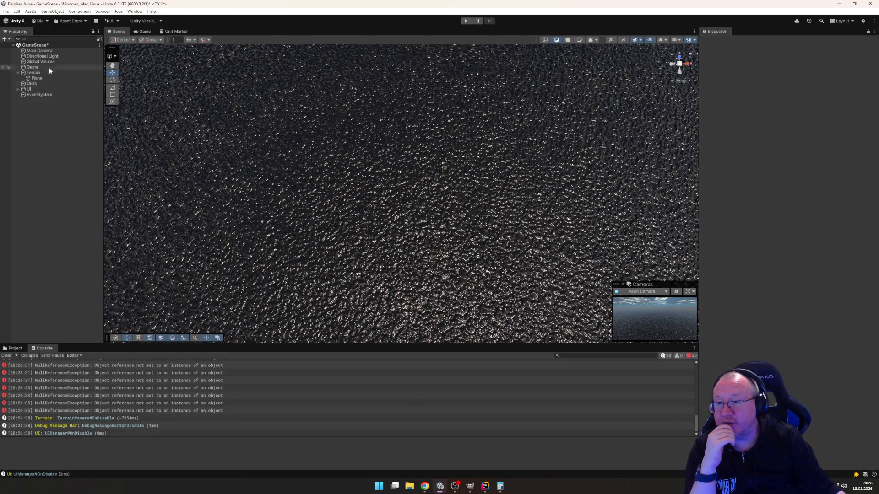
left_click(9, 349)
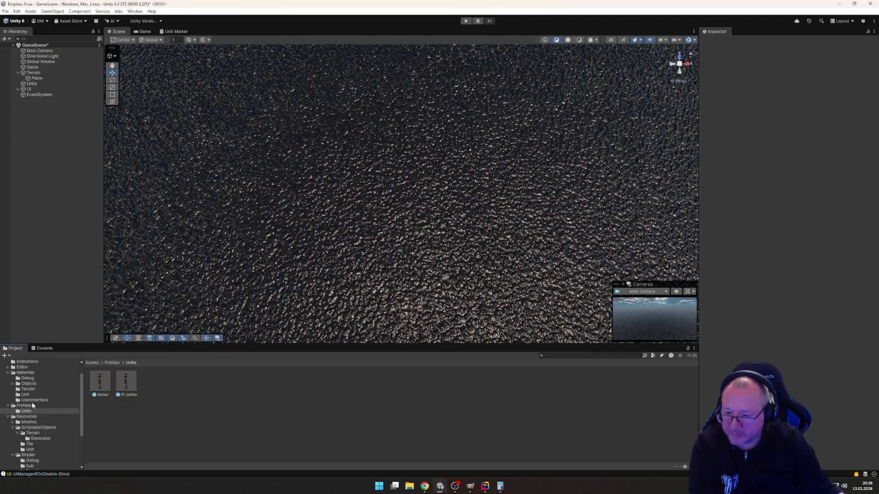
Step: Open the Marker prefab and remove the Unit (Script) component from its Unit child
double_click(99, 383)
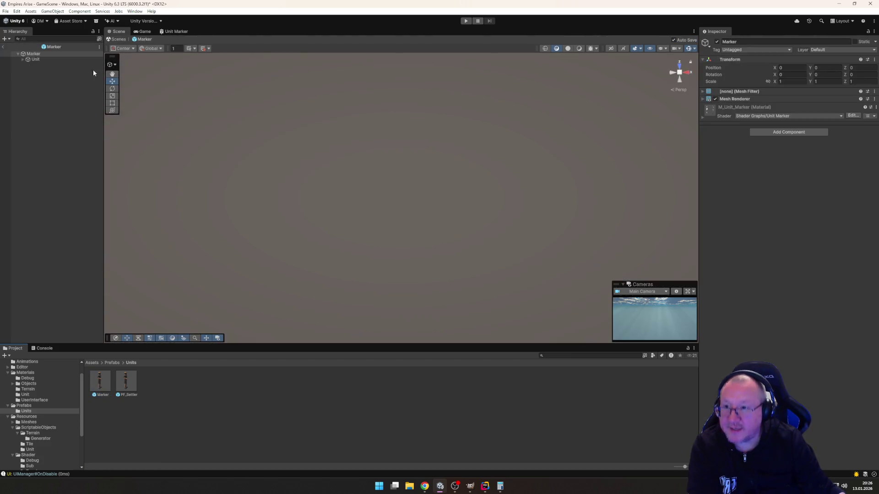
left_click(27, 60)
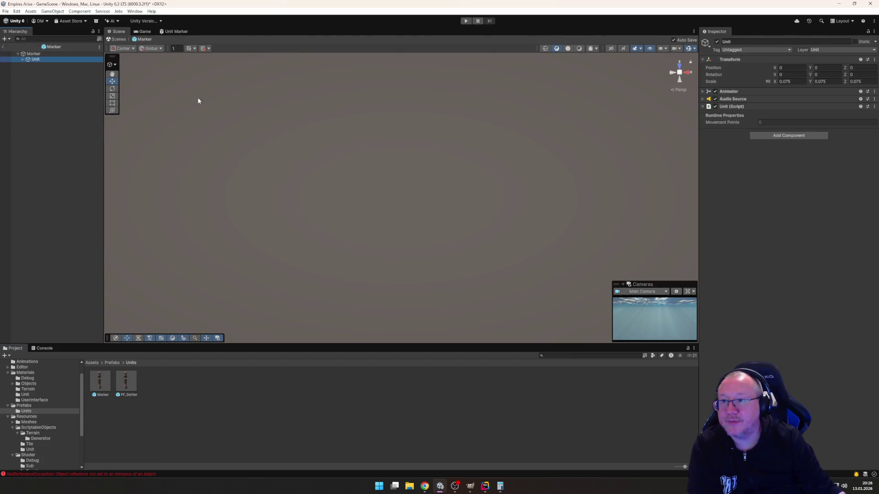
right_click(727, 106)
left_click(754, 135)
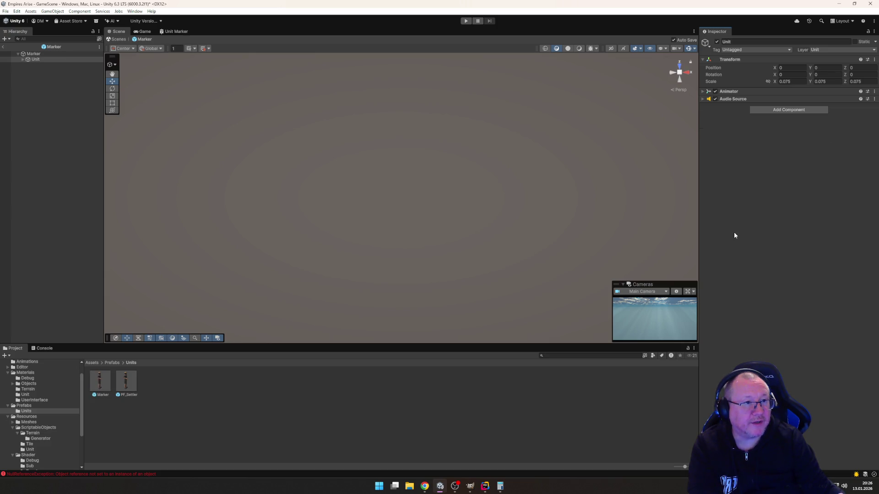
Step: Expand Unit to reveal Armature and Human, then switch to Rider's Unit.cs
left_click(751, 59)
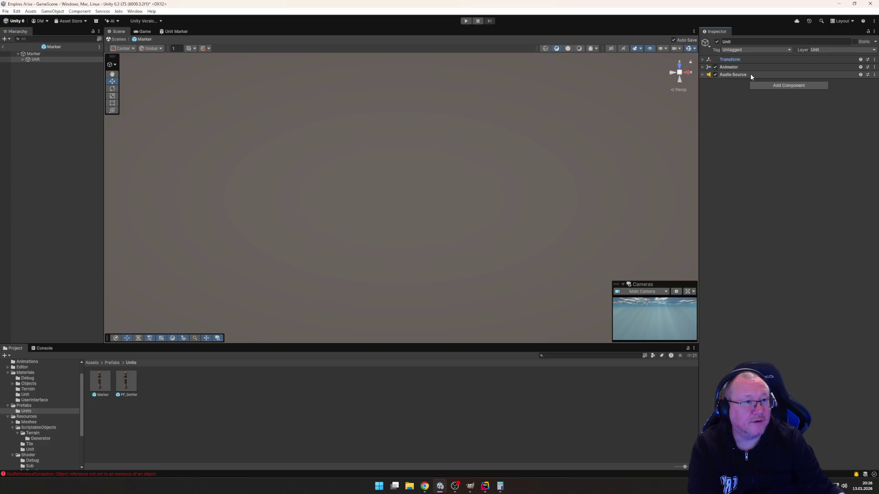
left_click(23, 59)
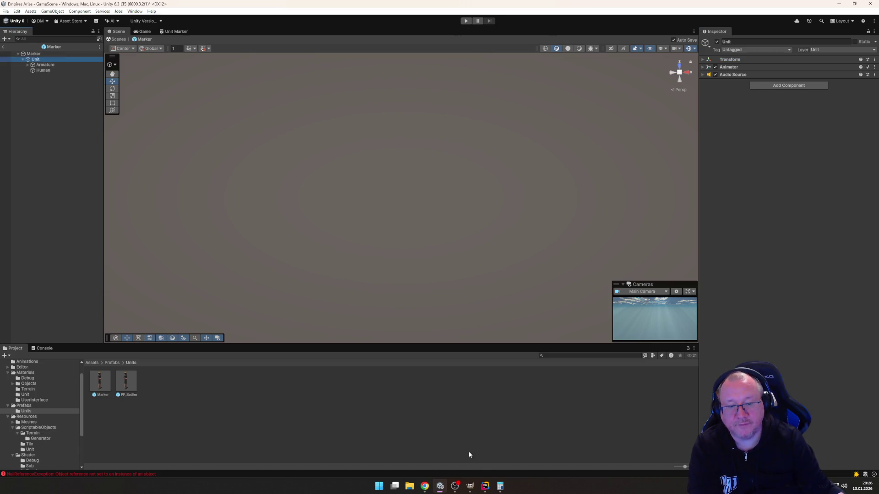
mouse_move(440, 488)
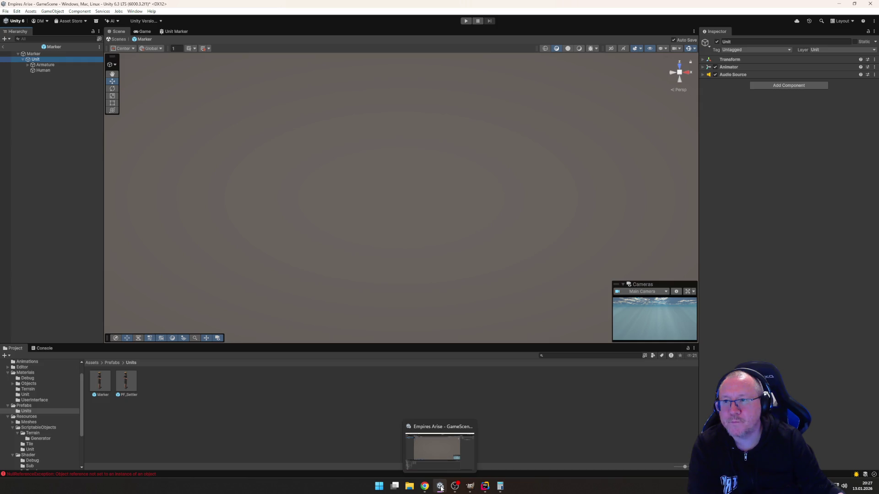
left_click(441, 488)
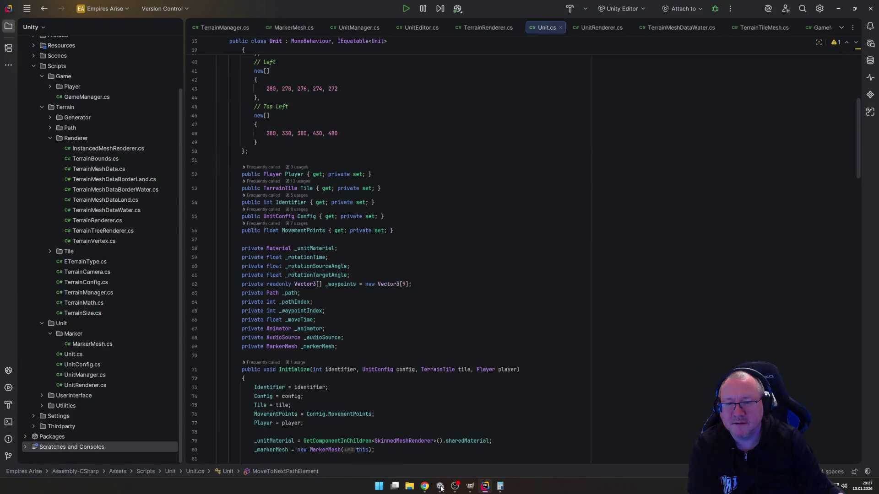
Step: Rename the Marker prefab's Unit child to 'Model', then switch back to Rider
left_click(440, 488)
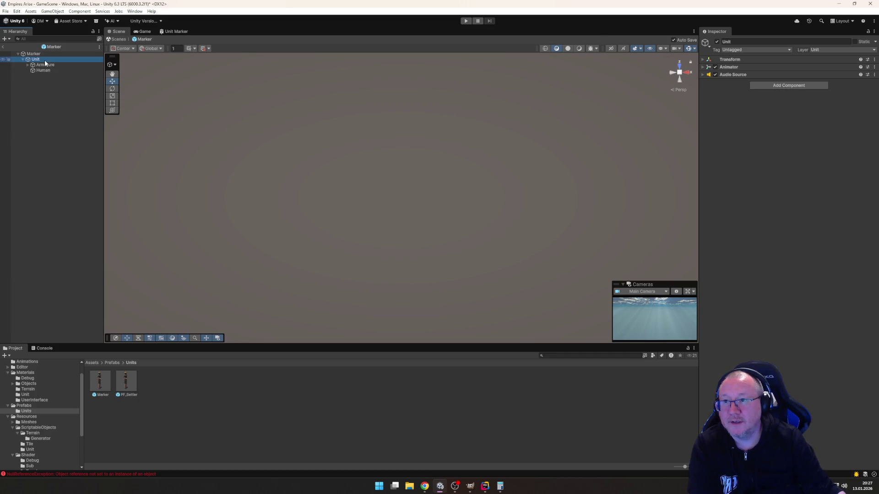
right_click(46, 60)
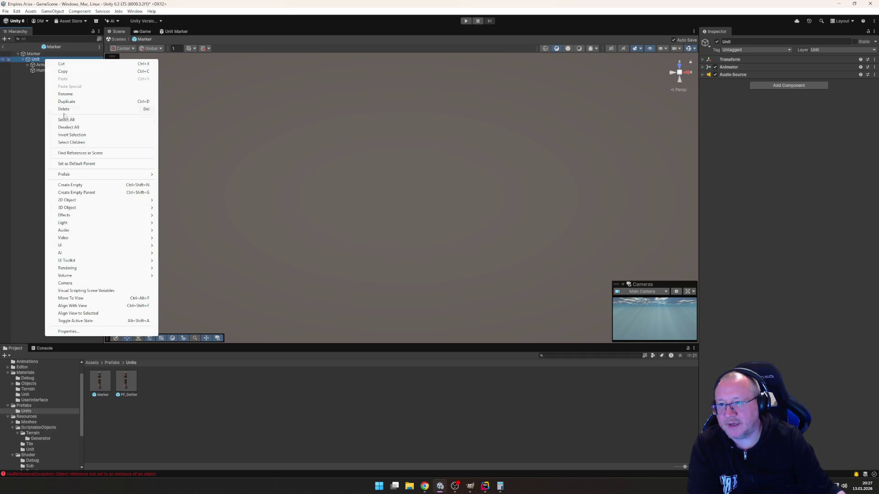
left_click(66, 94)
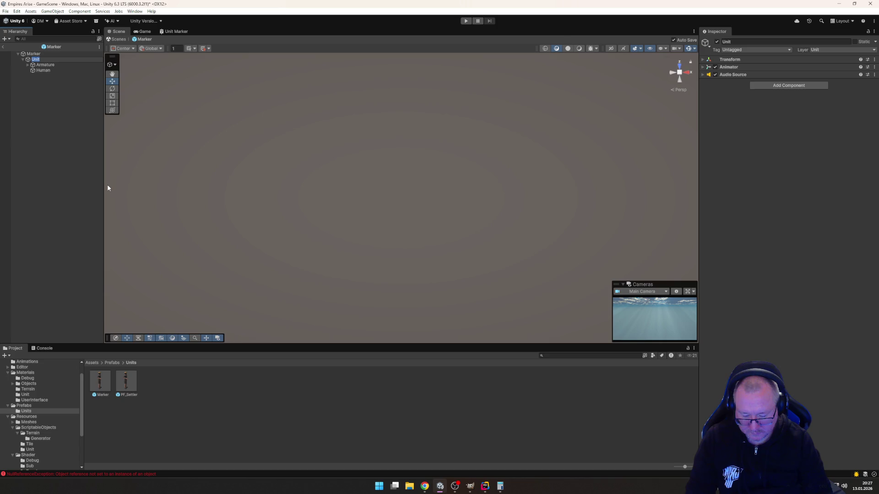
type("Model")
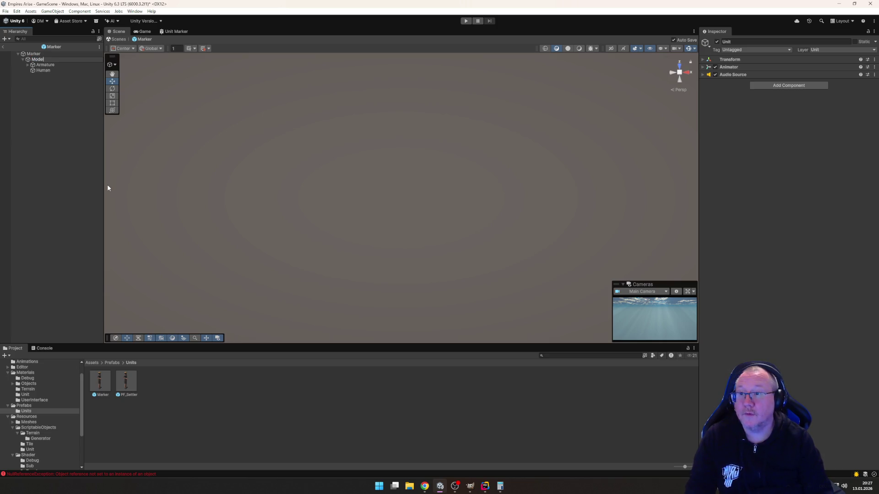
key("Return")
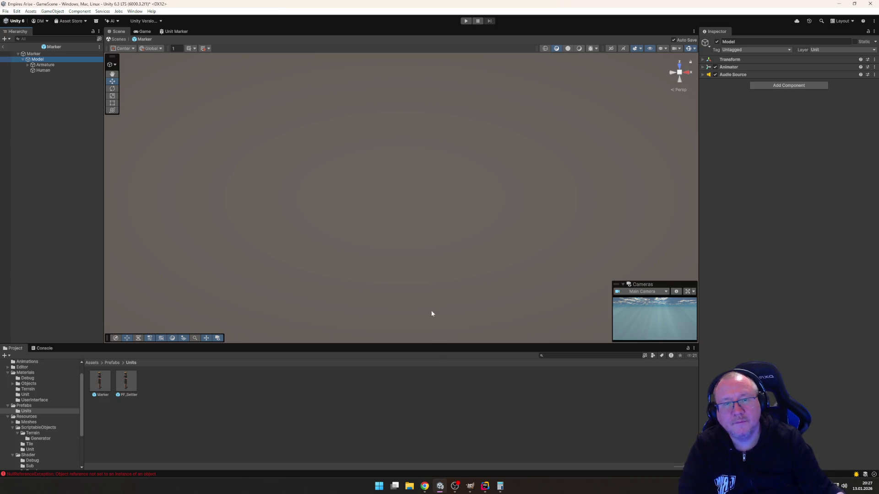
left_click(483, 491)
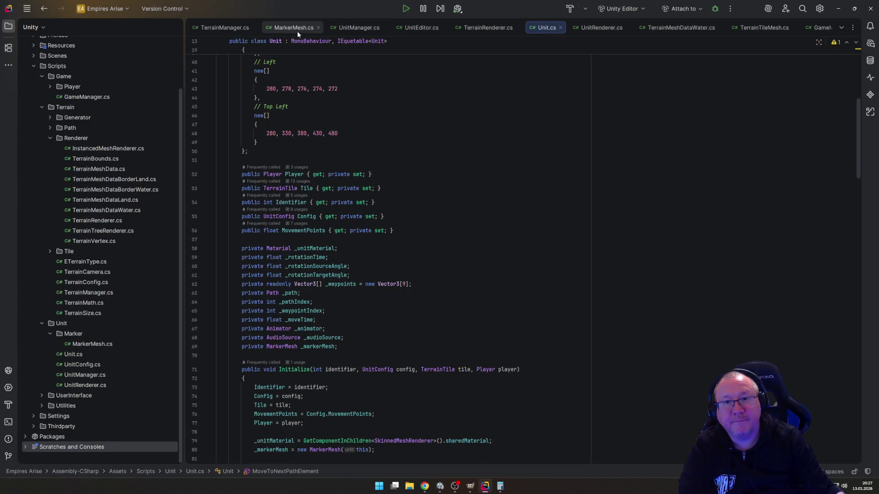
Step: Read through UnitManager.cs and Unit.cs, open MarkerMesh.cs, then switch back to Unity
left_click(352, 28)
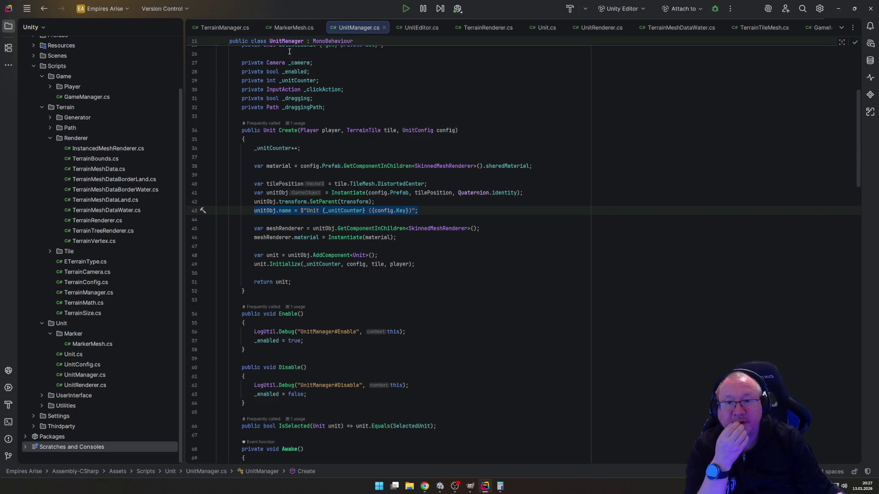
scroll(344, 122, "up", 2)
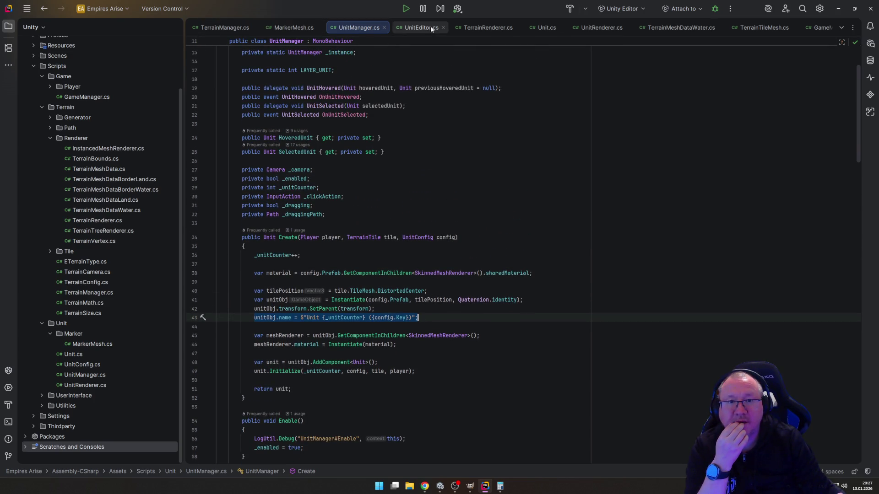
left_click(545, 27)
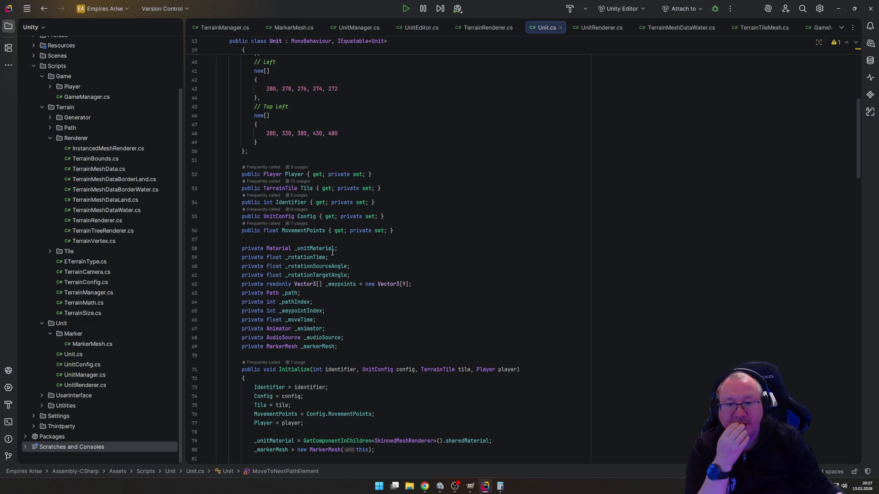
scroll(370, 326, "down", 5)
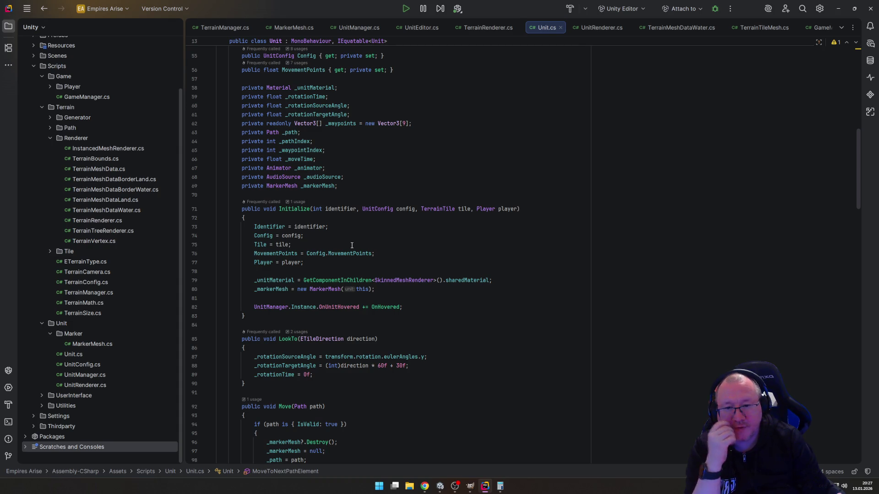
scroll(351, 246, "down", 20)
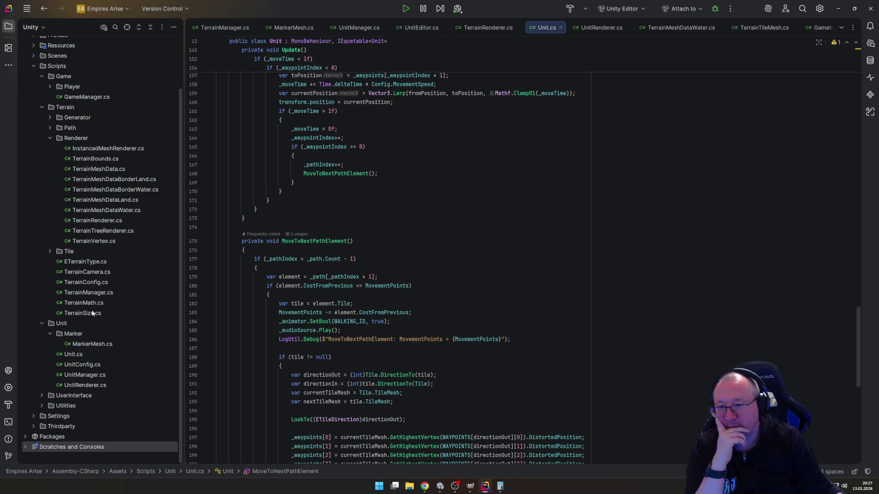
double_click(92, 344)
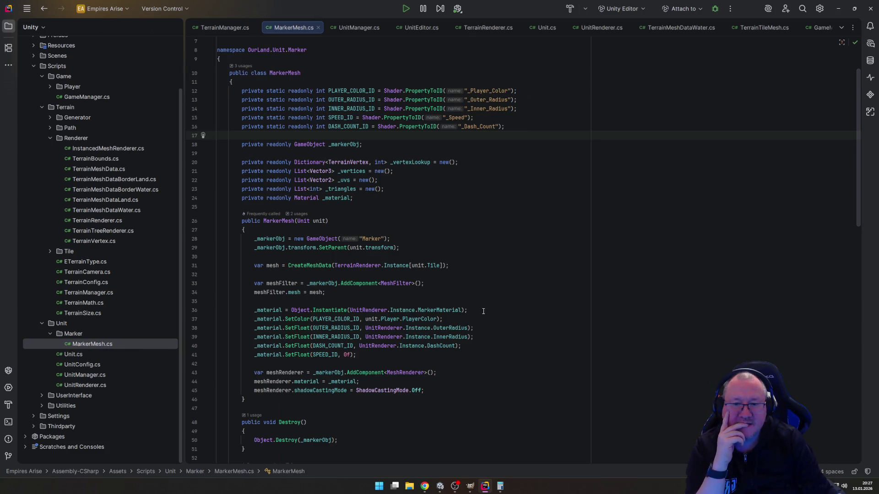
left_click(440, 486)
Step: Expand the Marker root's Mesh Renderer and Mesh Filter, confirming no mesh is assigned, then return to Rider
left_click(44, 54)
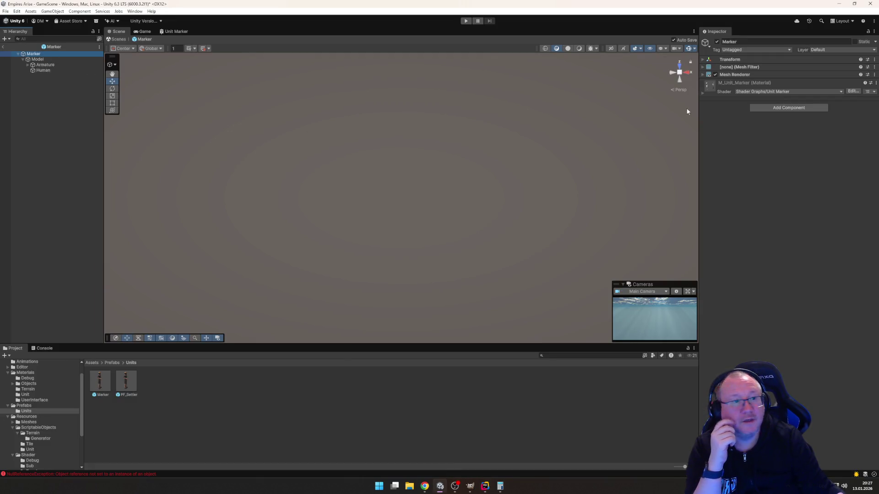
left_click(703, 74)
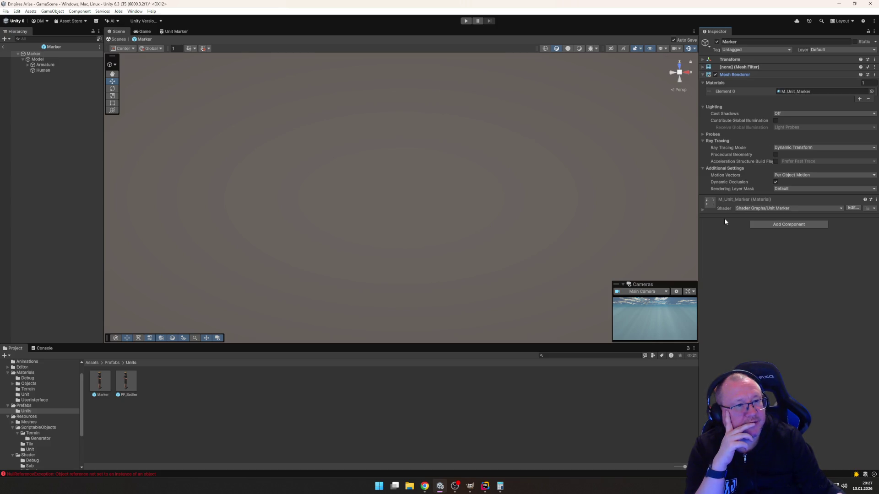
left_click(703, 84)
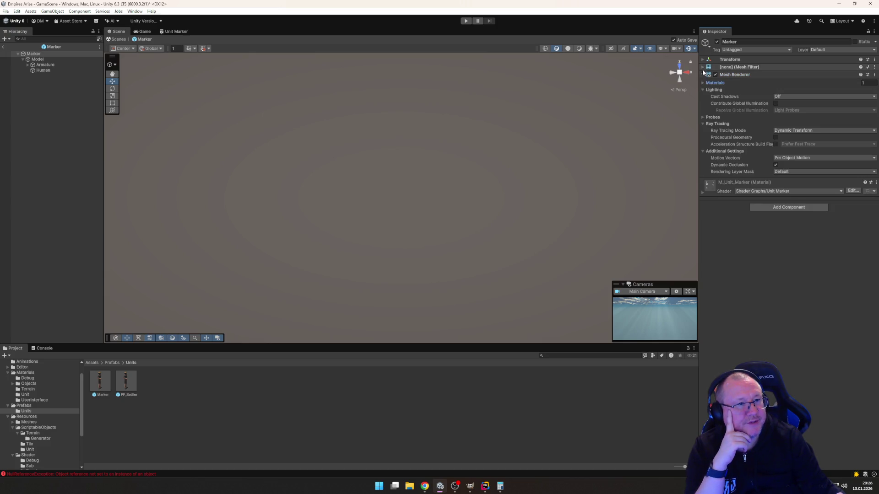
left_click(819, 67)
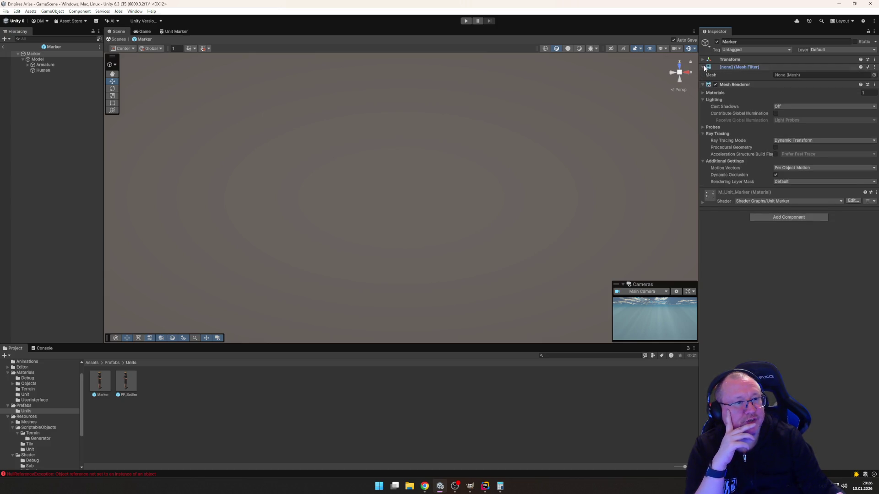
left_click(704, 67)
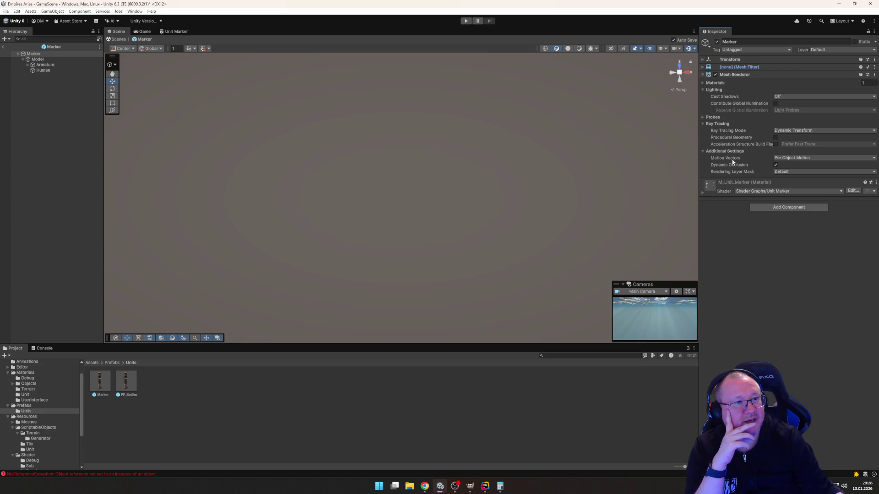
left_click(485, 486)
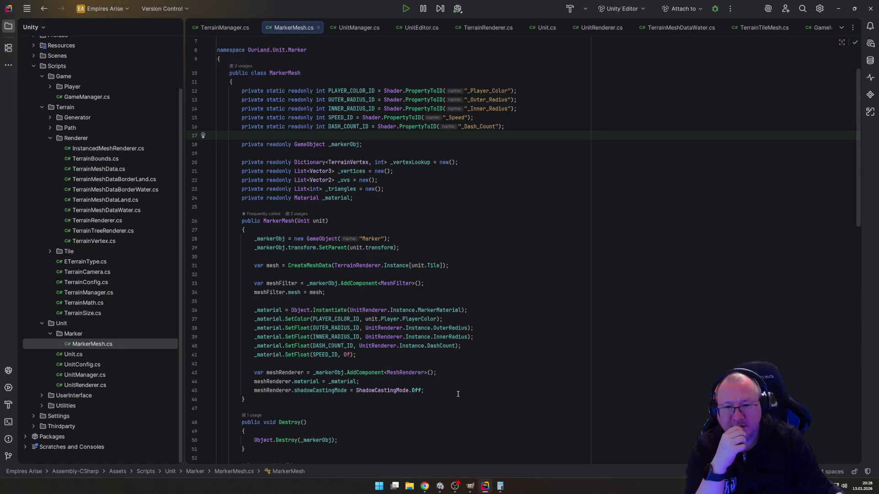
Step: Change the MeshFilter call on line 33 of MarkerMesh.cs from AddComponent to GetComponent
left_click(268, 365)
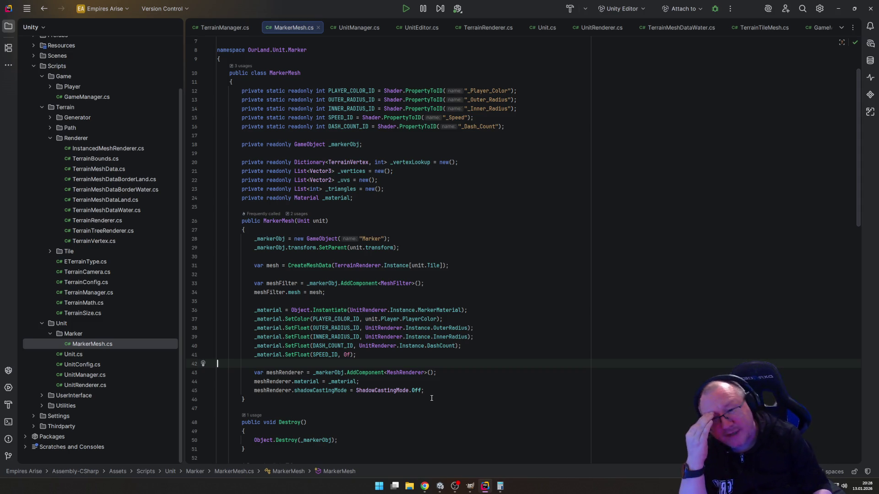
key("Down")
key("Down")
key("Down")
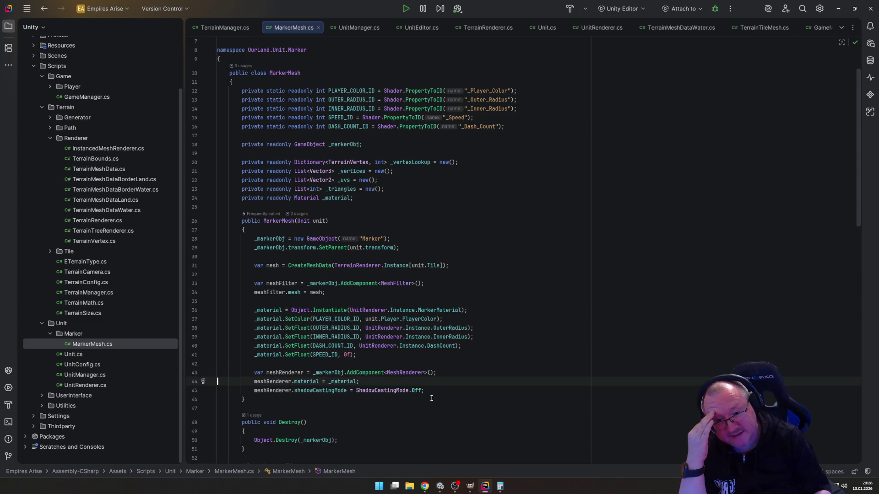
key("Up")
key("Up")
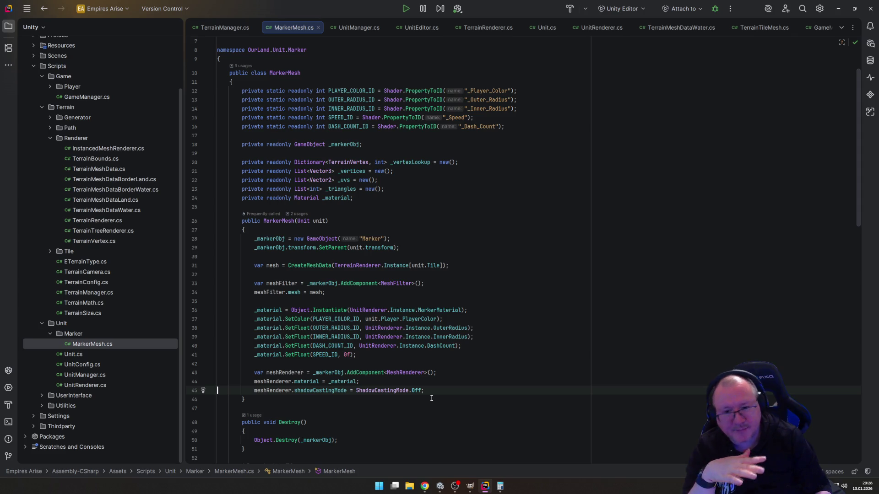
key("Up")
key("Up")
key("Up")
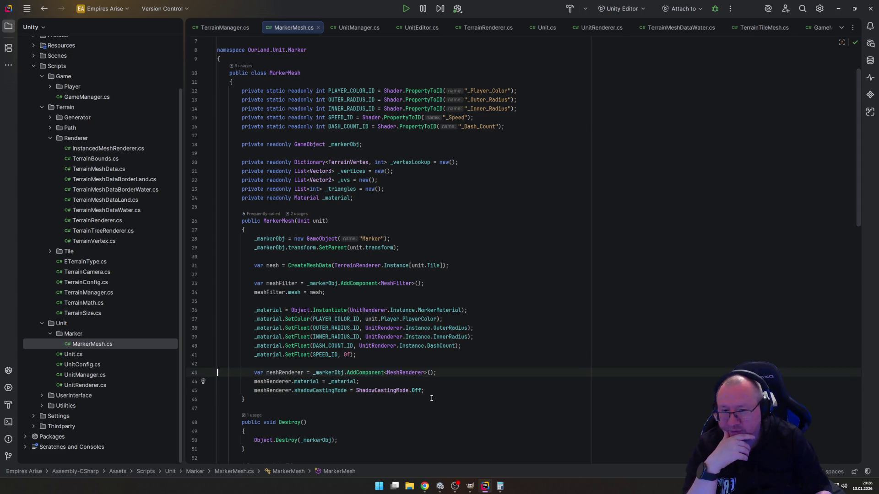
key("Up")
key("Up")
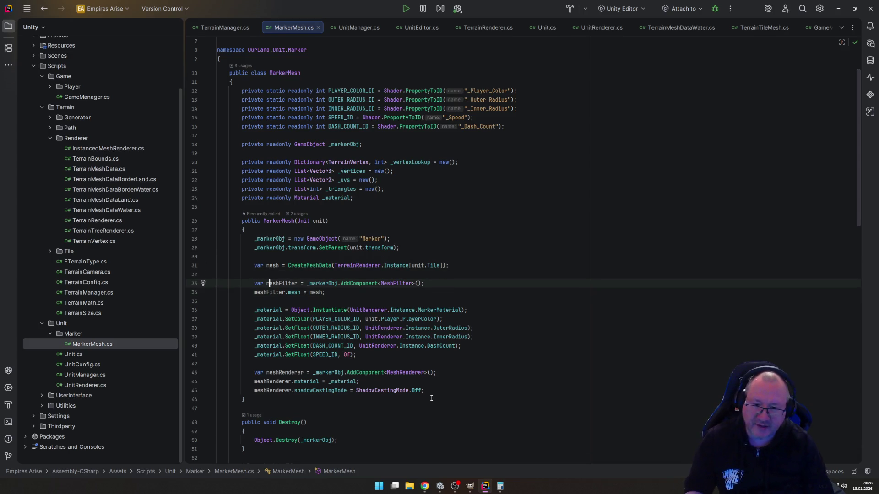
key("Right")
key("Right")
key("Right")
key("BackSpace")
key("BackSpace")
key("Delete")
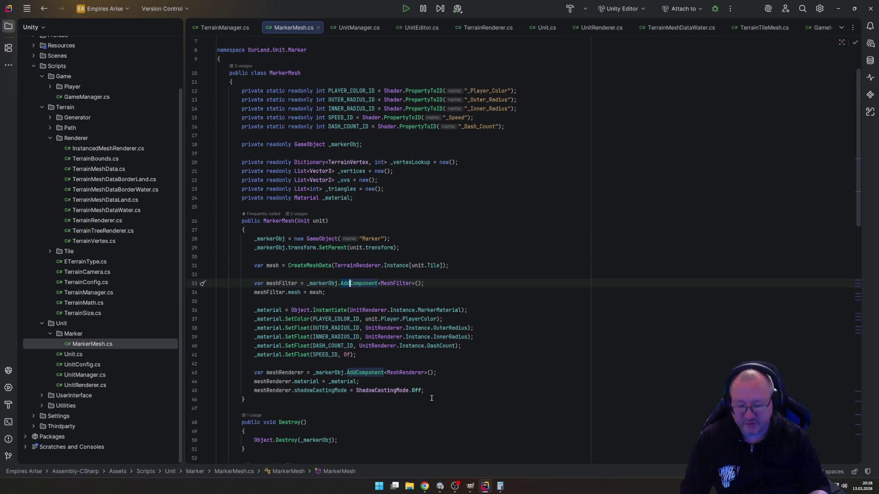
type("Get")
key("Tab")
key("End")
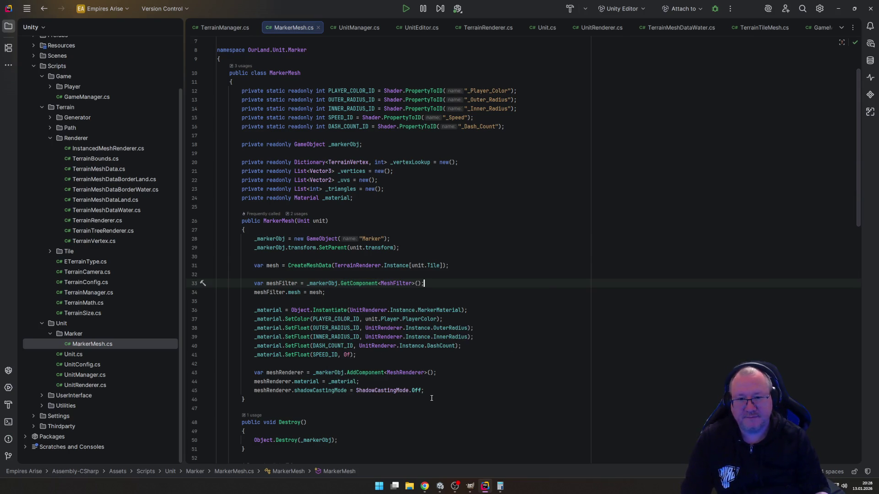
Step: Delete the marker object creation lines 28–30 from the constructor
key("Up")
key("Up")
key("Up")
key("Home")
key("Home")
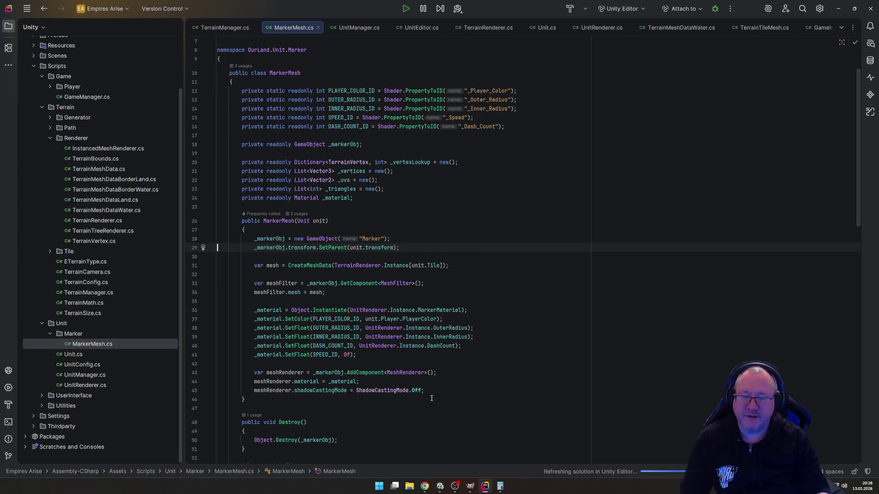
key("Up")
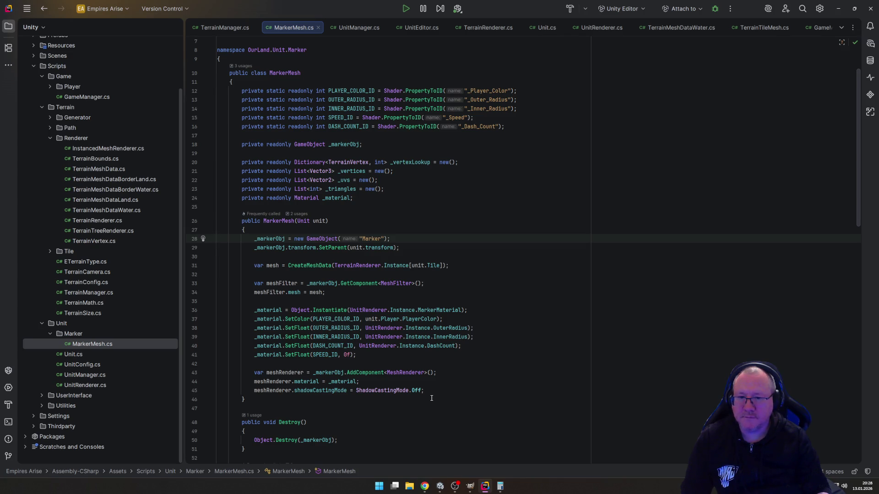
left_click_drag(197, 238, 197, 262)
key("Delete")
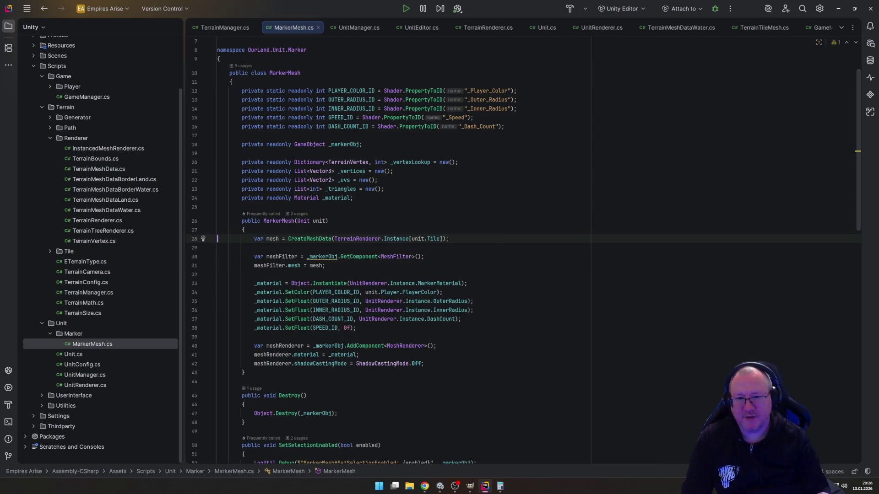
key("ctrl+z")
key("ctrl+shift+z")
key("Up")
key("Up")
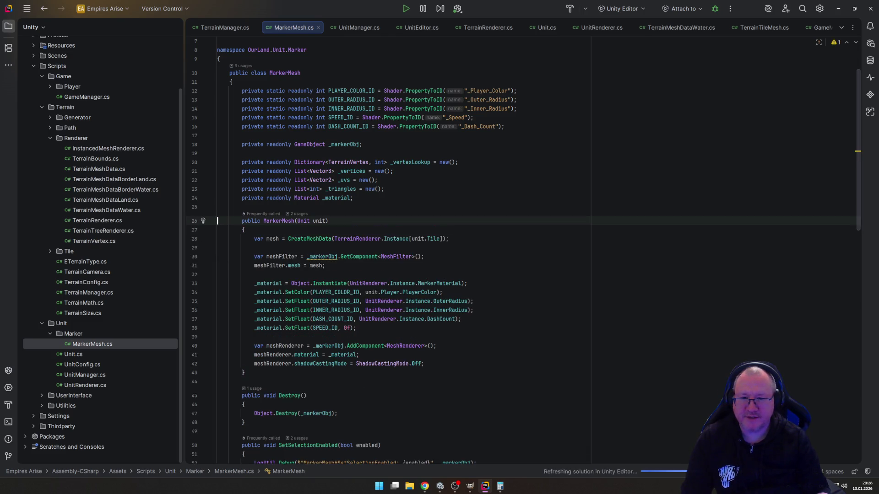
Step: Replace _markerObj with unit on lines 30 and 40, using GetComponent for the MeshRenderer, then return to Unity
left_click(323, 266)
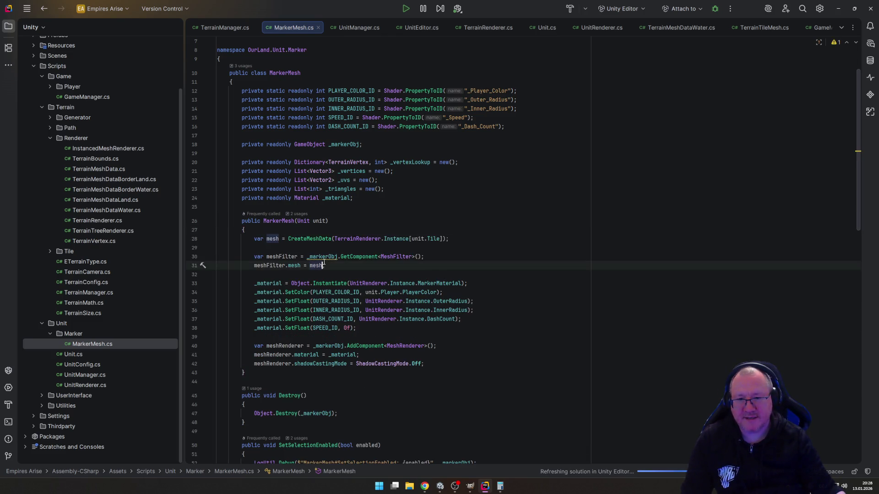
double_click(322, 256)
type("u")
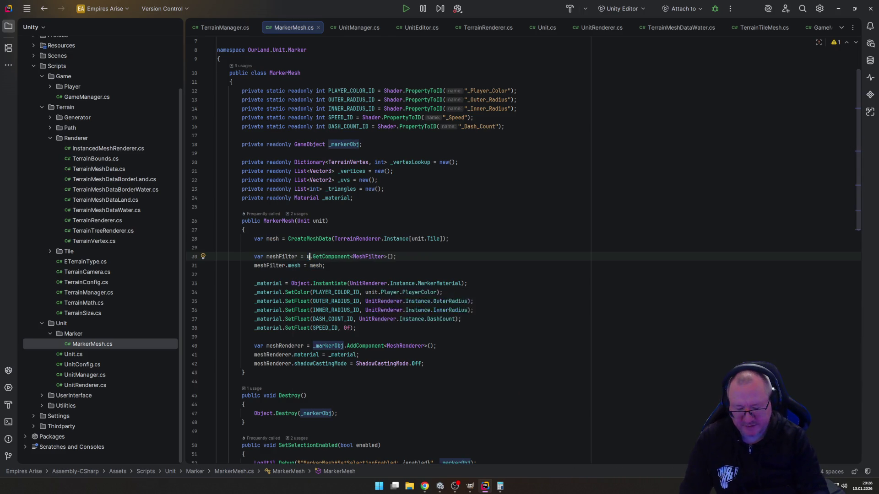
type("nit")
key("End")
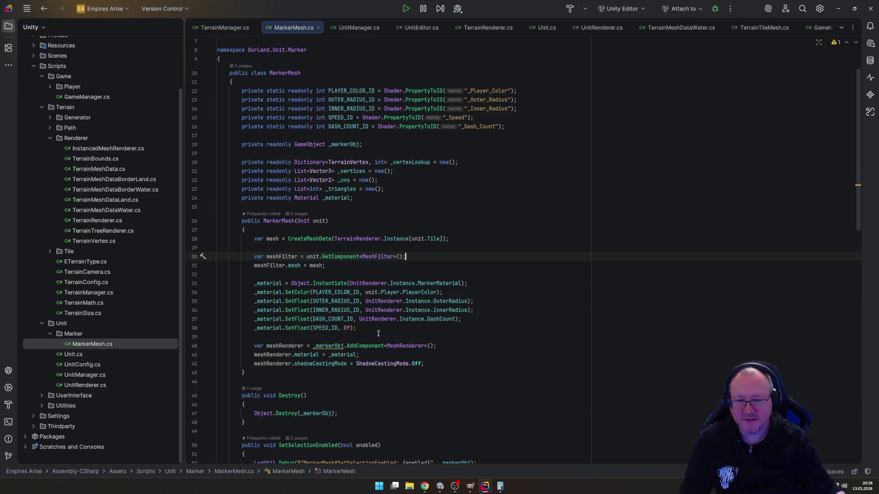
double_click(319, 346)
type("unit")
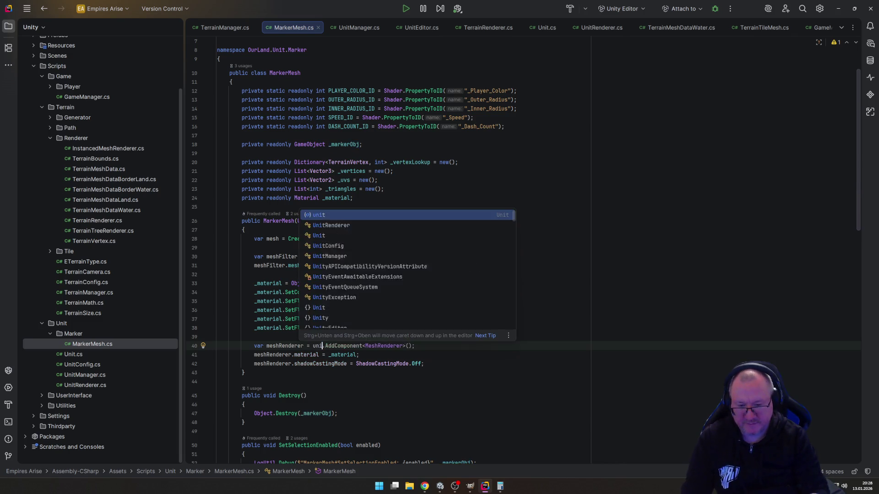
key("End")
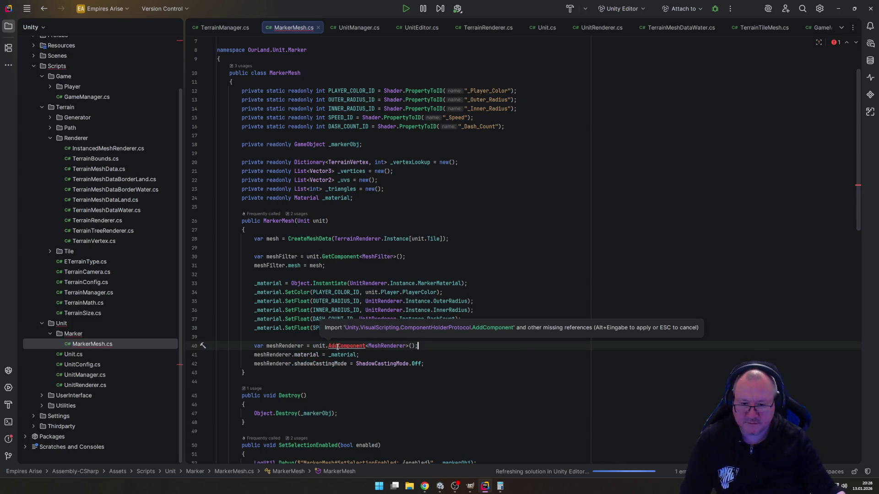
double_click(328, 345)
type("Get")
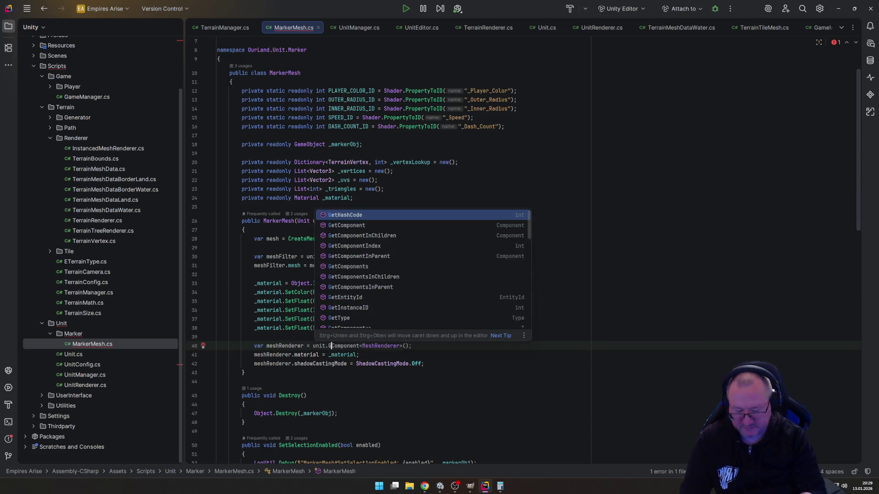
left_click(418, 345)
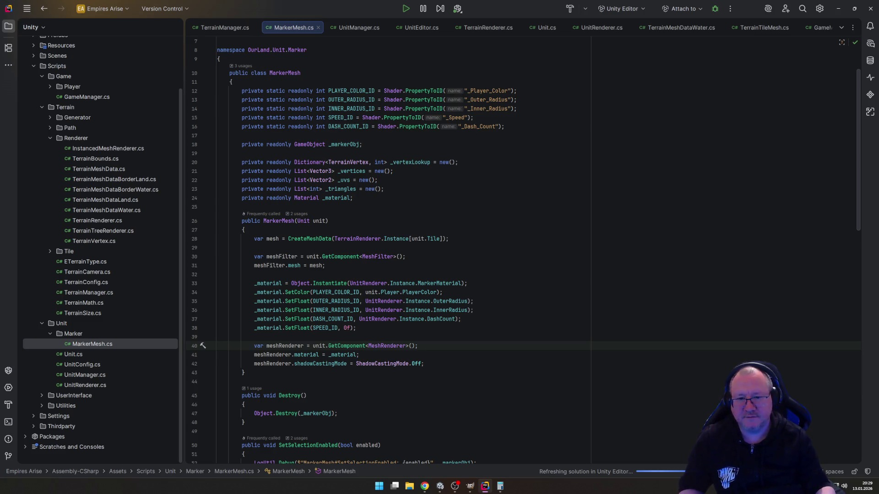
key("Down")
key("Down")
key("Down")
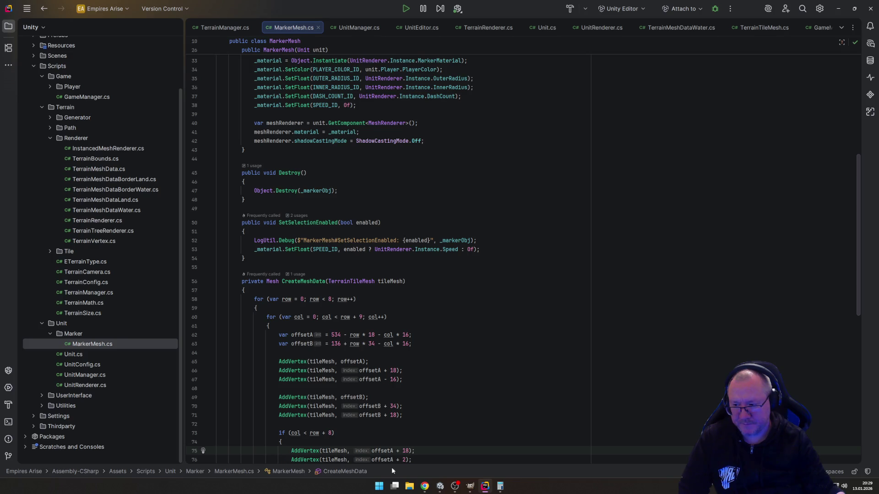
left_click(443, 488)
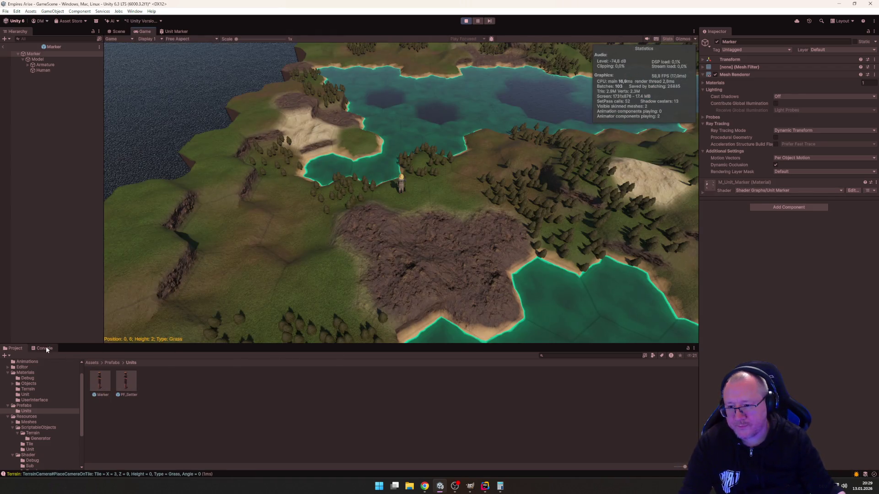
Step: Show the console log, leave the Marker prefab, and select and expand Unit 1 (Settler)
left_click(46, 349)
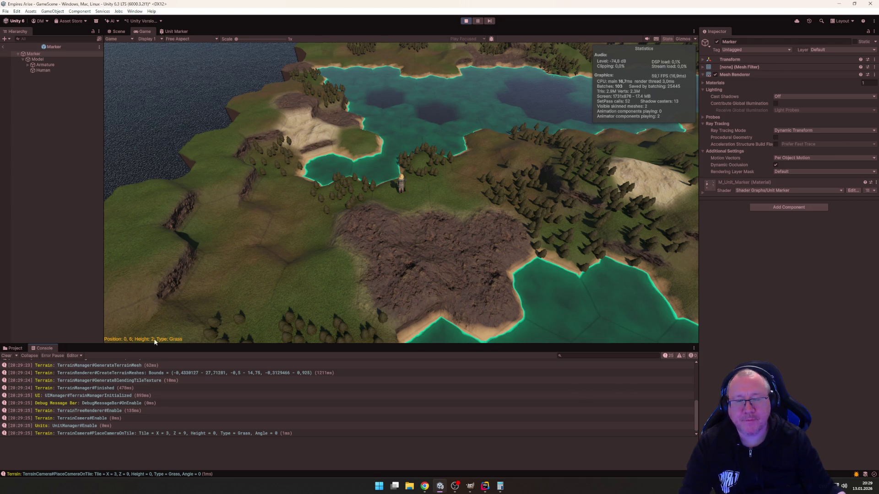
scroll(183, 320, "up", 3)
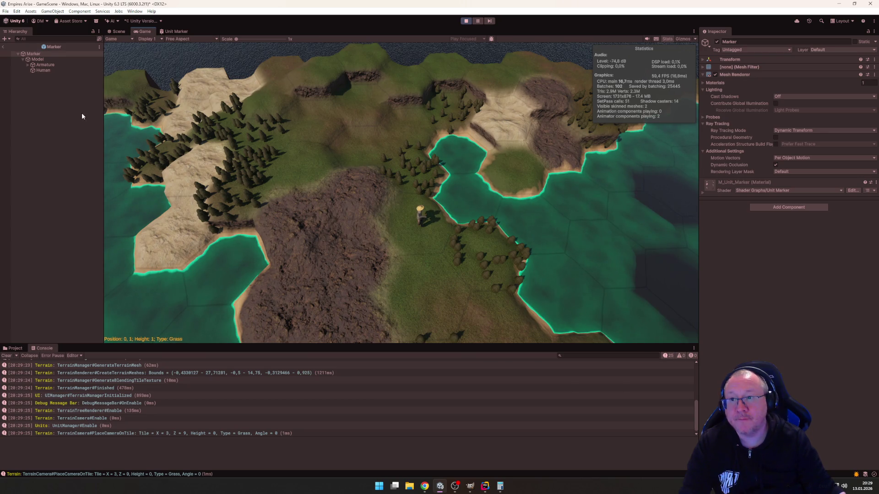
left_click(3, 46)
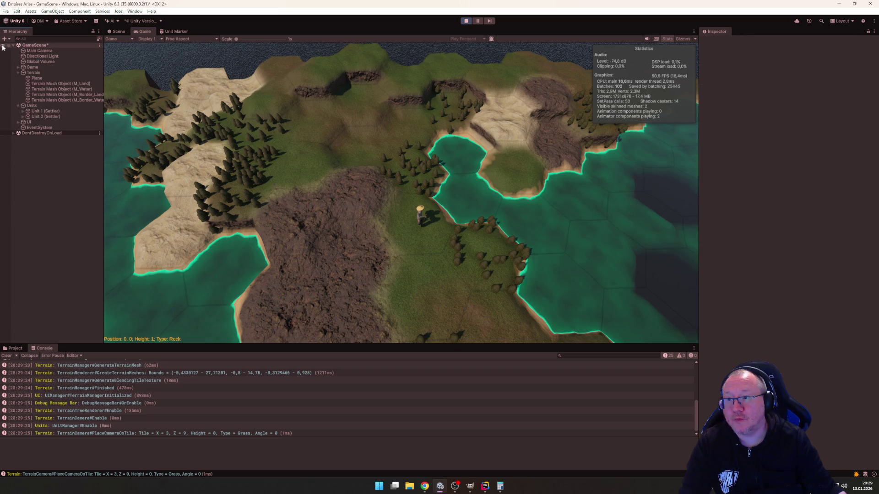
left_click(36, 111)
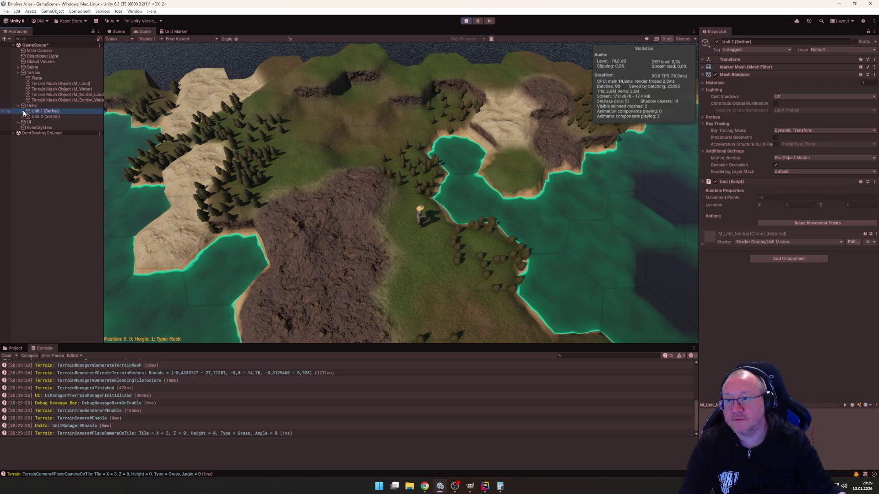
left_click(23, 111)
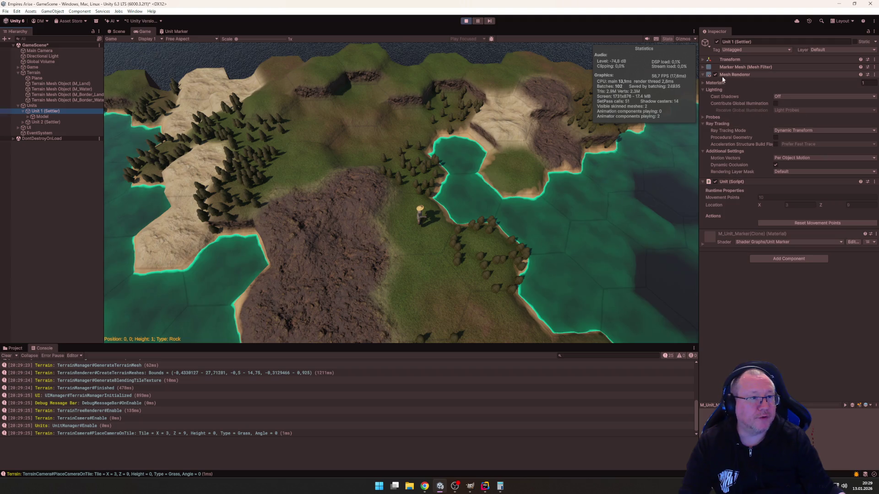
Step: Check Unit 1's Marker Mesh, Transform and M_Unit_Marker material, then select its Model child
left_click(703, 67)
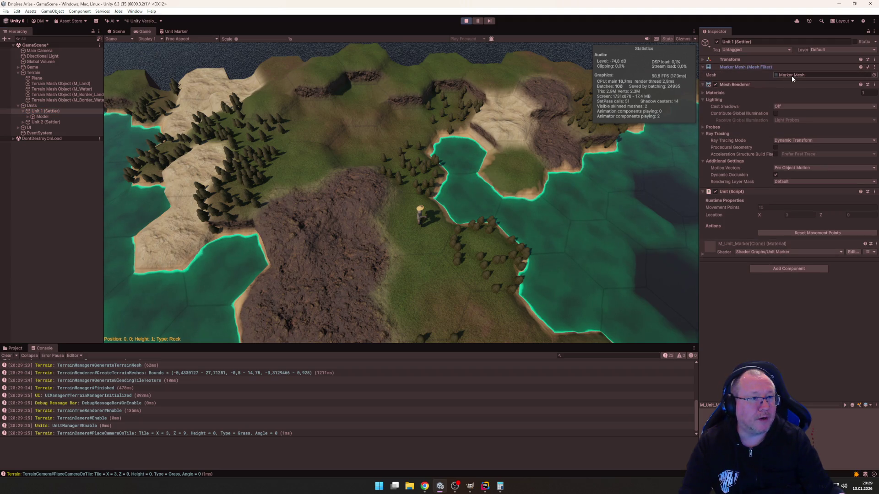
left_click(703, 60)
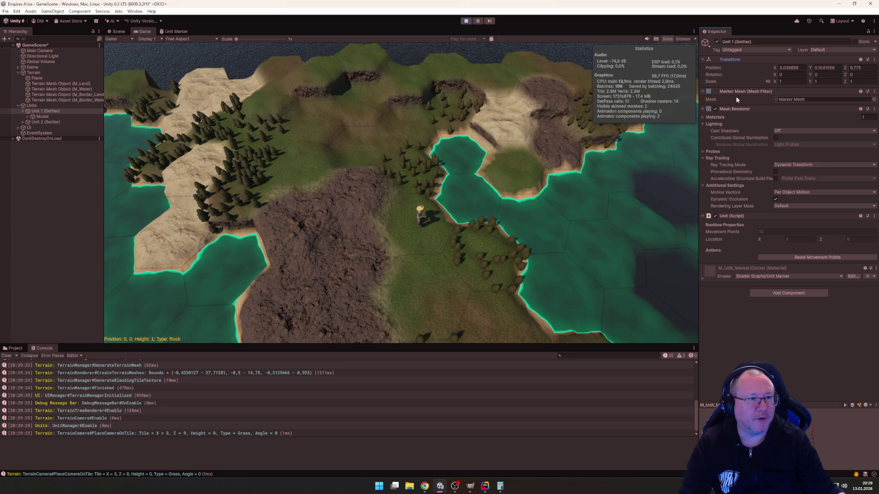
left_click(703, 117)
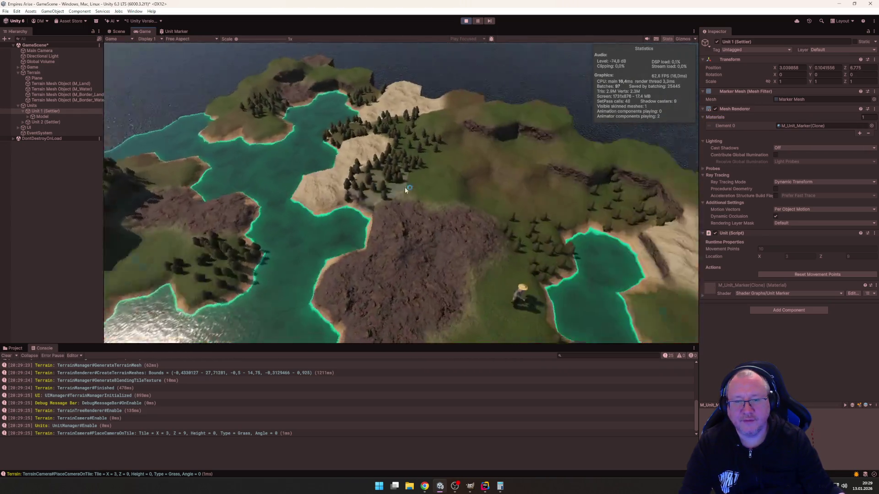
left_click(68, 112)
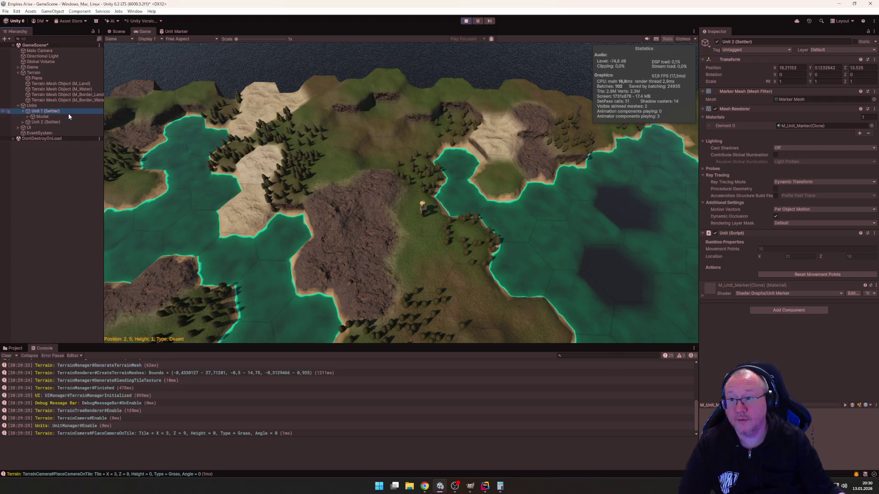
left_click(68, 116)
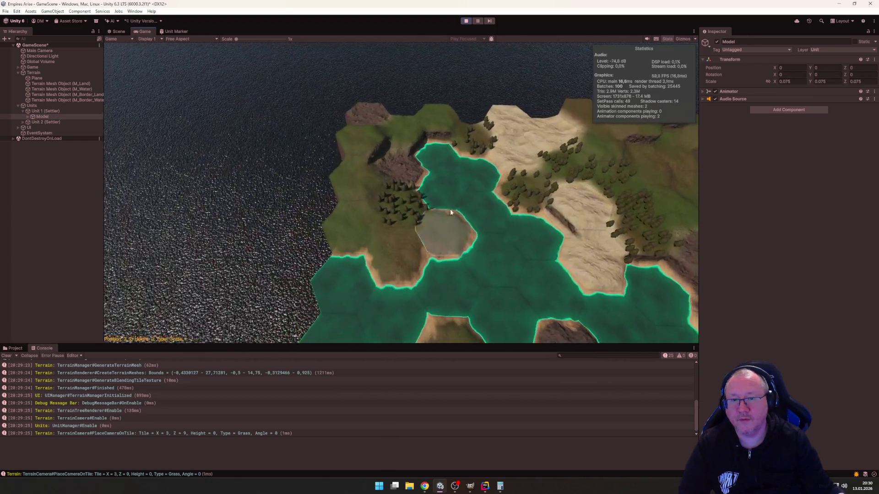
left_click(118, 31)
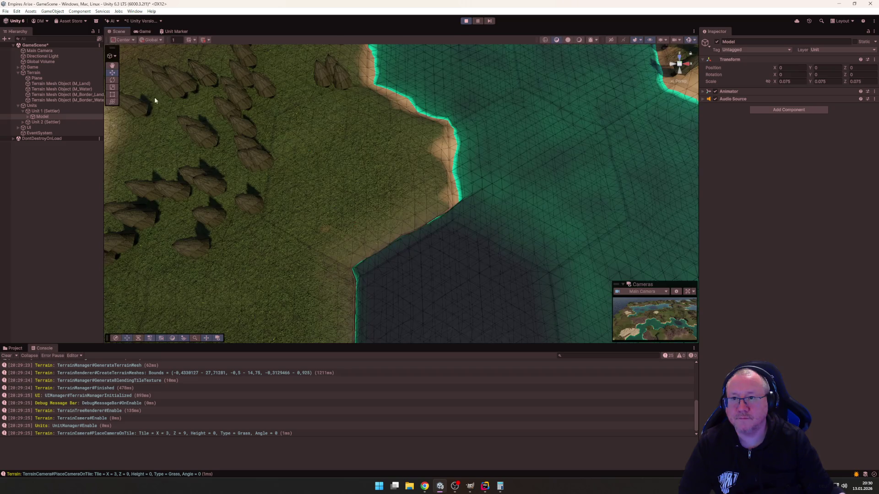
Step: Frame Unit 1 (Settler) in the Scene view and look across the terrain around it
double_click(40, 111)
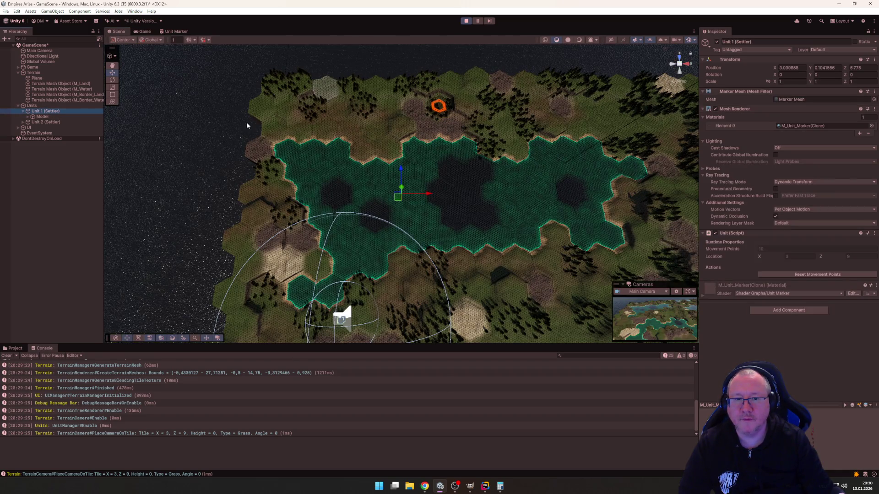
scroll(400, 109, "up", 5)
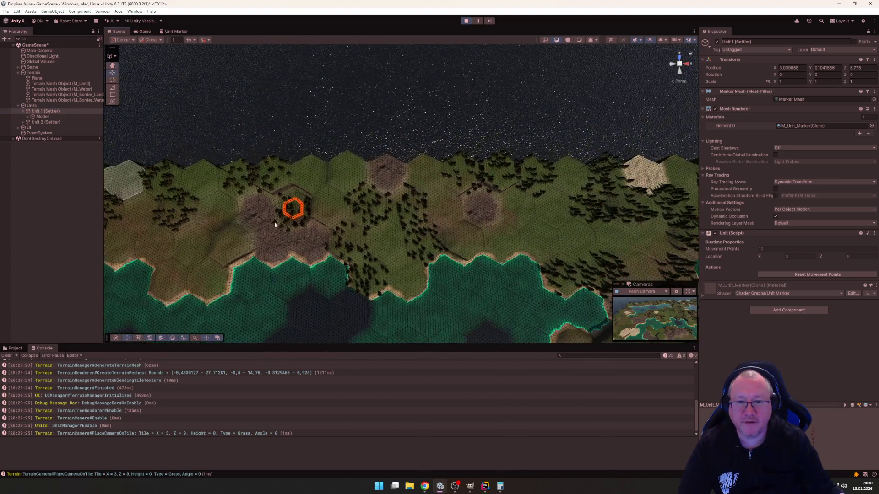
left_click_drag(377, 255, 208, 50)
scroll(383, 179, "down", 5)
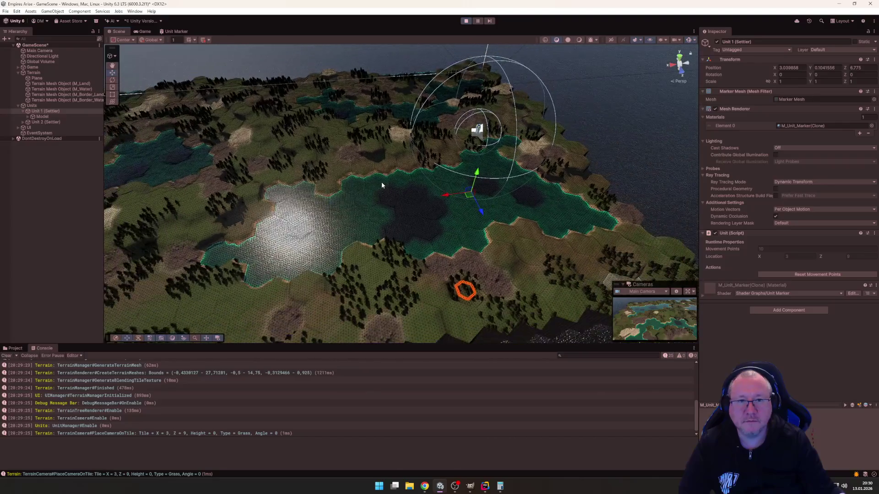
mouse_move(336, 198)
left_mouse_down()
mouse_move(443, 185)
mouse_move(616, 124)
mouse_move(398, 147)
mouse_move(333, 175)
mouse_move(302, 215)
left_mouse_up()
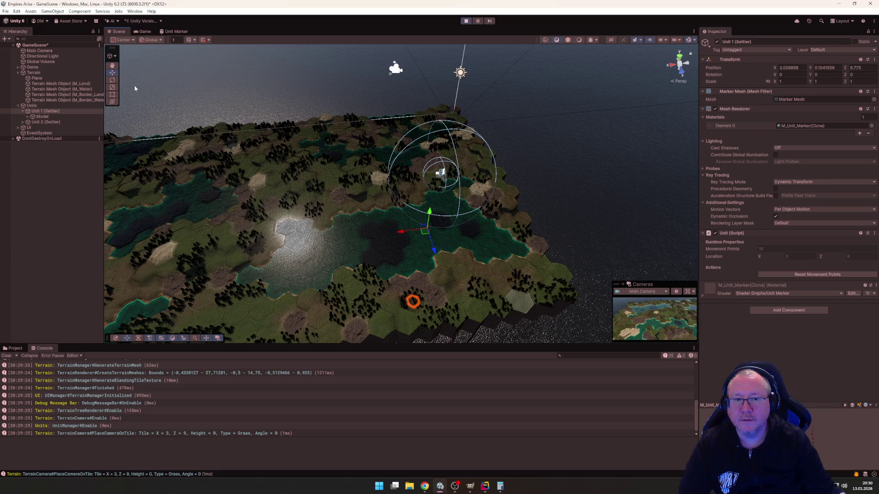
left_click(499, 173)
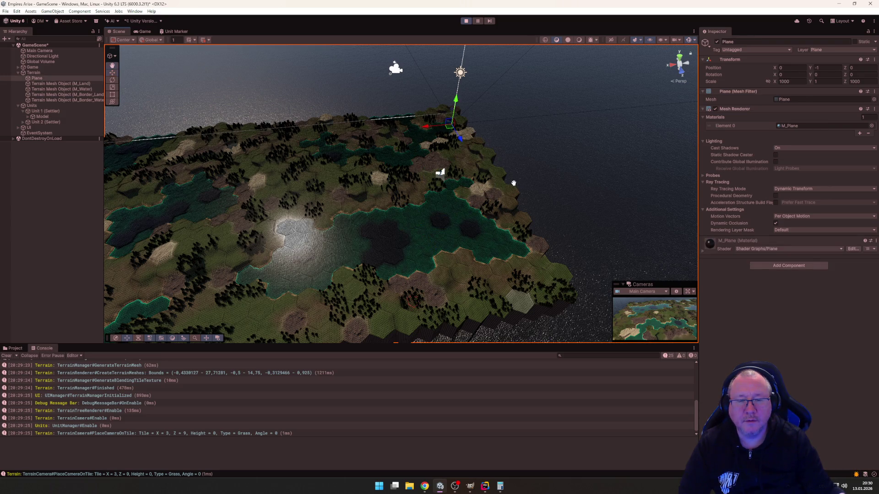
mouse_move(514, 183)
left_mouse_down()
mouse_move(483, 222)
mouse_move(499, 102)
left_mouse_up()
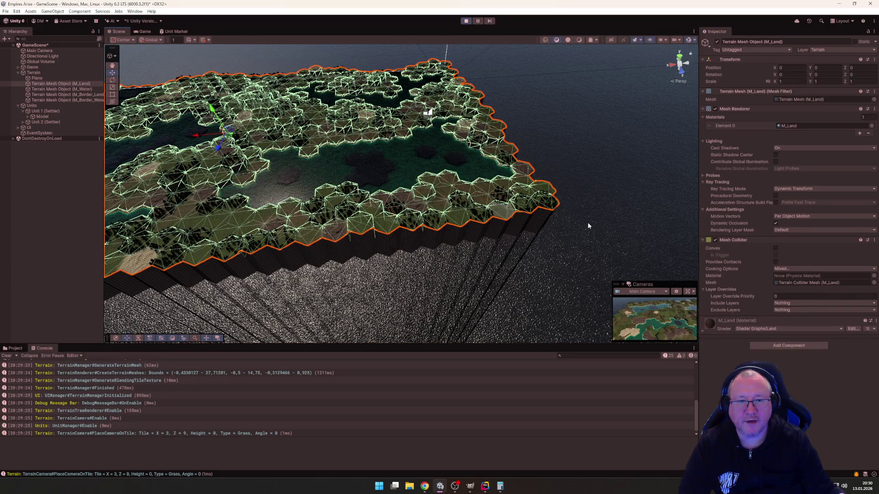
Step: Frame and orbit around Unit 2 (Settler), then stop play mode
left_click(37, 123)
key("Right")
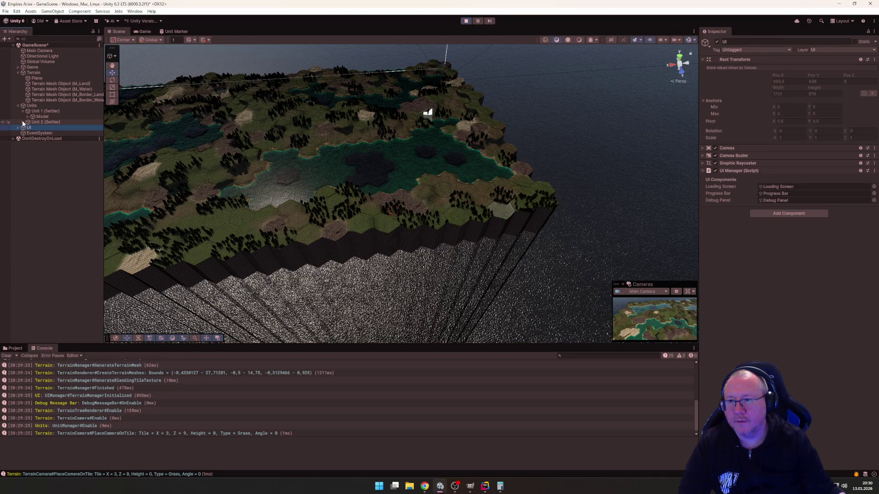
key("f")
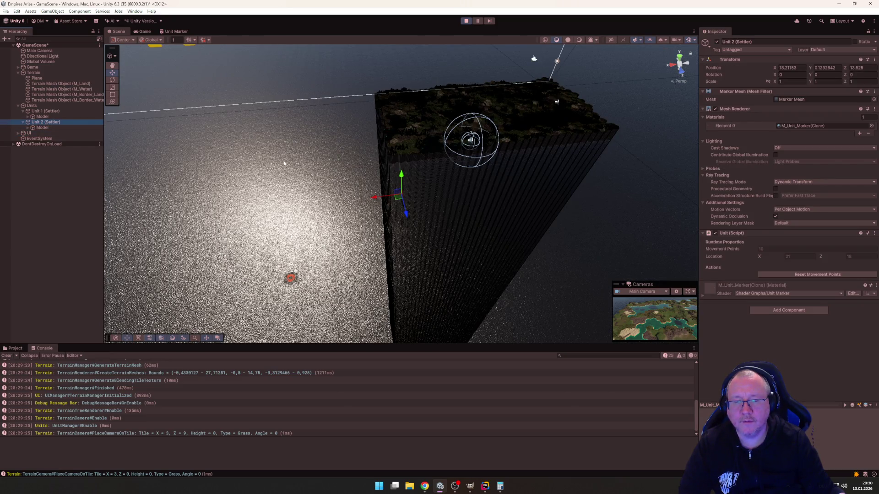
left_click_drag(284, 163, 482, 203)
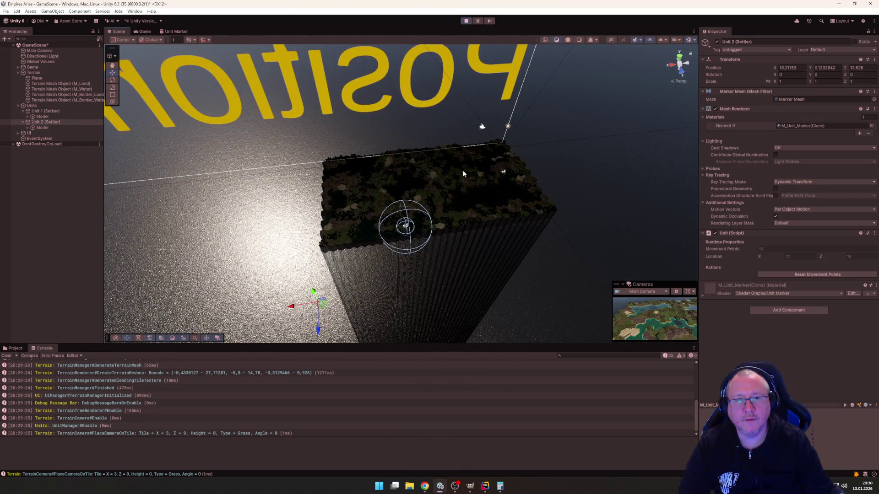
left_click(466, 21)
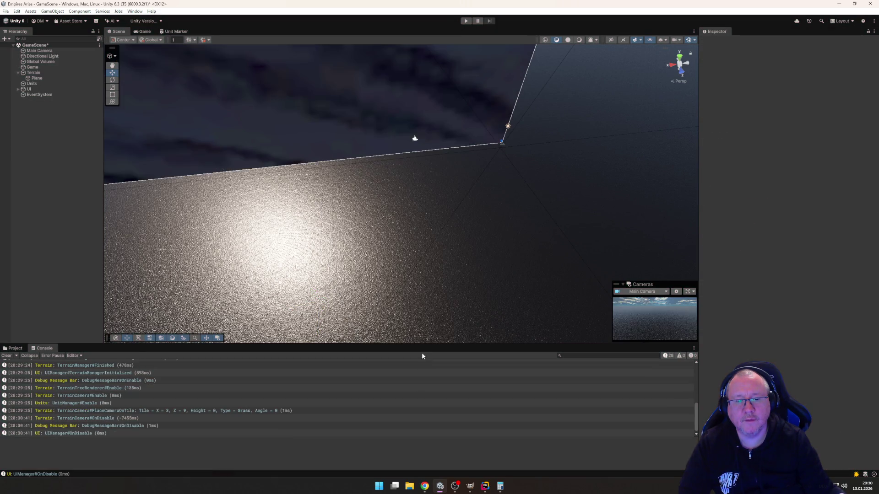
Step: Back in Rider, scroll MarkerMesh.cs to its constructor, then show UnitManager.cs at Create
left_click(485, 487)
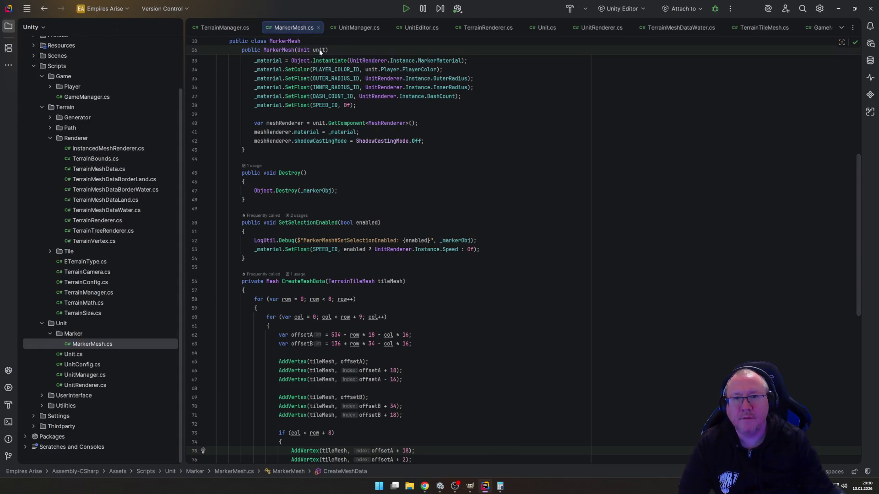
scroll(485, 208, "up", 5)
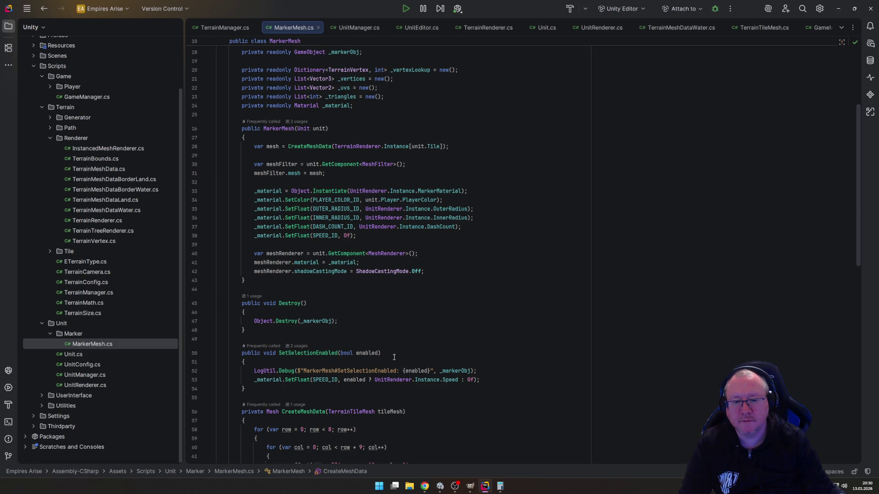
mouse_move(467, 490)
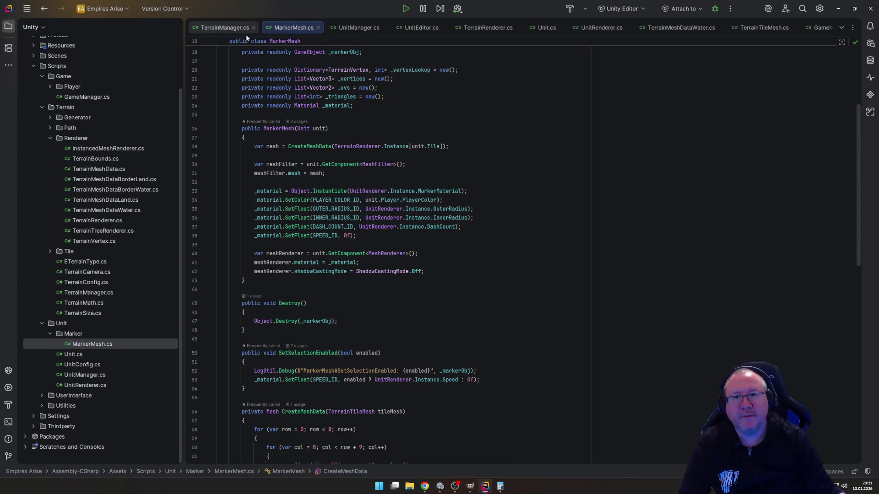
left_click(358, 28)
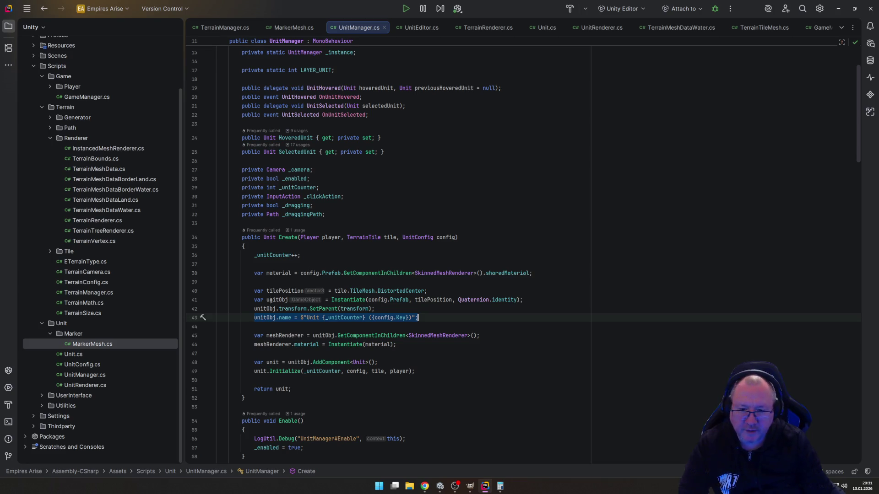
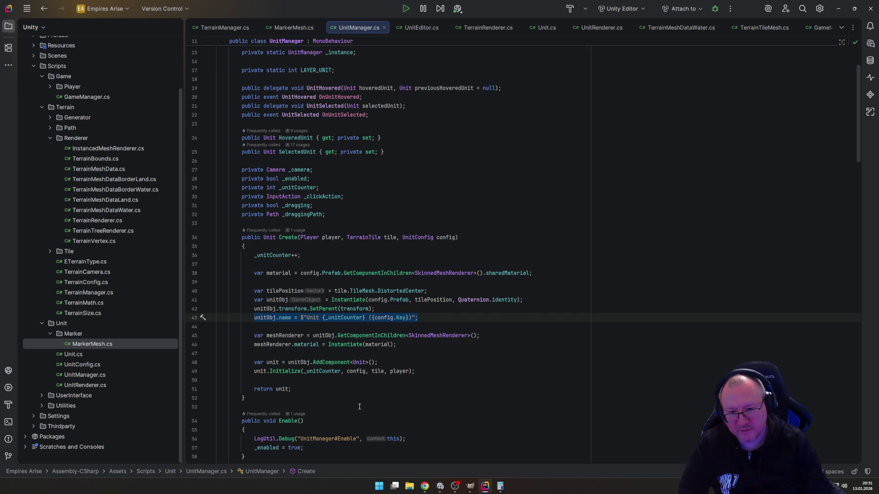
Step: Scroll through the UnitManager Create method in Rider, then switch to the Unity Editor
scroll(358, 403, "down", 2)
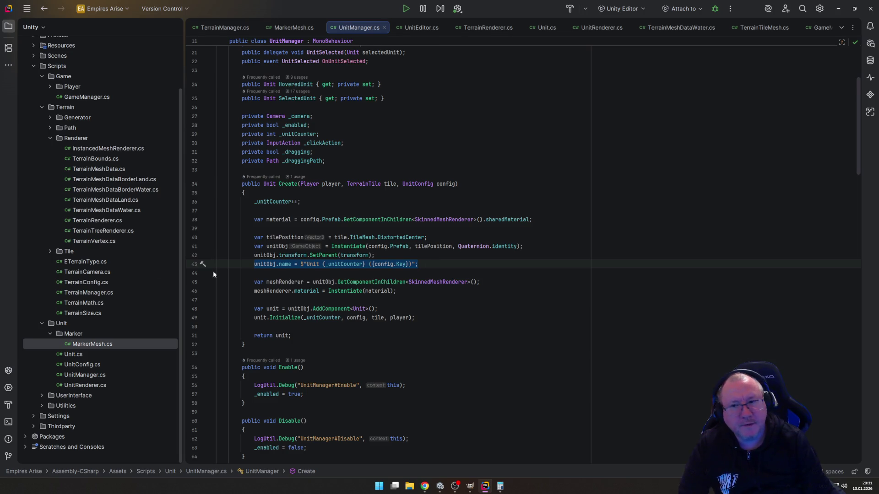
left_click(440, 486)
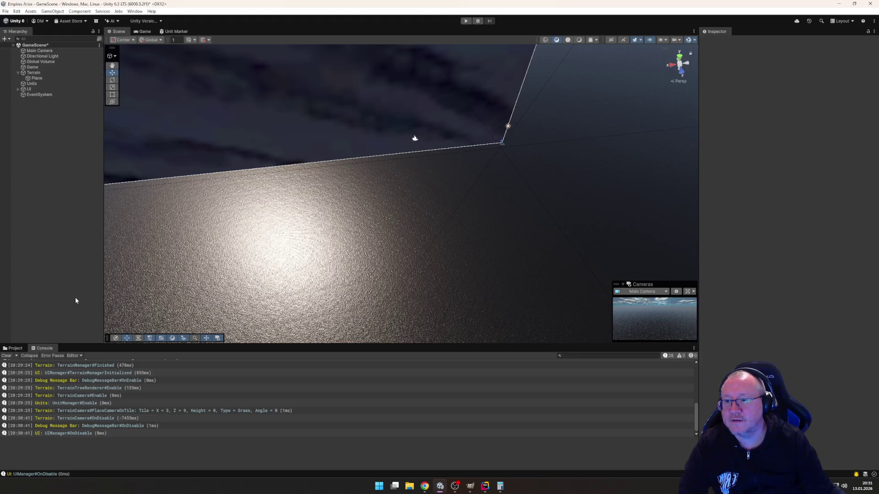
Step: Open the Marker prefab from Prefabs/Units, inspect its Model, Armature, Human and root, then enter Play mode
left_click(17, 348)
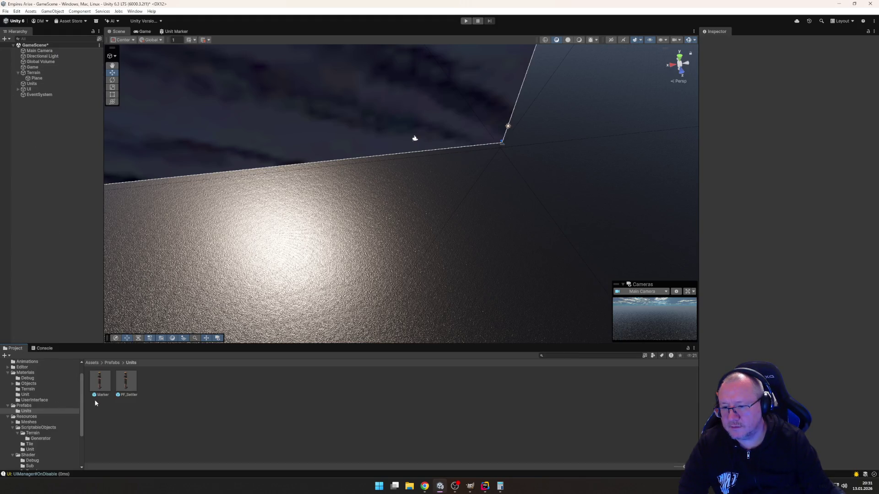
double_click(100, 384)
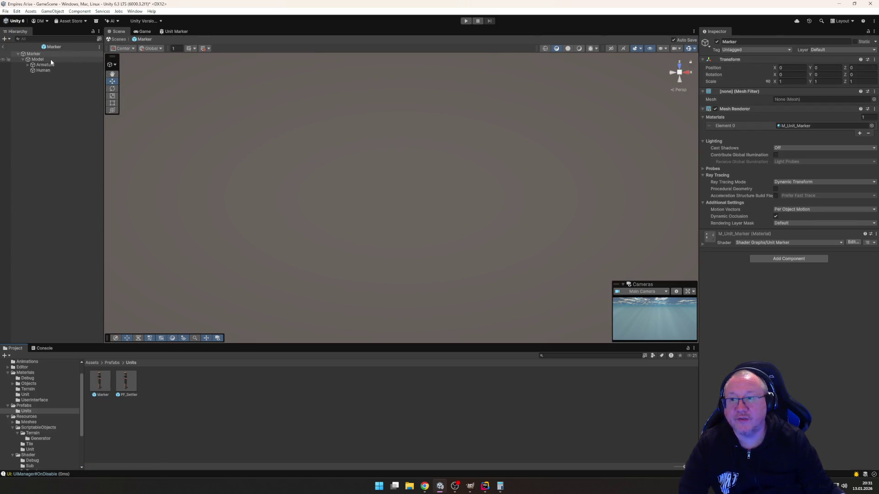
left_click(38, 59)
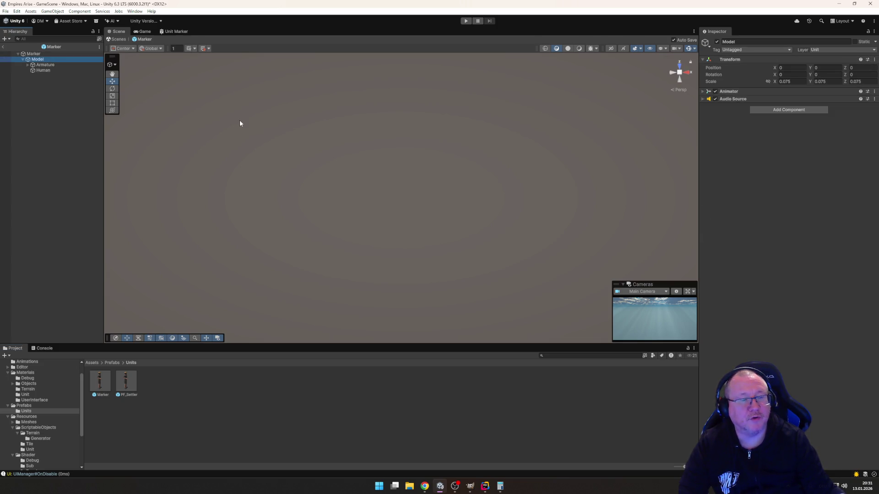
left_click(44, 65)
left_click(37, 70)
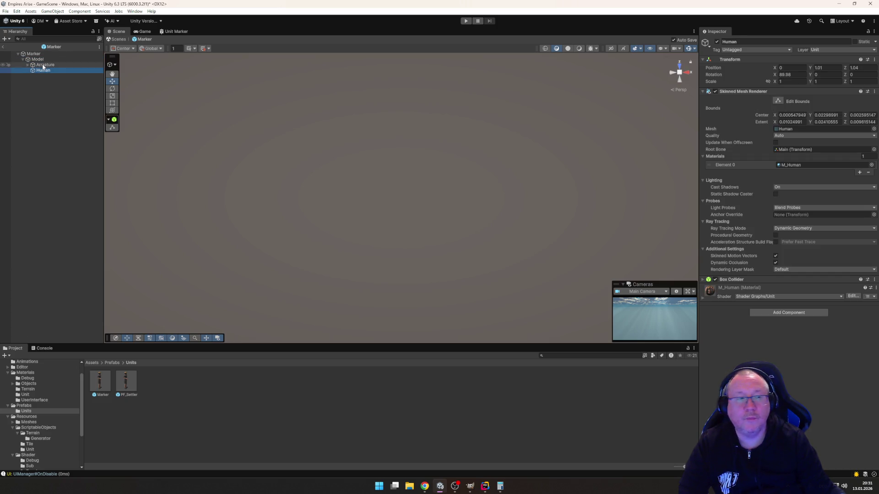
left_click(43, 66)
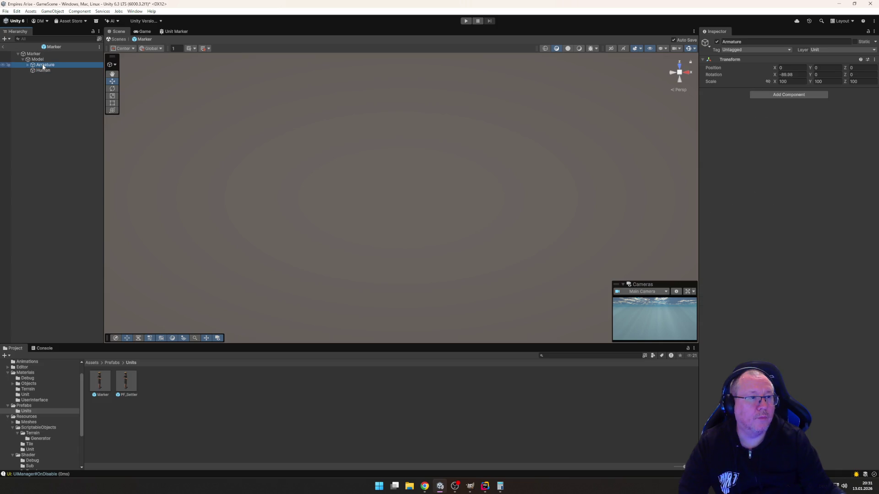
left_click(37, 59)
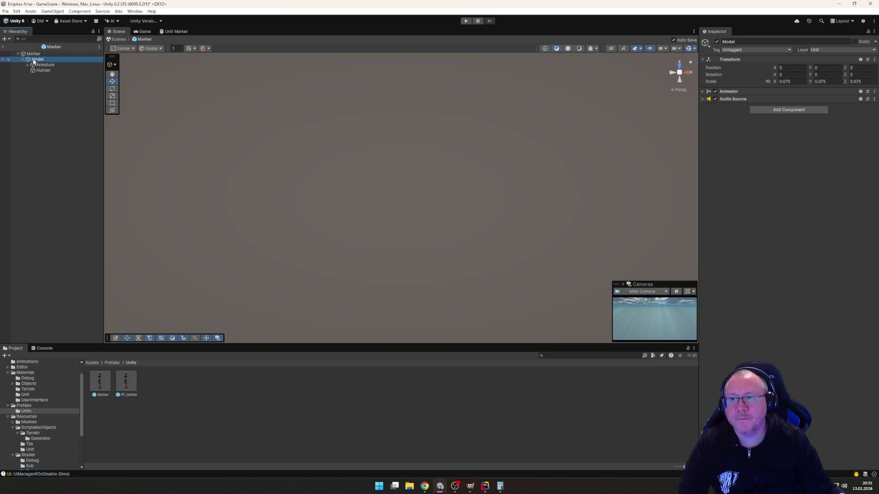
left_click(33, 54)
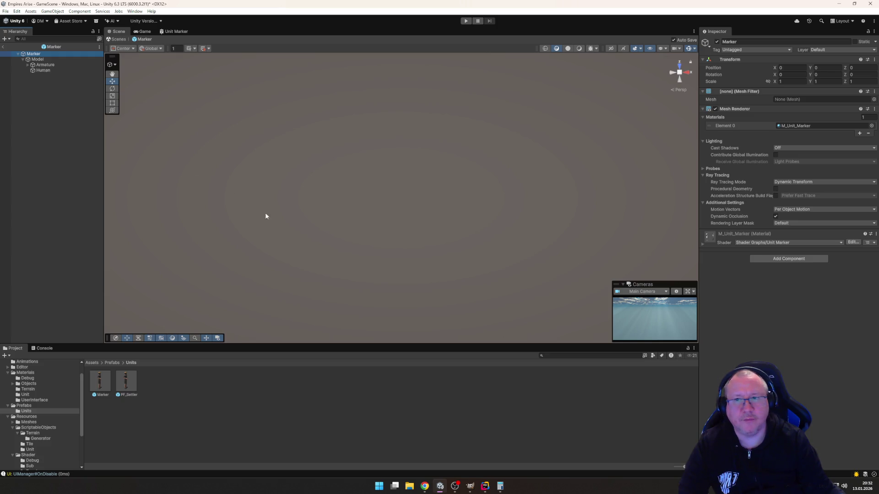
left_click(462, 22)
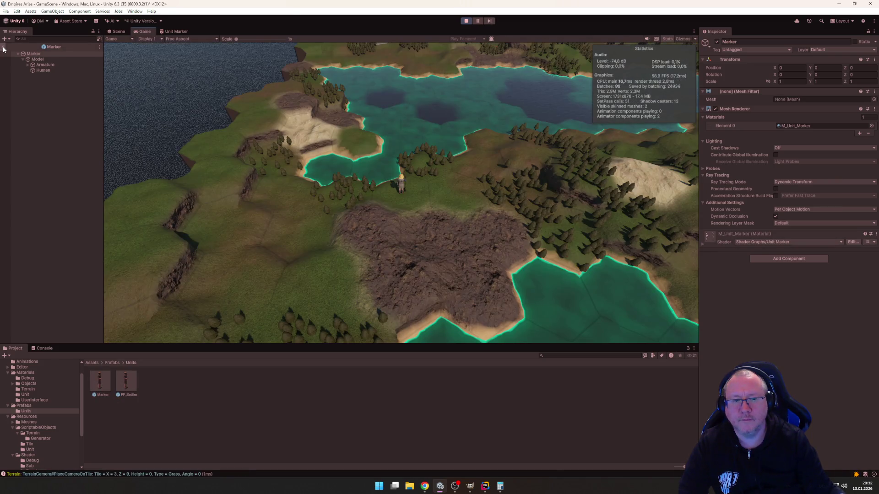
Step: Inspect the running Unit 1 (Settler) and its Model, Armature and Human children, then show the Scene view
left_click(4, 47)
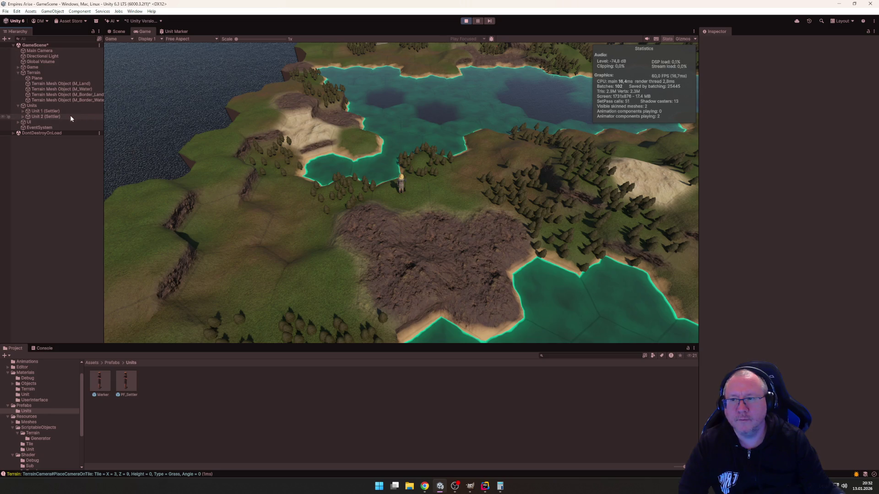
left_click(40, 111)
key("Right")
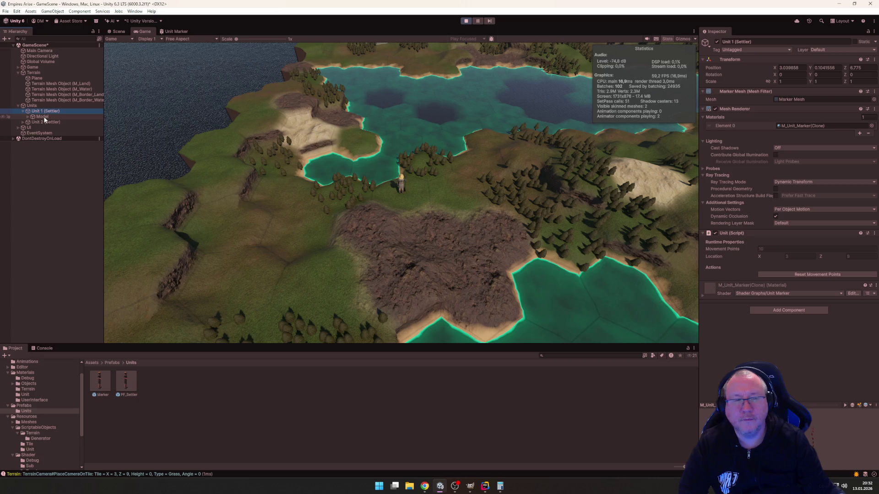
left_click(42, 116)
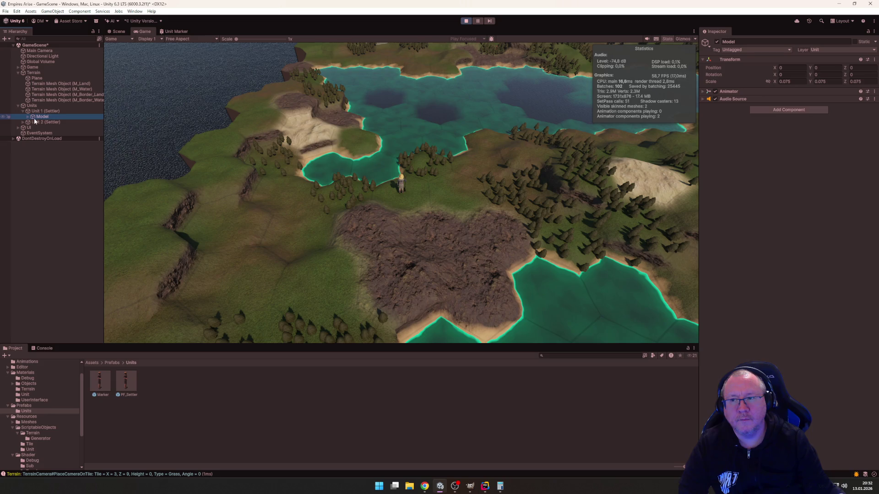
left_click(28, 117)
left_click(50, 122)
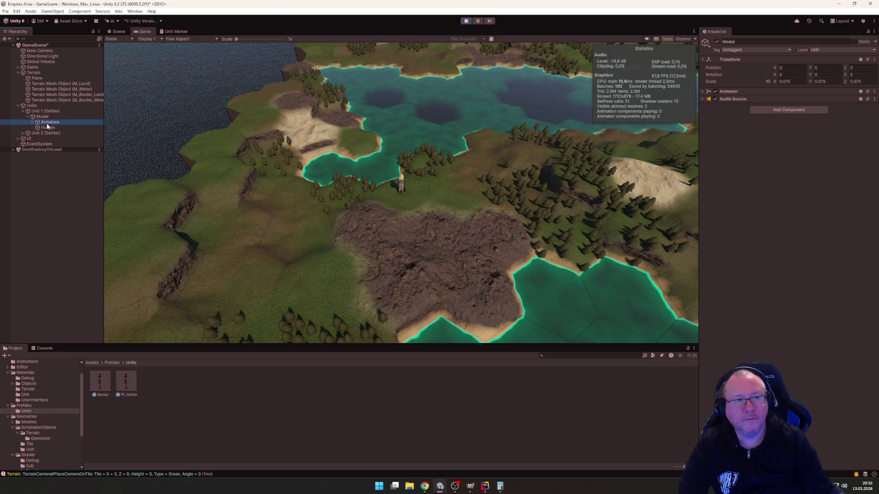
left_click(49, 128)
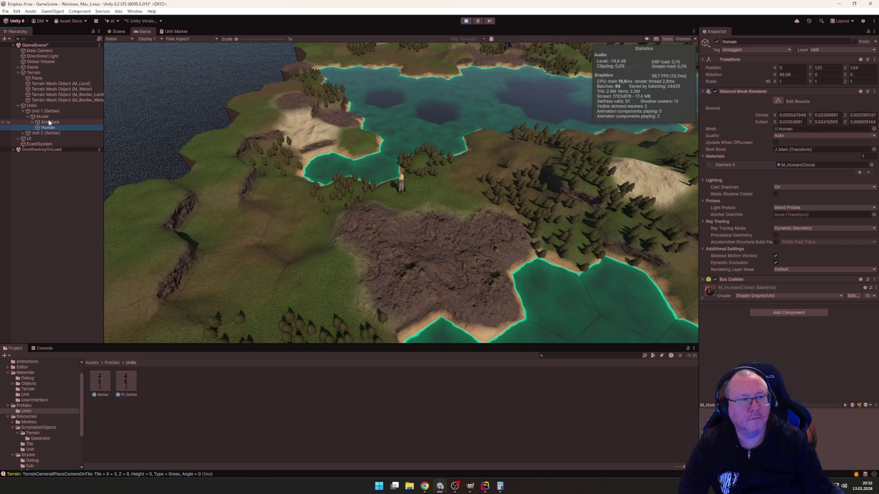
left_click(49, 112)
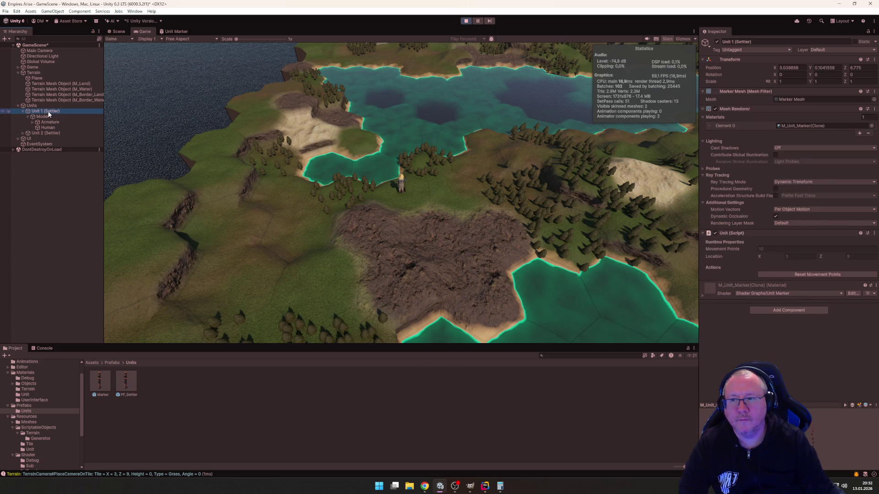
key("ctrl+1")
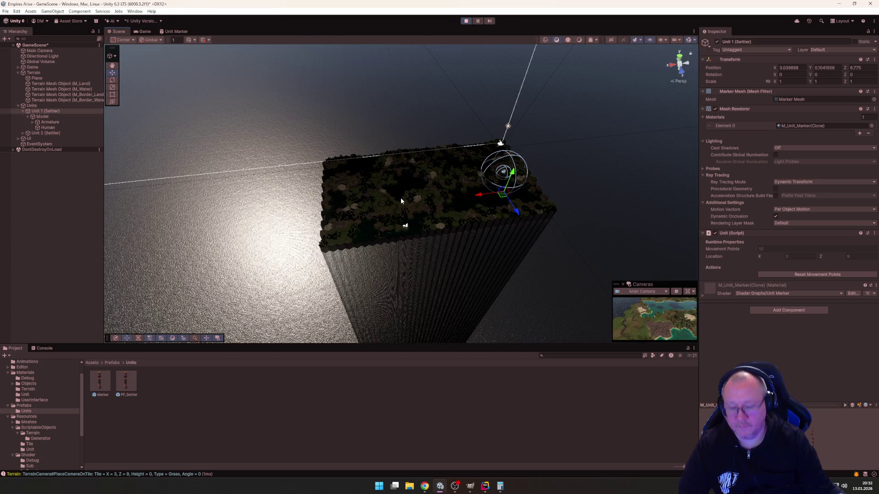
Step: Frame Unit 1 (Settler) in shaded draw mode with Gizmos hidden
key("f")
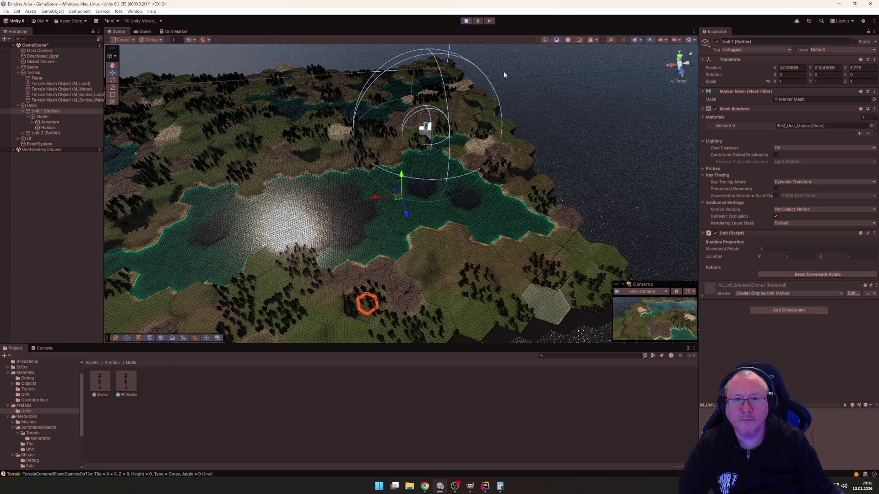
left_click(579, 40)
mouse_move(494, 188)
left_mouse_down()
mouse_move(459, 197)
mouse_move(511, 14)
left_mouse_up()
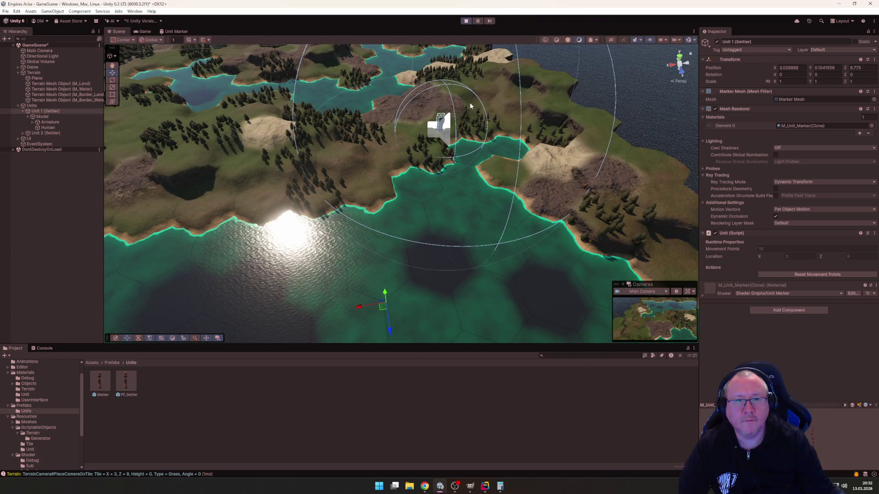
left_click(689, 41)
scroll(538, 118, "down", 3)
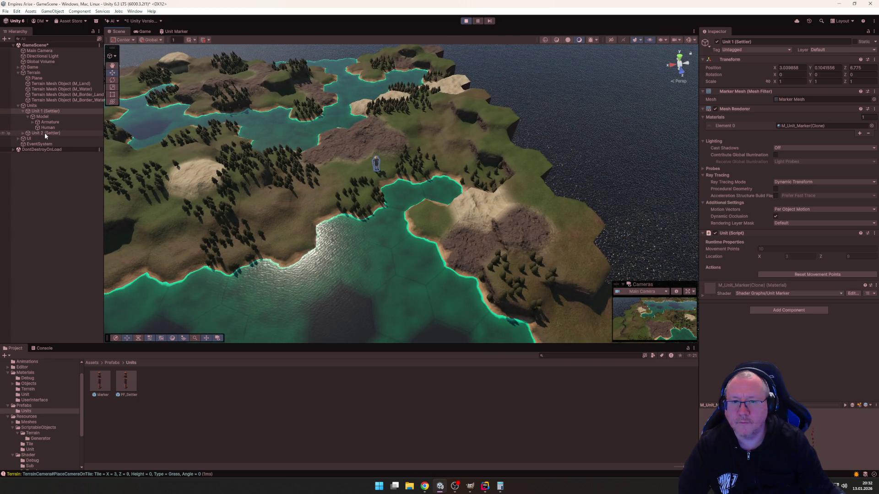
Step: Select Unit 2 (Settler) and zoom in on its Model figure
left_click(45, 133)
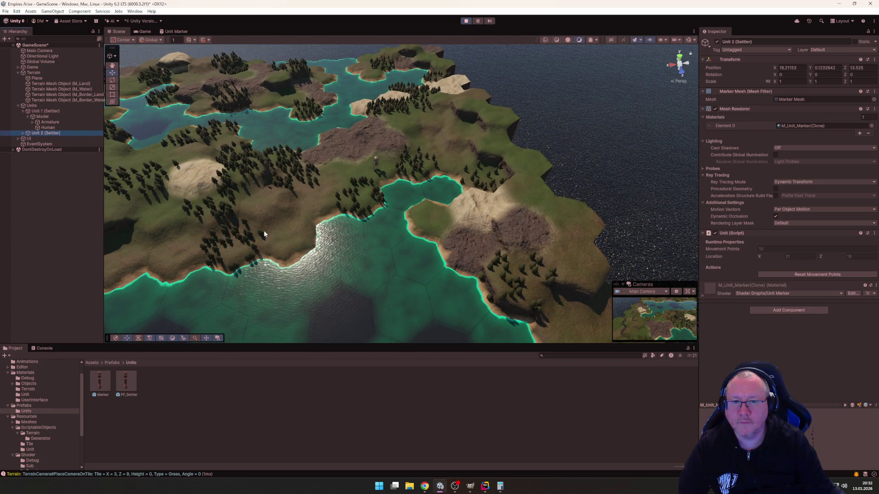
key("f")
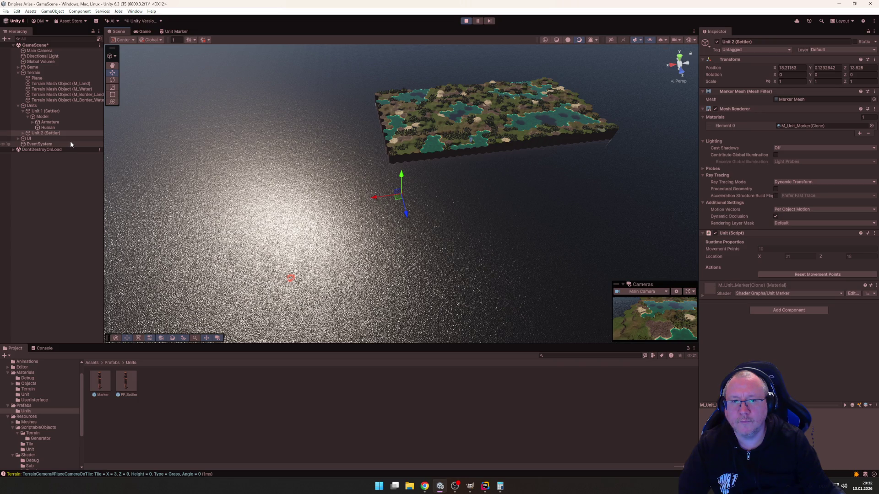
left_click(23, 133)
left_click(44, 139)
double_click(45, 139)
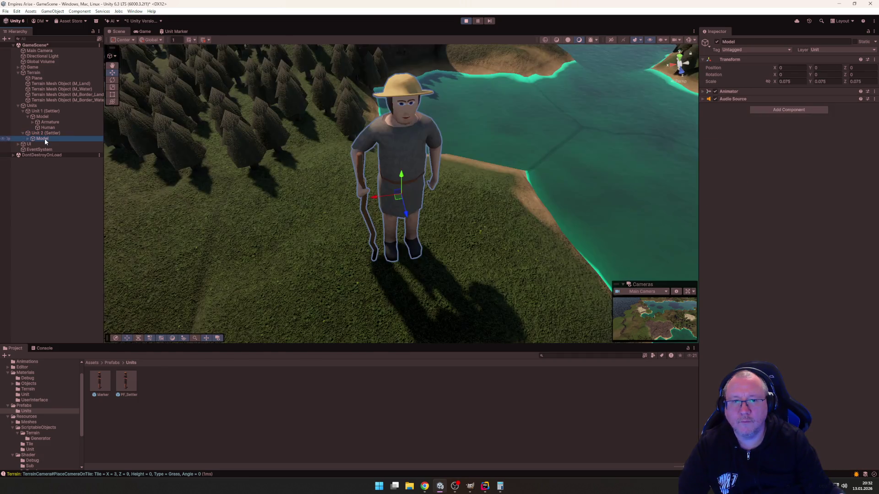
Step: Zoom in on Unit 1's Model figure, then return to the UnitManager code in Rider
left_click(43, 117)
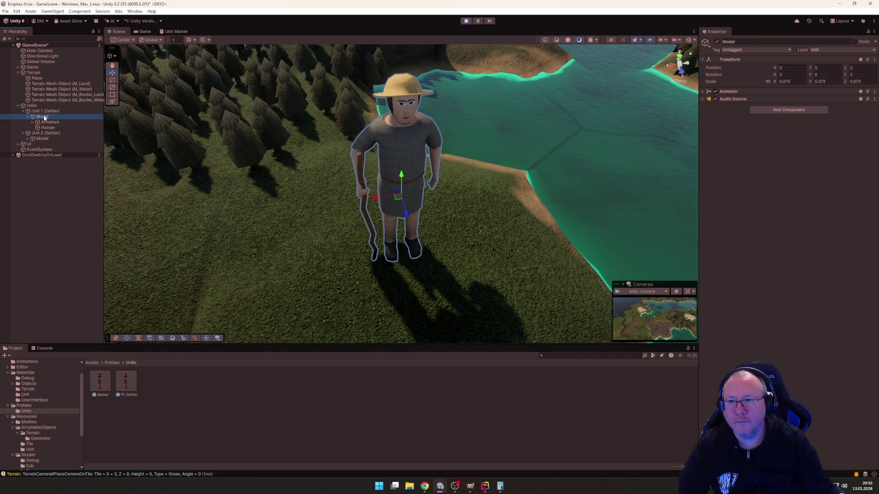
double_click(44, 117)
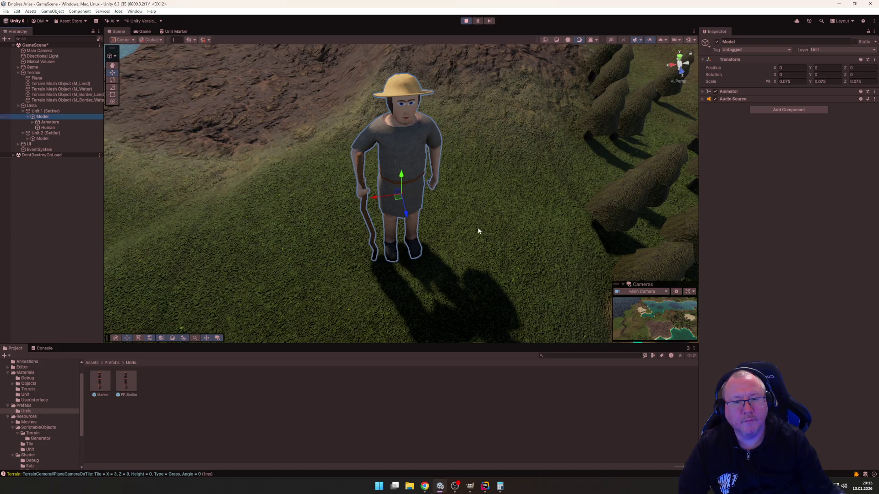
mouse_move(479, 232)
left_mouse_down()
mouse_move(243, 200)
mouse_move(200, 170)
left_mouse_up()
key("f")
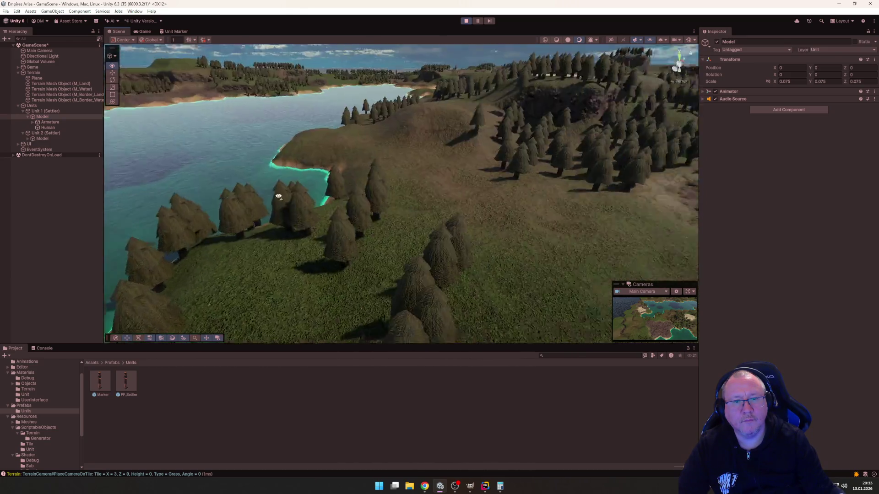
scroll(377, 199, "down", 5)
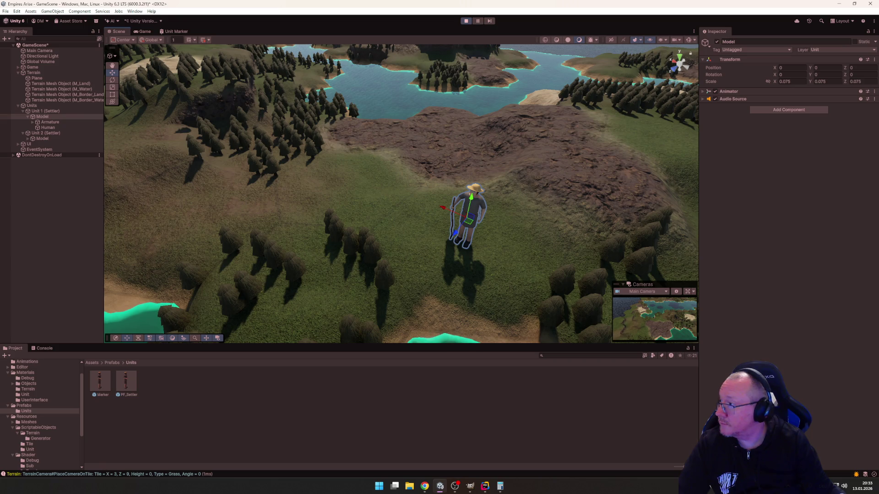
key("alt+Tab")
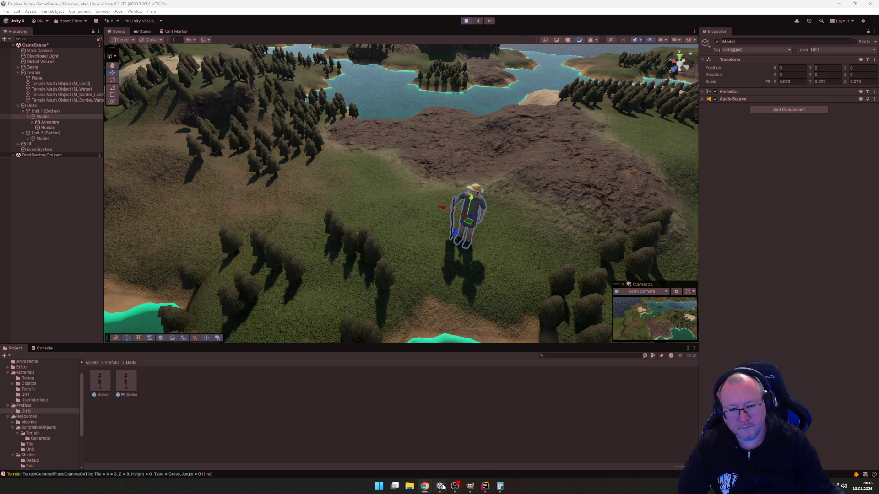
left_click(485, 486)
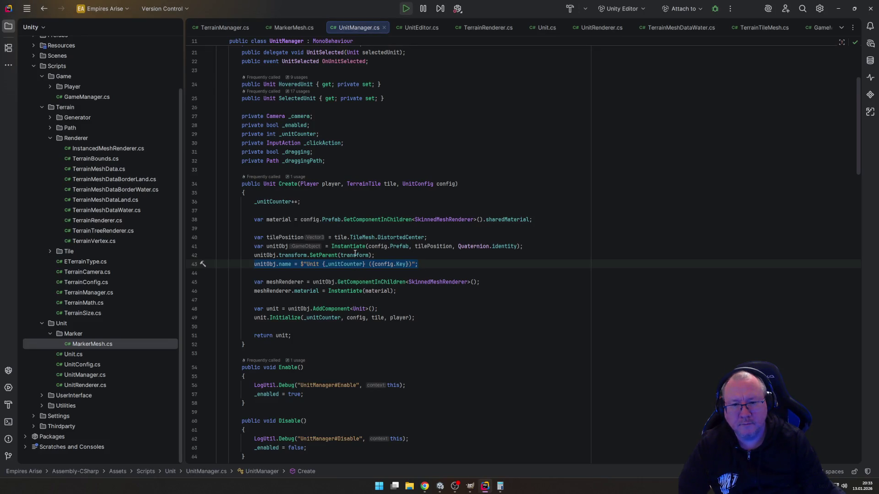
Step: Leave Rider's UnitManager creation code and return to the Unity Editor
mouse_move(289, 255)
mouse_move(431, 250)
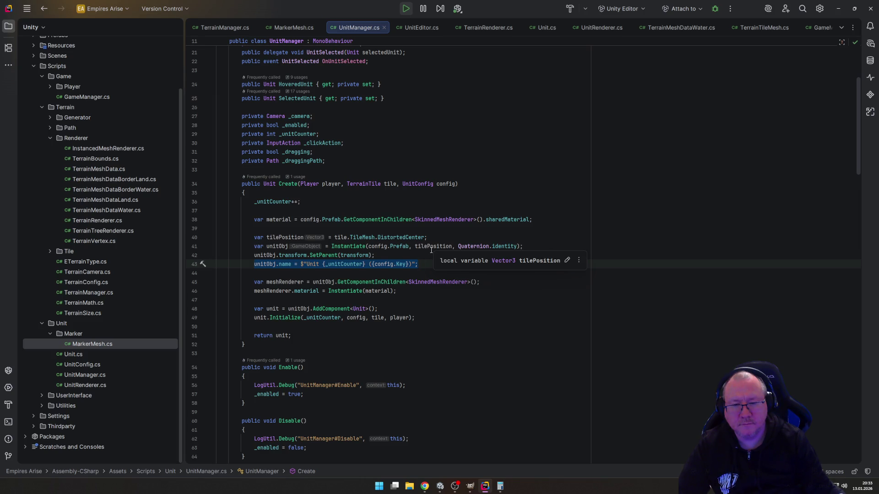
left_click(440, 486)
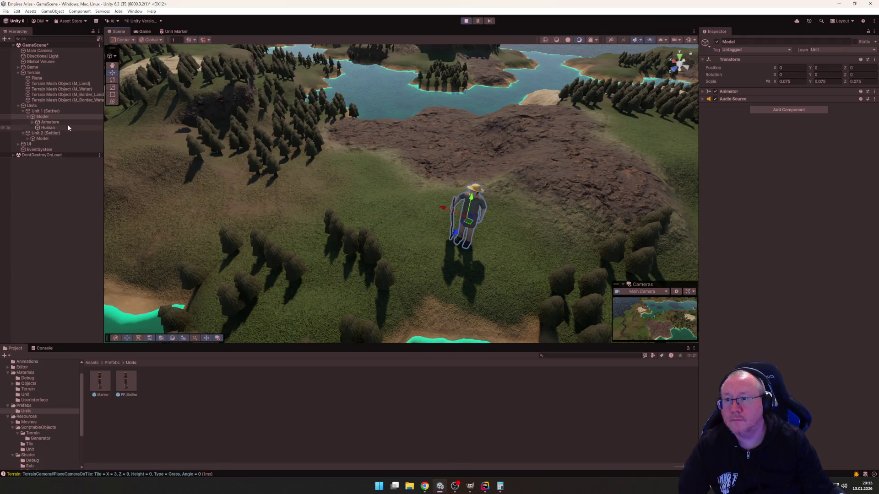
Step: Check Unit 1 (Settler)'s Model and Armature transforms, including the Model scale, then stop Play mode
left_click(38, 112)
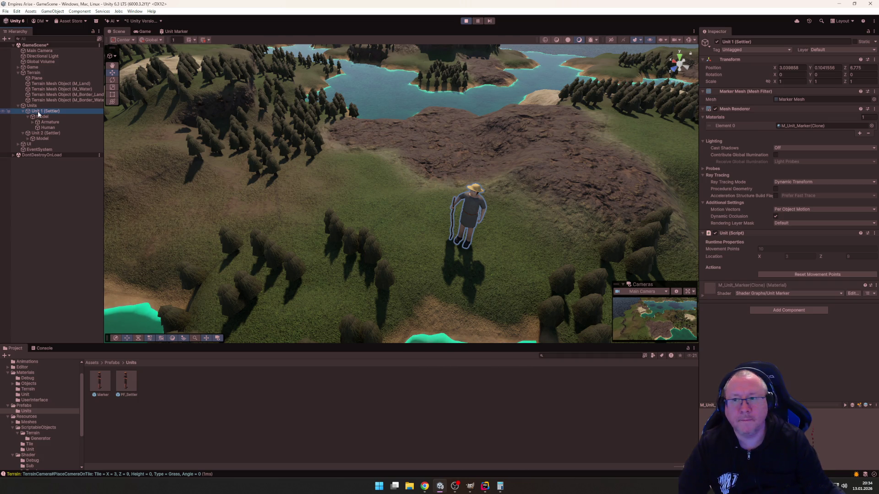
left_click(43, 116)
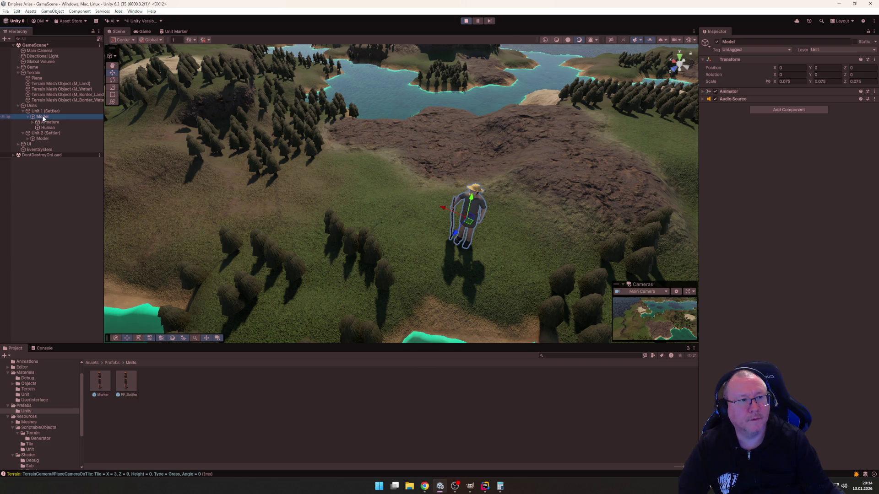
left_click(42, 111)
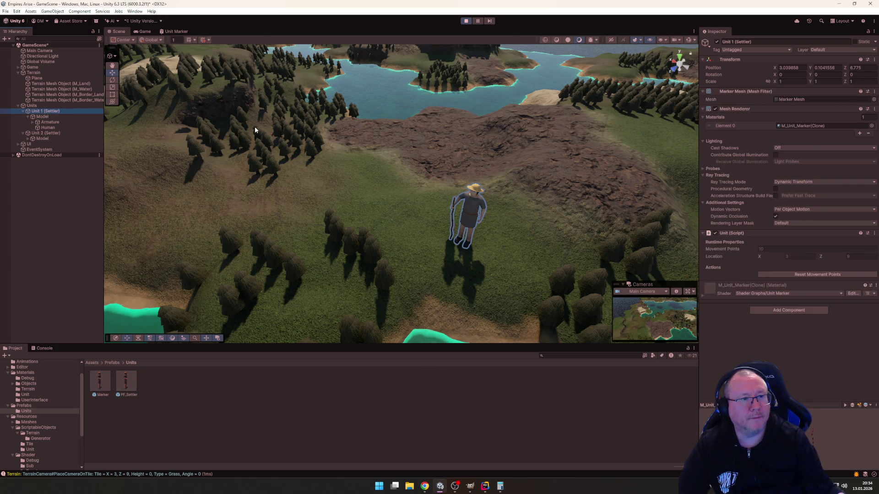
left_click(47, 122)
left_click(46, 117)
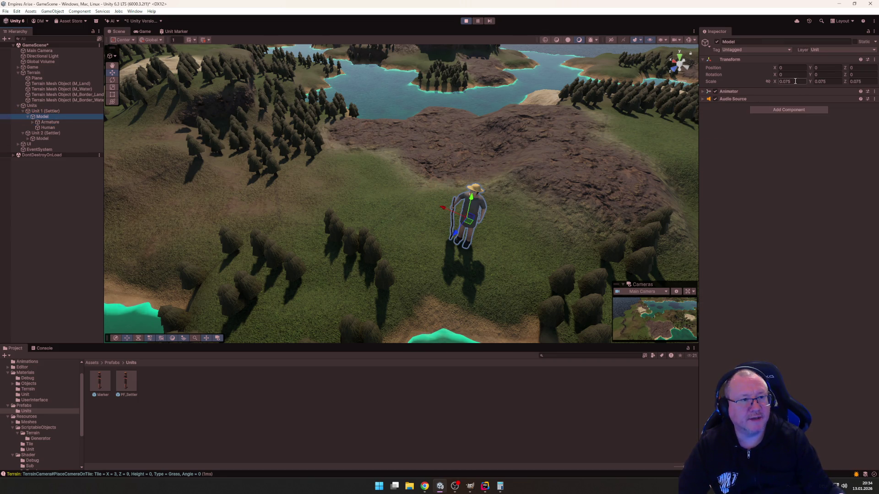
scroll(508, 230, "down", 6)
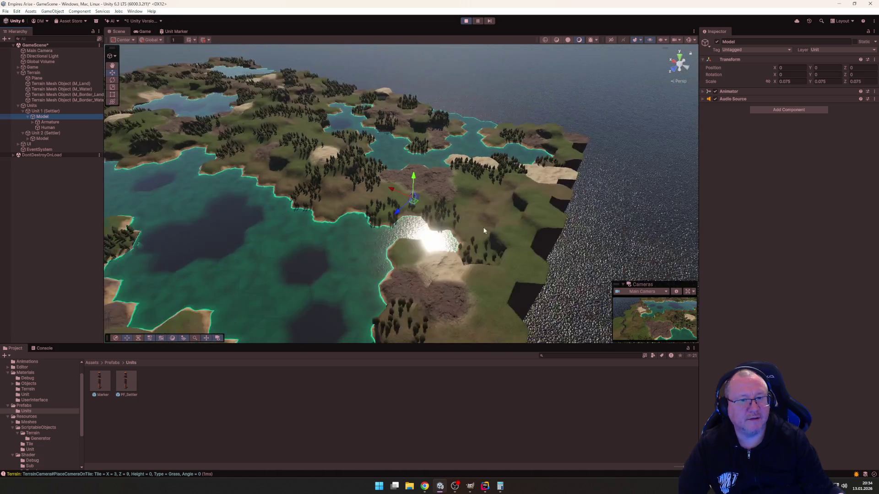
mouse_move(483, 230)
left_mouse_down()
mouse_move(467, 222)
mouse_move(402, 291)
mouse_move(409, 63)
left_mouse_up()
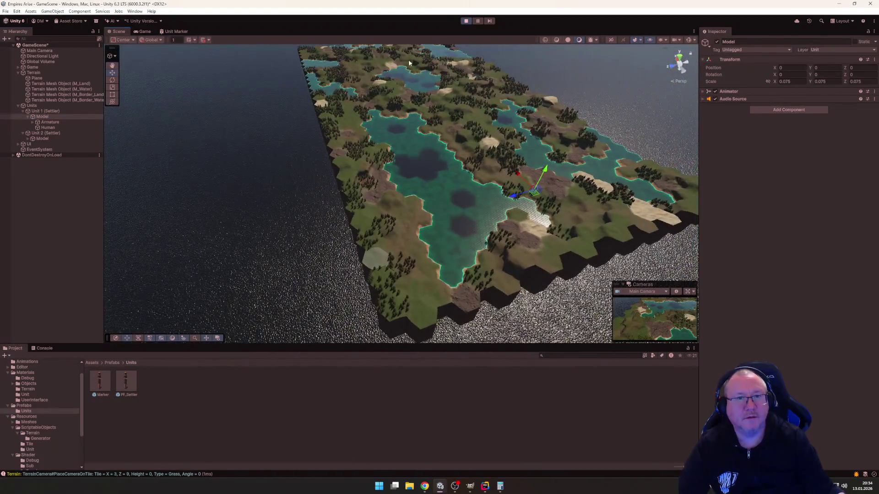
left_click(466, 21)
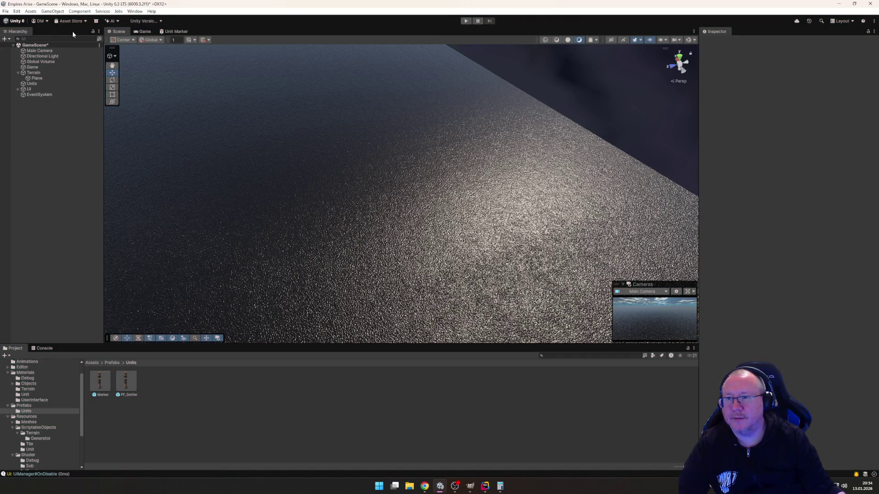
Step: Open the Marker prefab and set its Model's scale to 1, 1, 1
double_click(100, 381)
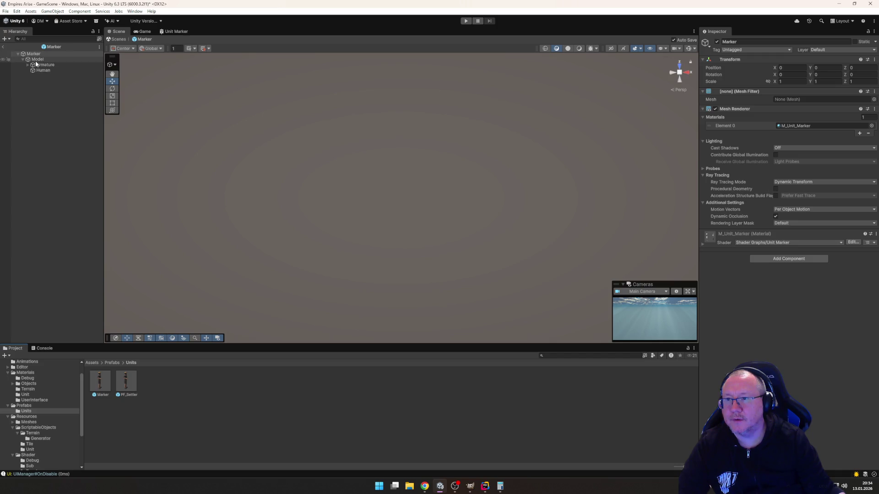
left_click(38, 60)
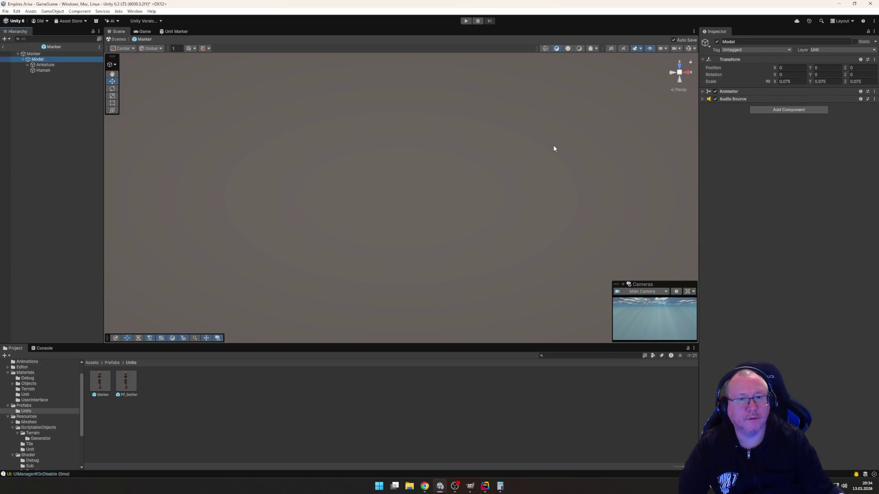
left_click(794, 82)
type("1")
key("Tab")
type("1")
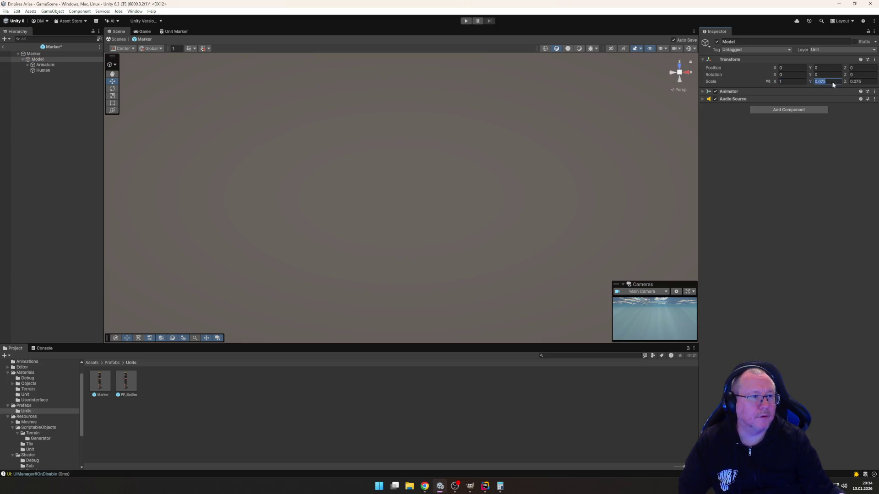
key("Tab")
type("1")
key("Return")
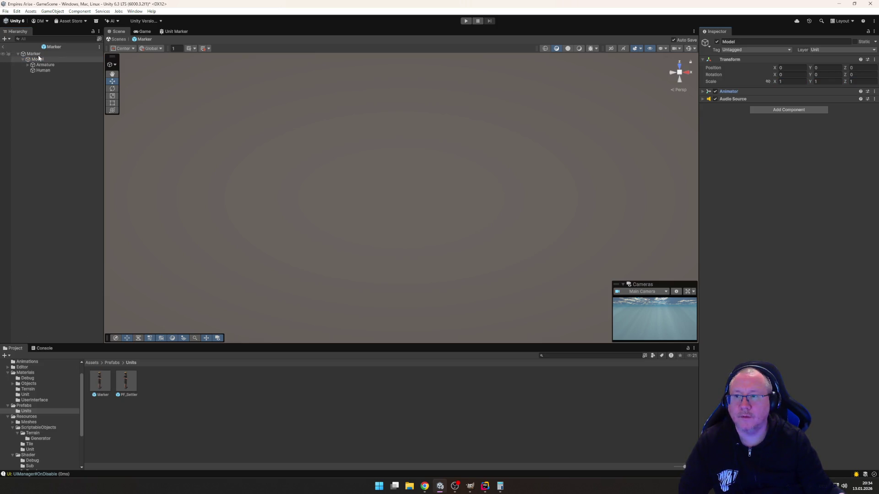
Step: Set the Marker root object's scale to 0.075 on X, Y and Z
left_click(37, 54)
key("f")
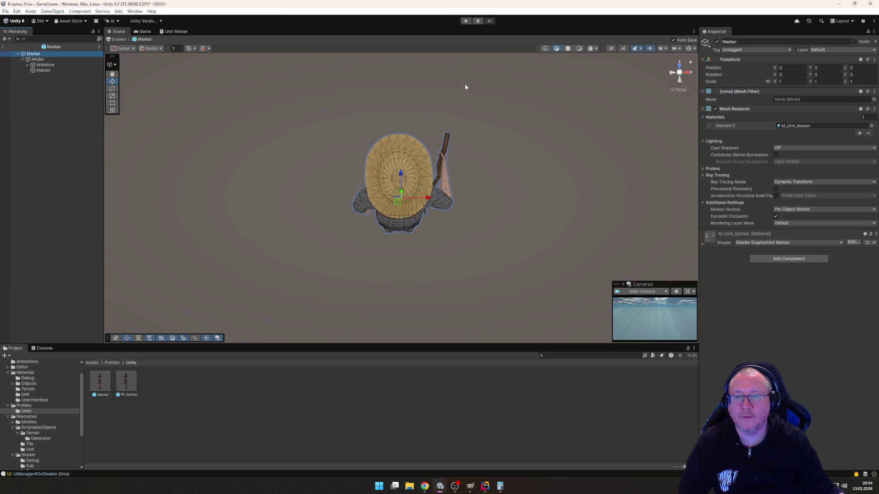
left_click(786, 82)
type("0.0")
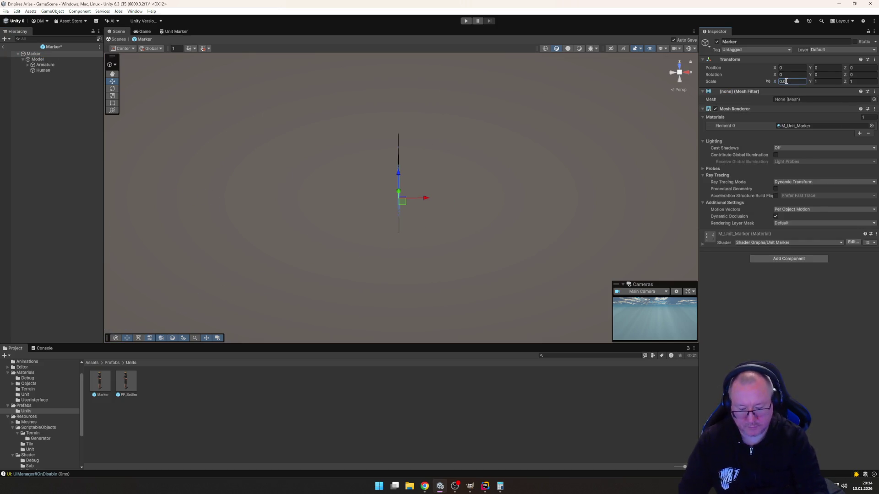
type("5")
key("Tab")
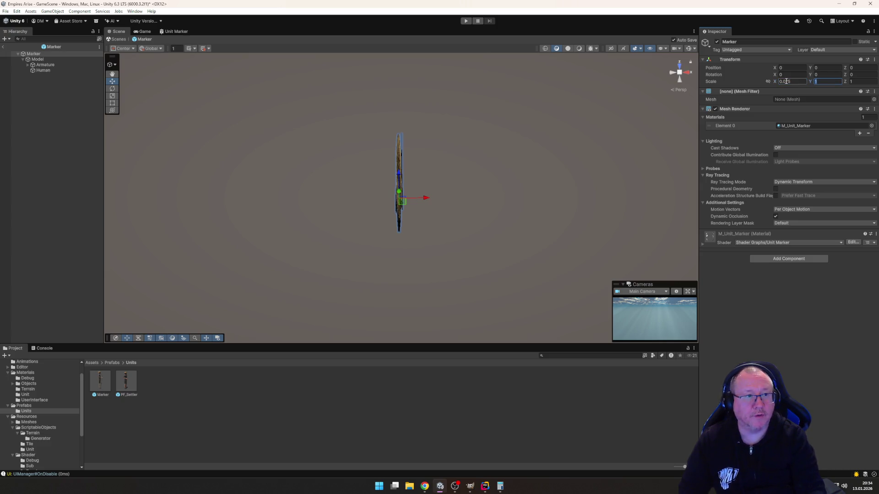
type("0.0")
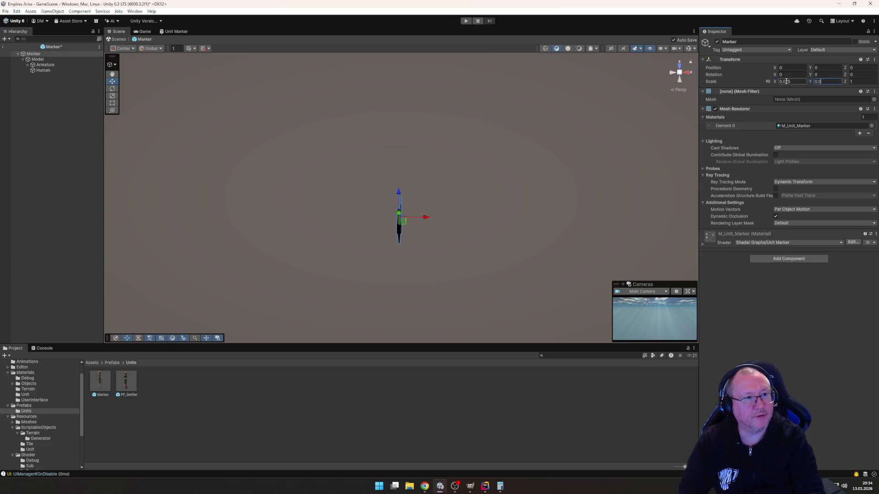
type("75")
key("Tab")
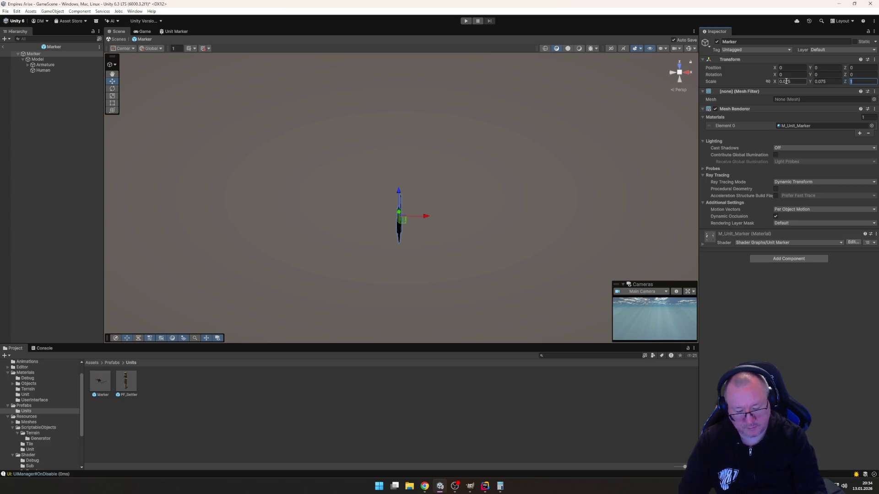
type("0.075")
key("Return")
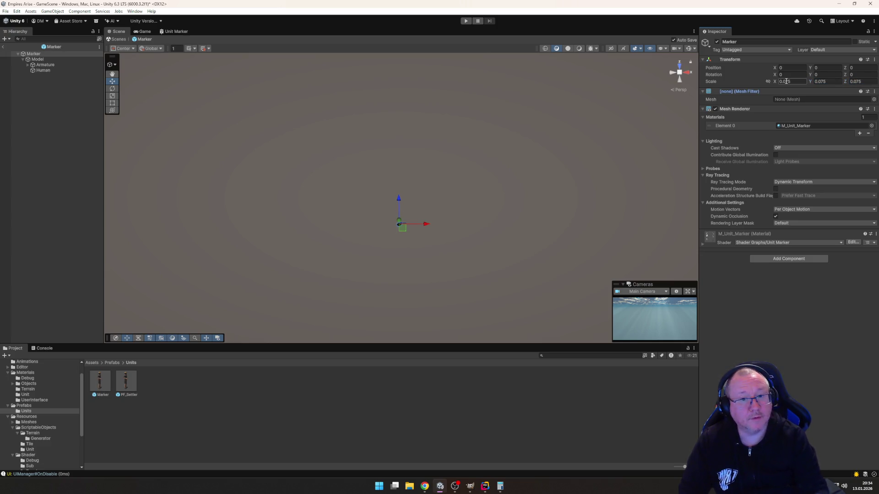
mouse_move(403, 196)
left_mouse_down()
mouse_move(477, 76)
mouse_move(547, 145)
mouse_move(468, 192)
mouse_move(480, 64)
left_mouse_up()
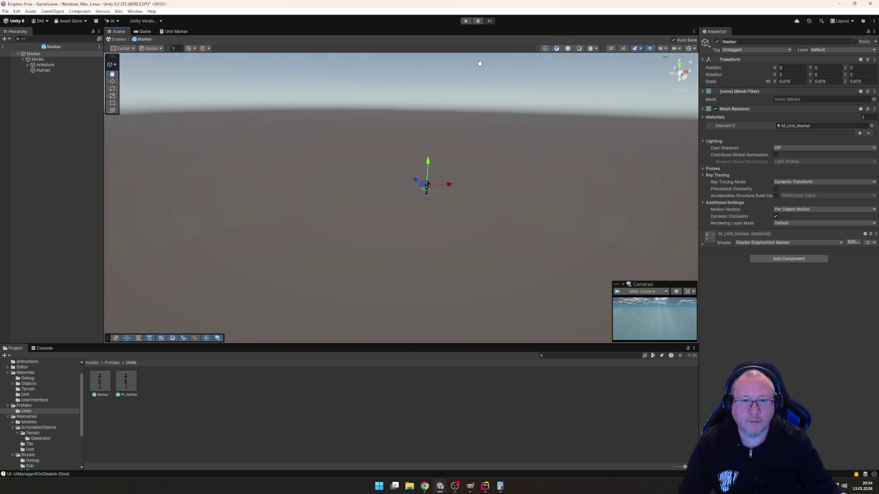
left_click(48, 60)
Step: Run the game to view the rescaled settlers over the hex terrain
double_click(48, 61)
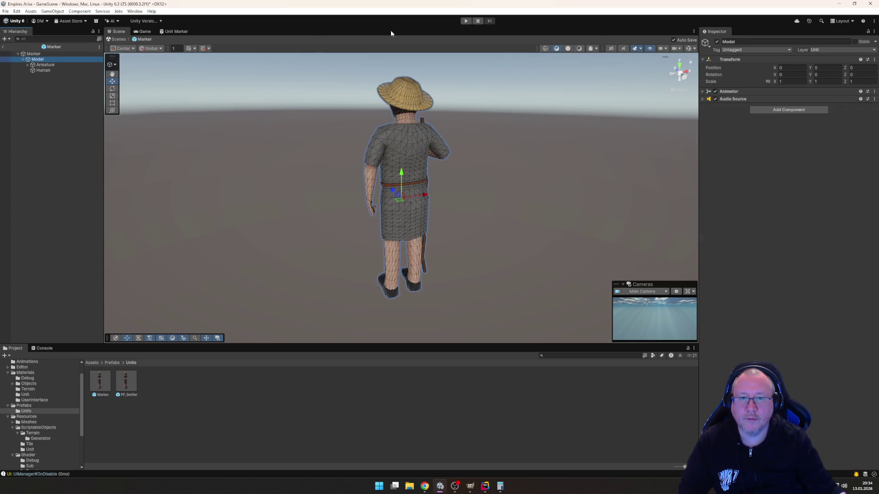
left_click(466, 21)
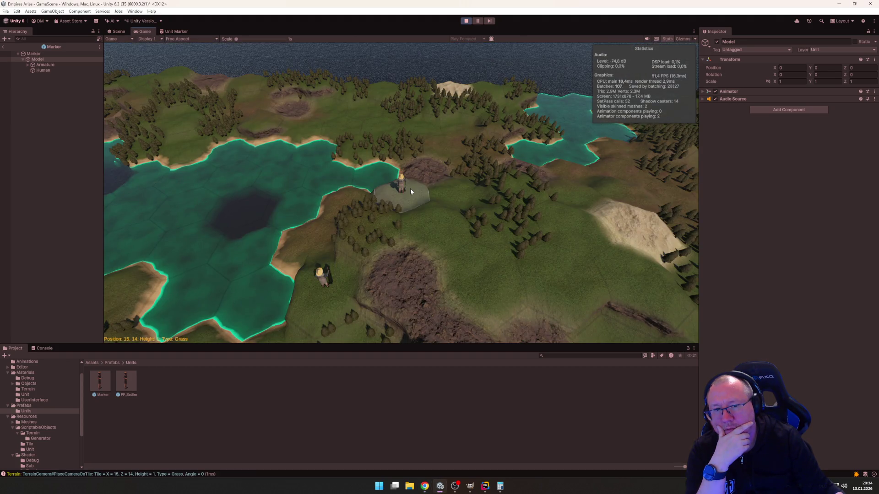
mouse_move(556, 249)
left_mouse_down()
mouse_move(310, 278)
mouse_move(315, 189)
mouse_move(337, 138)
mouse_move(565, 136)
mouse_move(544, 131)
mouse_move(355, 324)
left_mouse_up()
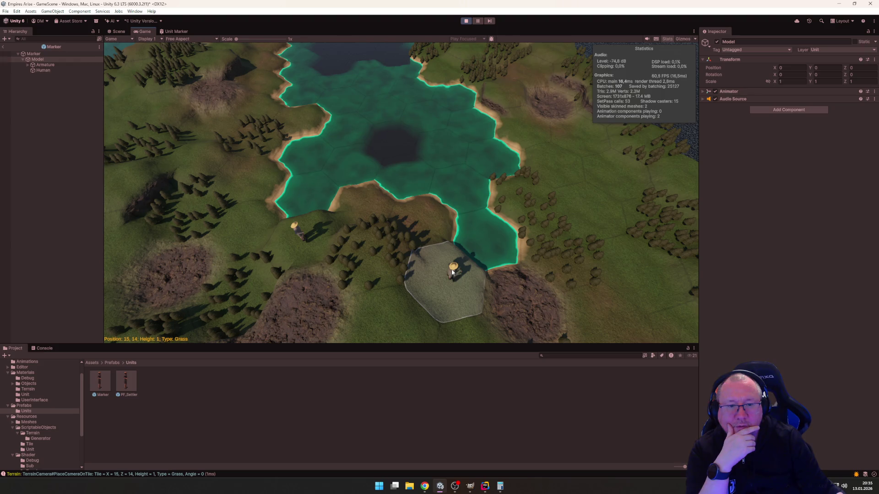
Step: Frame Unit 1 (Settler) in Scene view, then stop the game and reopen the Marker prefab
left_click(3, 47)
left_click(41, 112)
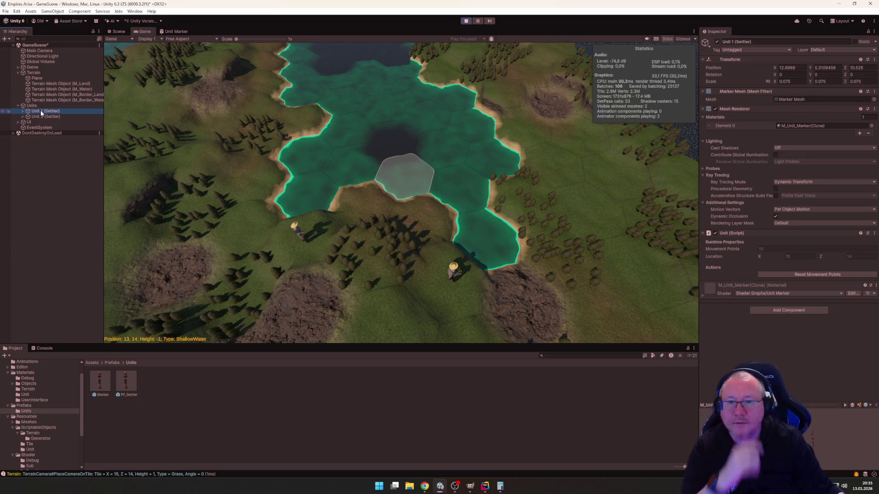
left_click(119, 31)
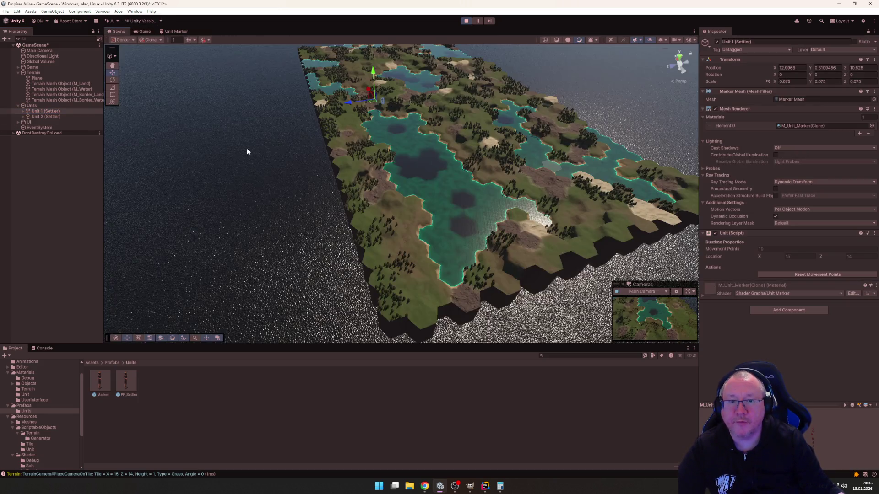
double_click(46, 111)
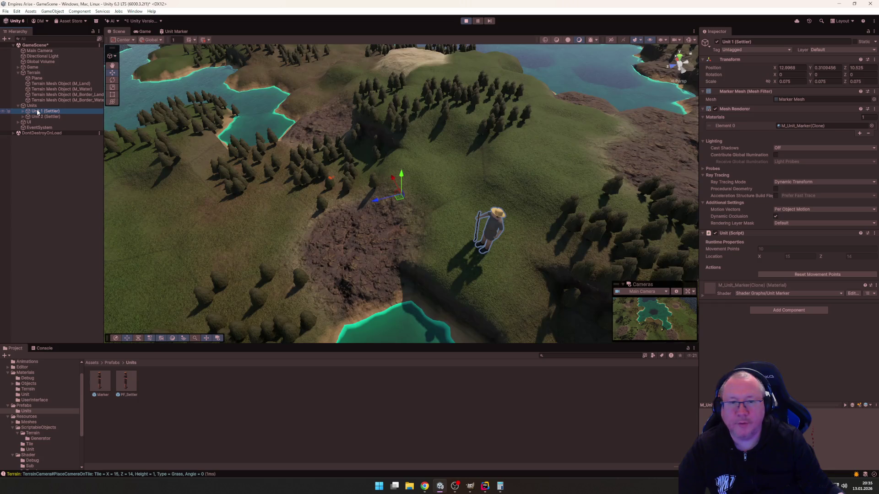
left_click_drag(306, 160, 333, 166)
left_click(466, 21)
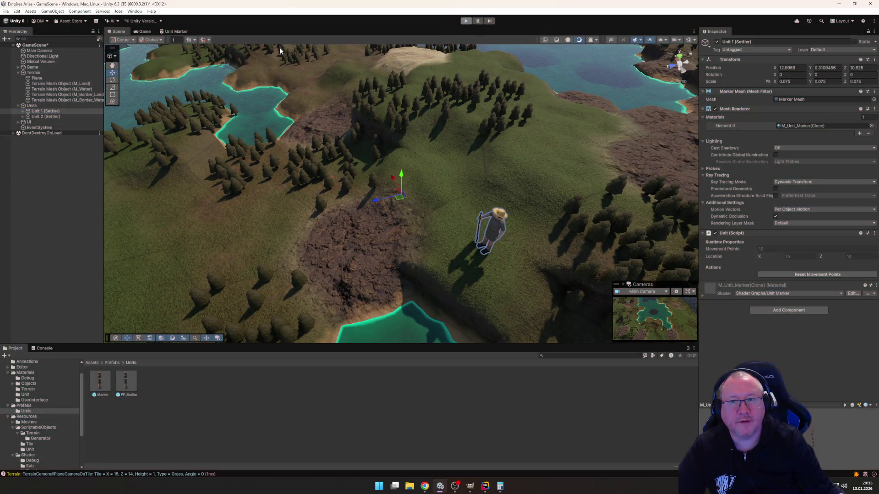
double_click(100, 381)
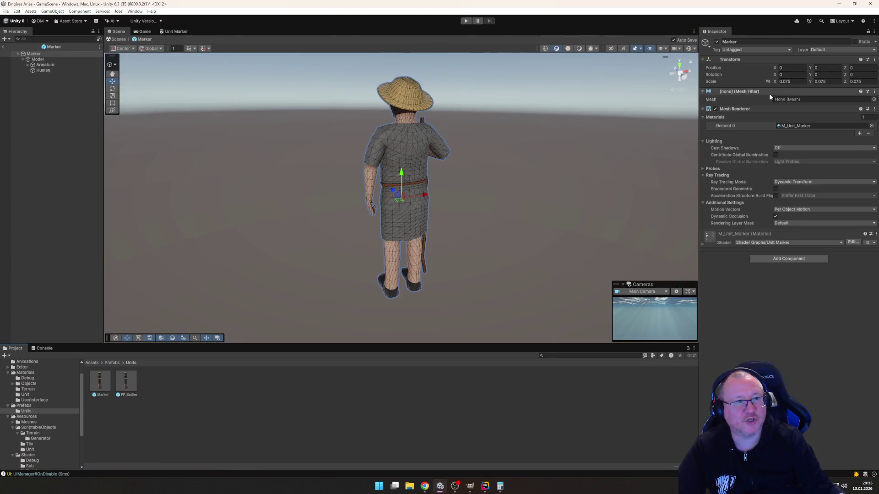
Step: Reset the Marker root's scale back to 1
left_click(795, 82)
left_click(39, 59)
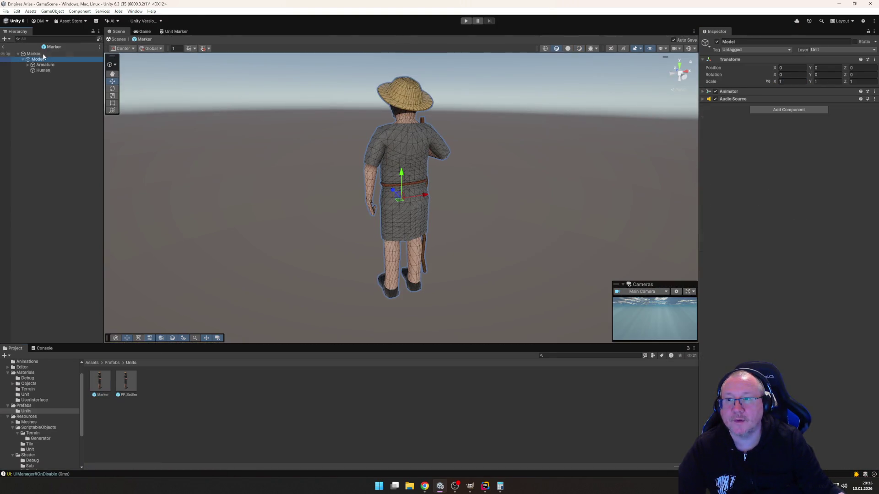
left_click(44, 54)
left_click(792, 81)
type("1")
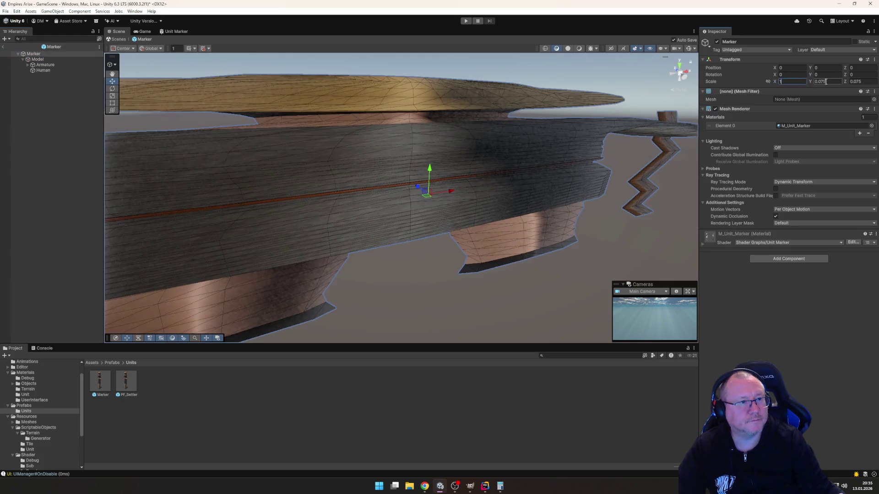
key("Tab")
type("1")
key("Tab")
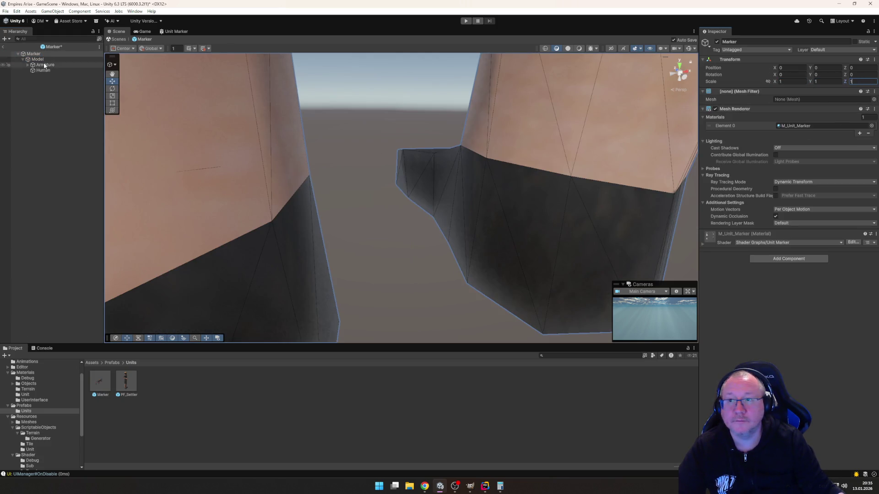
Step: Set the Model child's scale to 0.075 on X, Y and Z
left_click(69, 60)
left_click(785, 81)
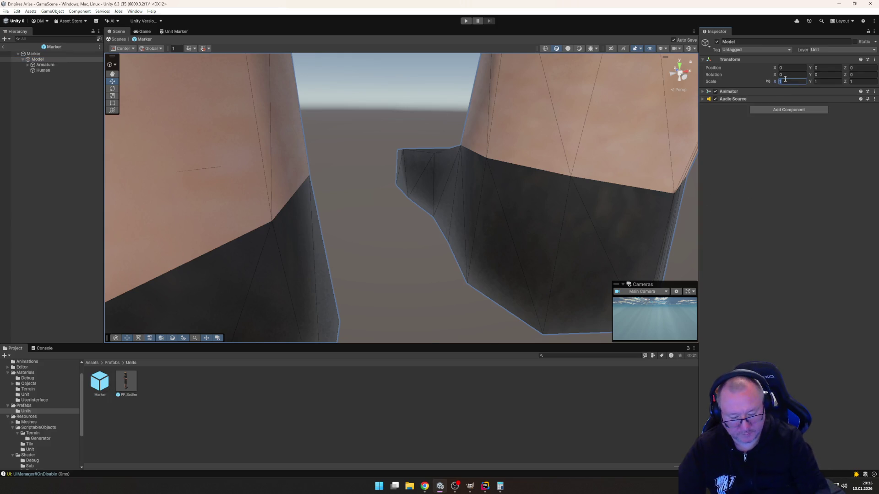
type("0.075")
type("0")
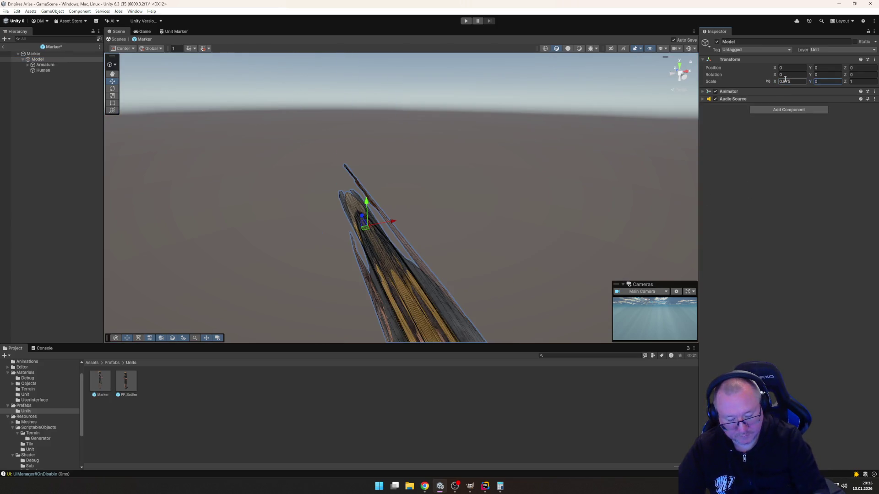
type("75")
key("Tab")
type("0.0")
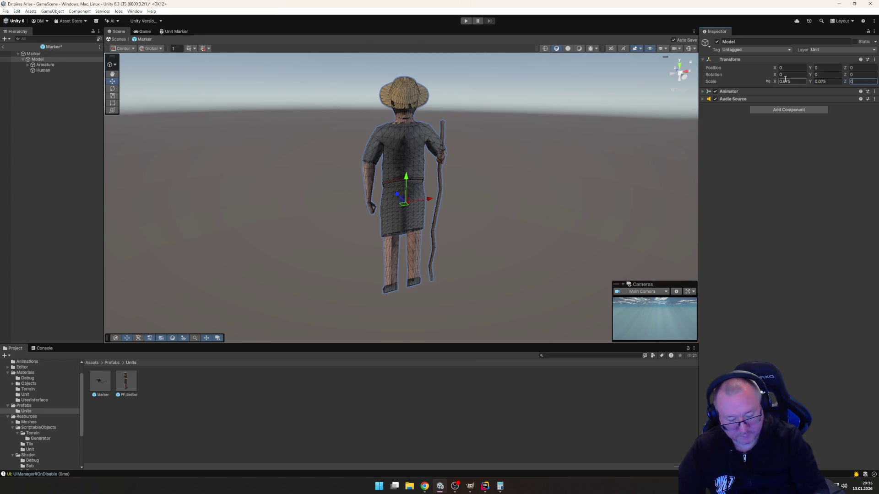
type("75")
key("Return")
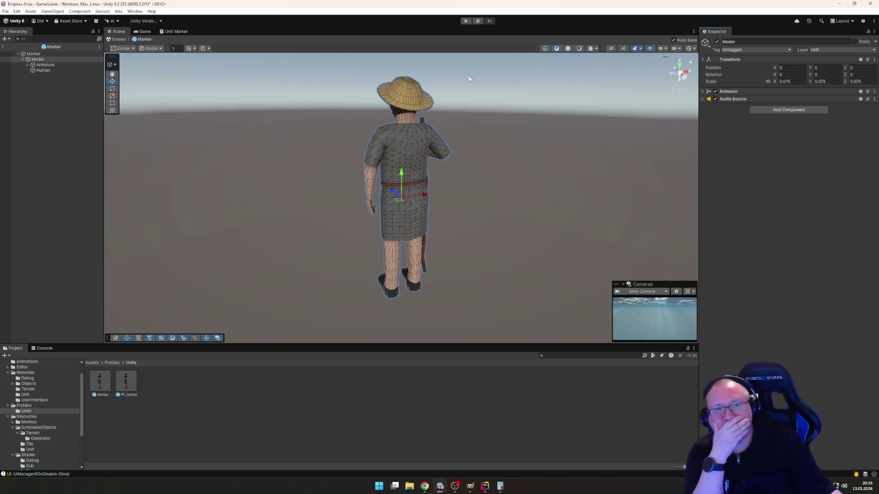
Step: Enter Play mode, leave prefab mode, and select the Units, Unit 1 and Unit 2 Settlers, focusing Unit 1
key("ctrl+p")
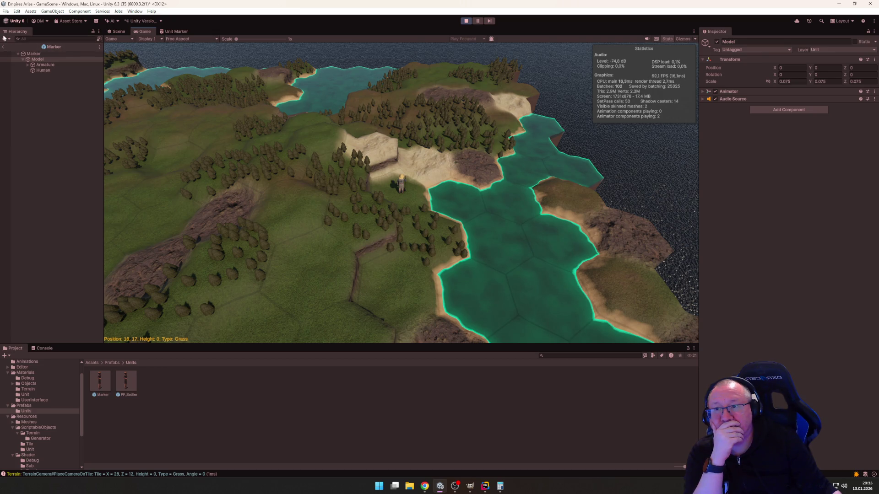
left_click(2, 47)
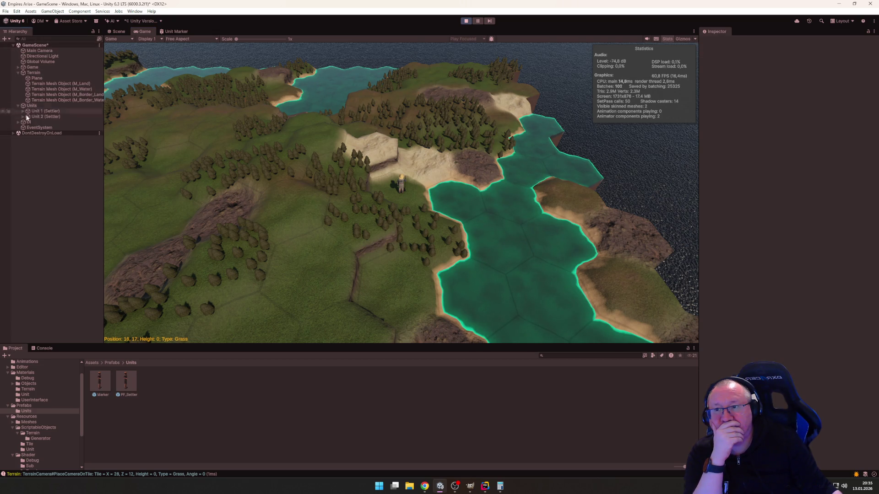
left_click(36, 106)
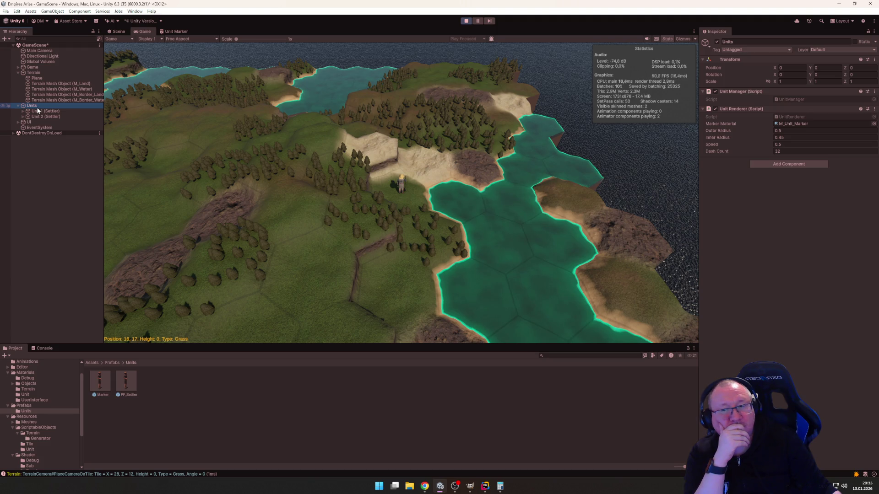
left_click(38, 111)
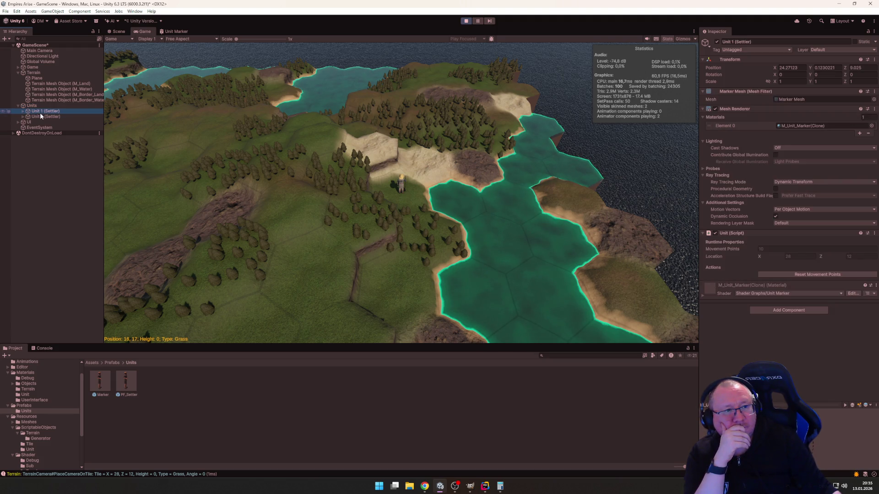
left_click(39, 116)
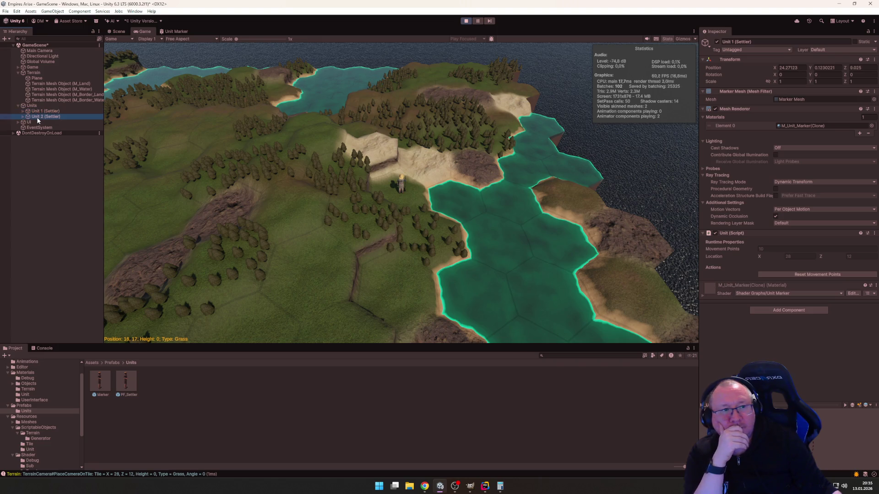
left_click(39, 111)
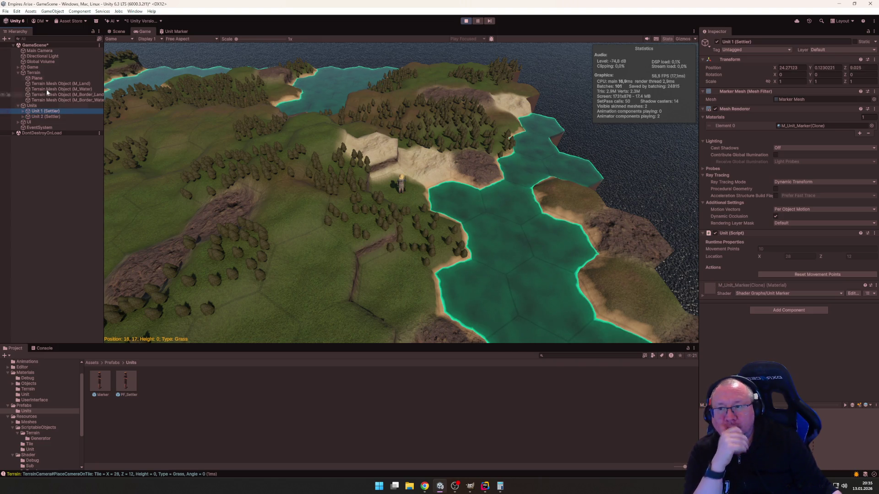
double_click(39, 111)
left_click(50, 112)
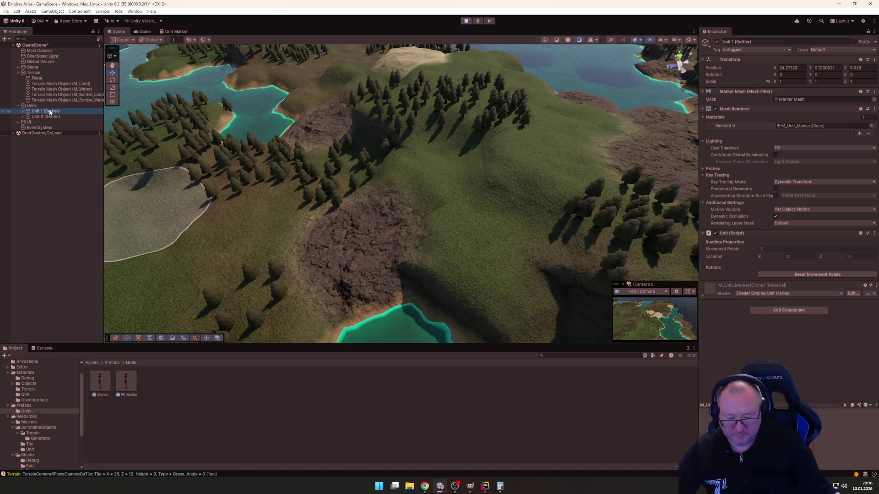
Step: Frame Unit 1 and Unit 2 and orbit to see the settlers over the hex terrain
double_click(50, 112)
left_click_drag(281, 183, 242, 172)
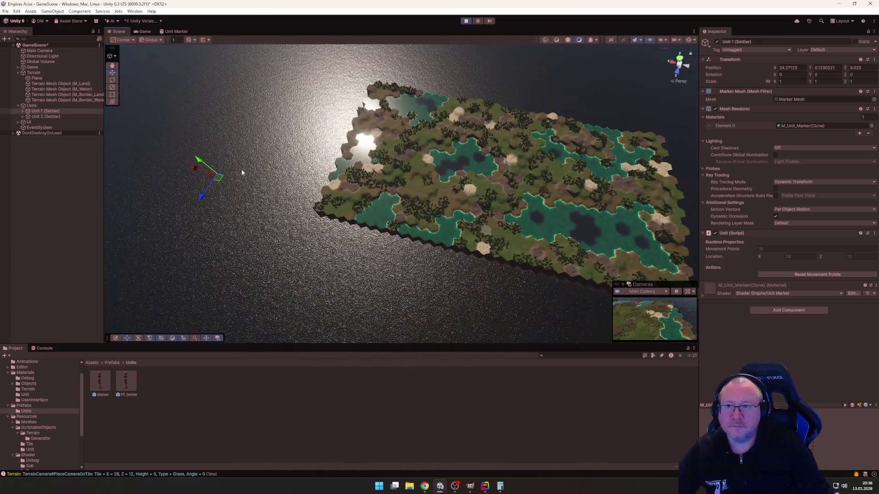
double_click(45, 117)
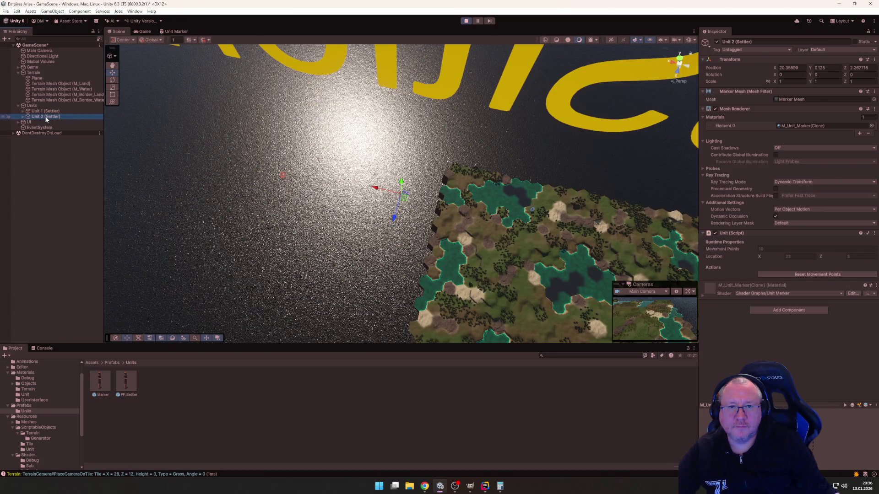
key("Up")
key("f")
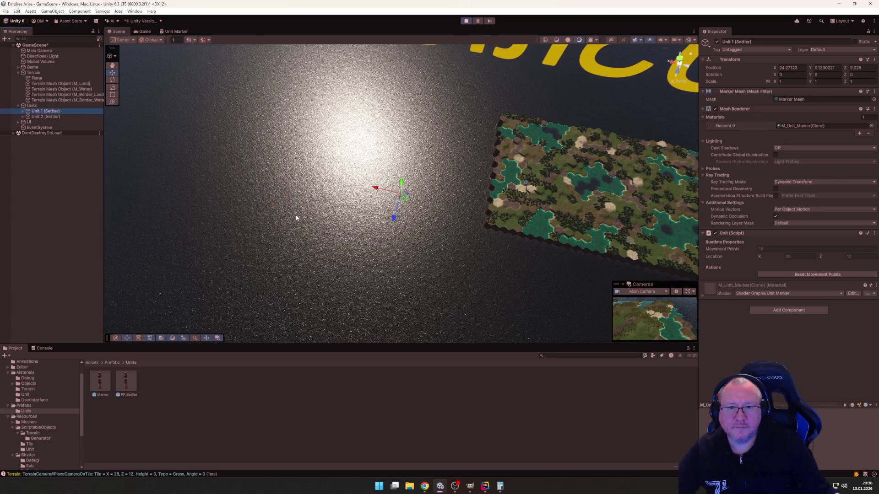
mouse_move(296, 218)
left_mouse_down()
mouse_move(320, 165)
mouse_move(333, 222)
mouse_move(349, 87)
mouse_move(422, 52)
mouse_move(439, 85)
mouse_move(414, 113)
mouse_move(399, 123)
mouse_move(358, 110)
mouse_move(422, 259)
mouse_move(308, 124)
mouse_move(308, 142)
mouse_move(418, 162)
mouse_move(389, 170)
left_mouse_up()
Step: Drag Unit 1 along X to about 20.12 and select its Model child
mouse_move(339, 187)
left_mouse_down()
mouse_move(382, 186)
mouse_move(225, 169)
mouse_move(431, 195)
mouse_move(412, 196)
left_mouse_up()
scroll(397, 190, "up", 10)
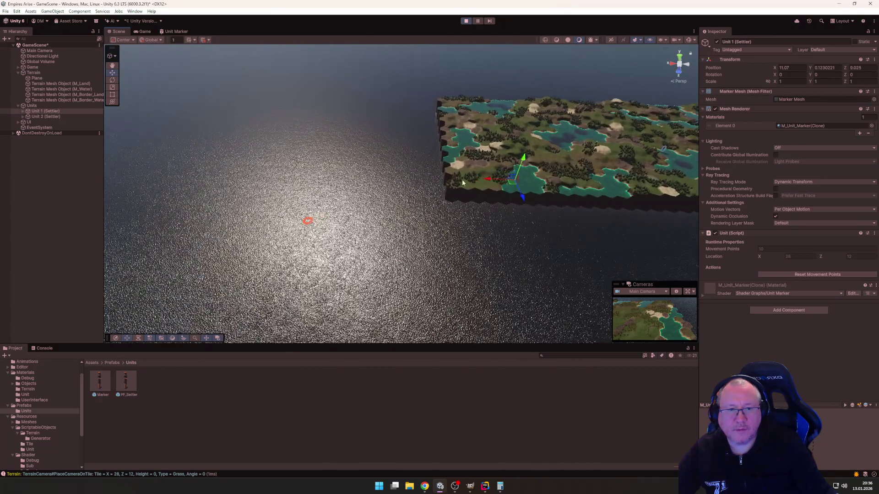
mouse_move(485, 183)
left_mouse_down()
mouse_move(290, 175)
mouse_move(347, 173)
left_mouse_up()
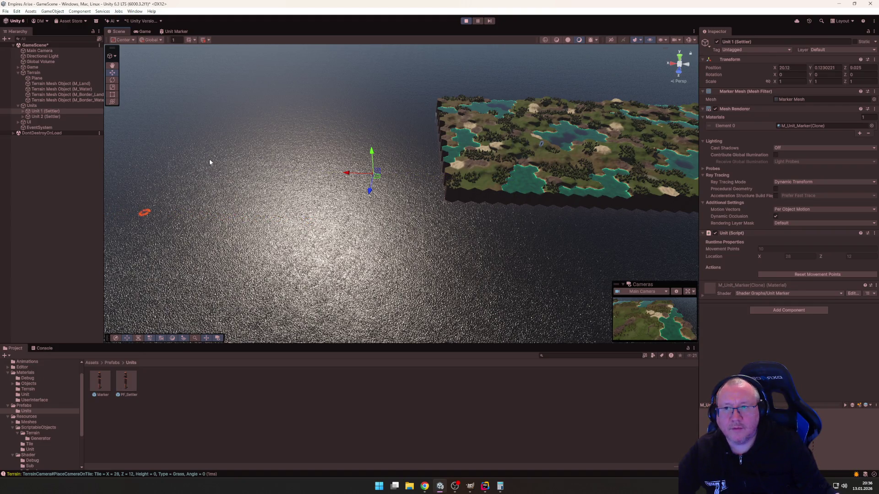
left_click(23, 111)
left_click(42, 117)
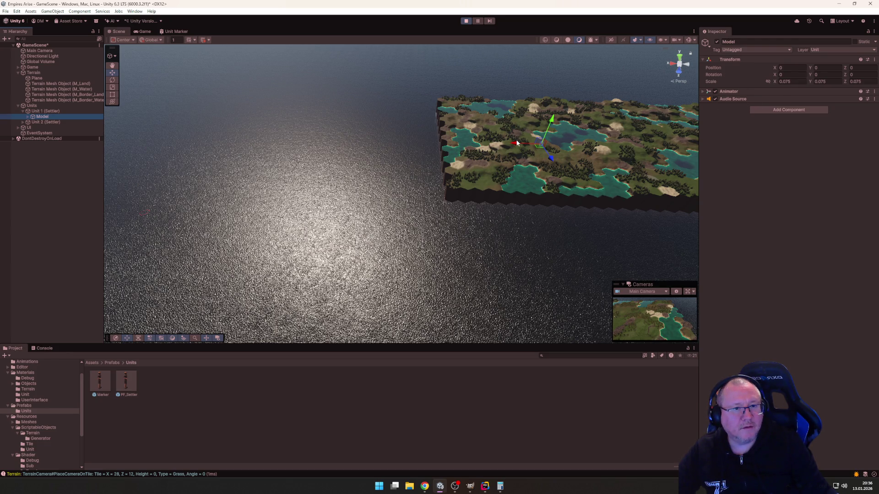
Step: Test-drag the Model and the Units parent along X across the water, then reselect Model
mouse_move(516, 143)
left_mouse_down()
mouse_move(325, 145)
mouse_move(535, 147)
mouse_move(338, 147)
mouse_move(521, 151)
mouse_move(154, 160)
mouse_move(124, 176)
mouse_move(111, 153)
mouse_move(122, 199)
left_mouse_up()
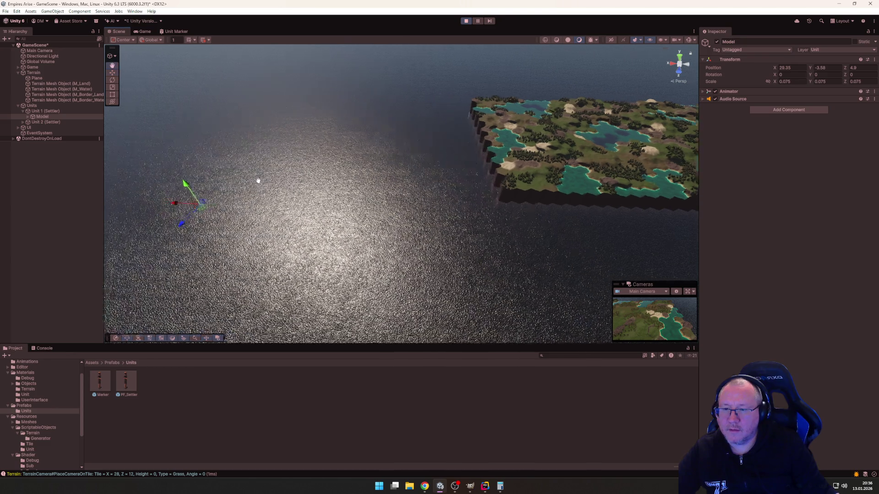
mouse_move(257, 180)
left_mouse_down()
mouse_move(349, 165)
mouse_move(314, 163)
mouse_move(292, 163)
mouse_move(410, 179)
mouse_move(387, 179)
left_mouse_up()
left_click(48, 106)
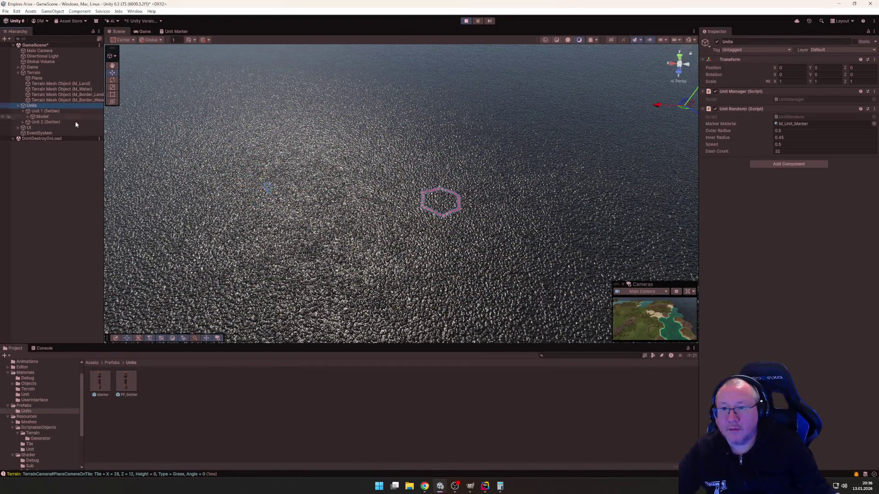
mouse_move(286, 213)
left_mouse_down()
mouse_move(605, 130)
mouse_move(603, 122)
mouse_move(494, 123)
mouse_move(585, 133)
left_mouse_up()
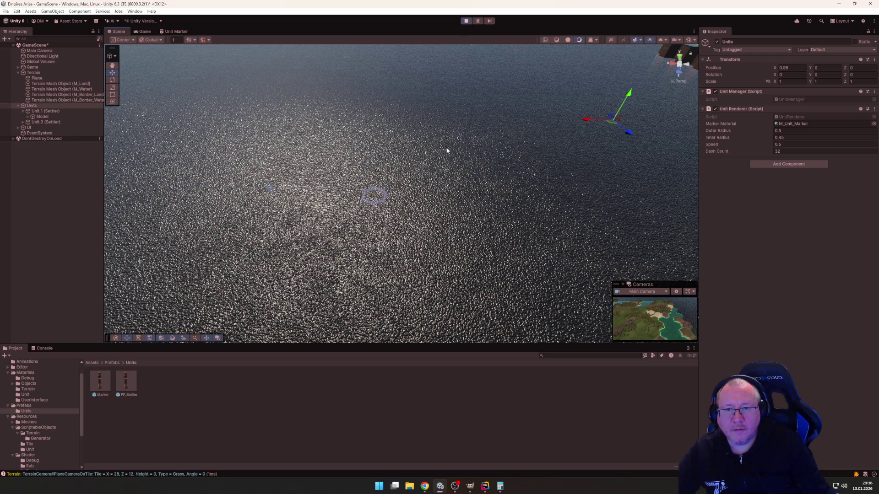
left_click(42, 111)
left_click(42, 117)
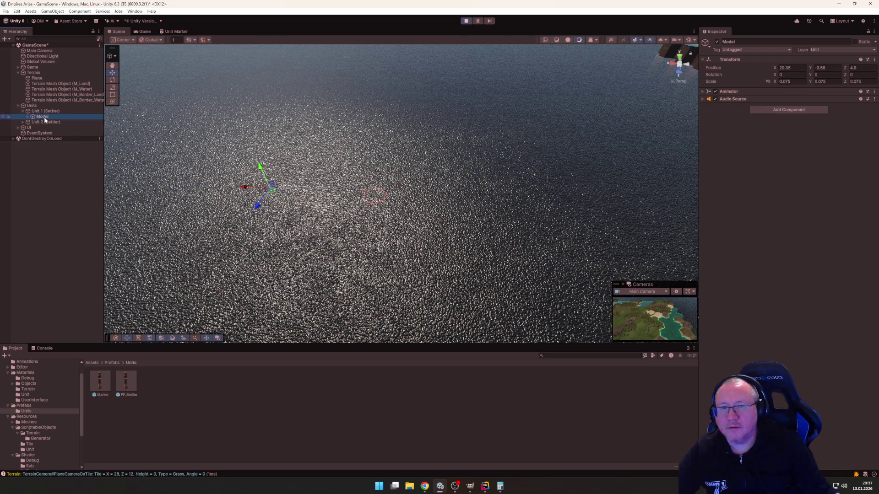
Step: Reset the Model's Transform to default position, rotation and scale
right_click(729, 61)
left_click(752, 64)
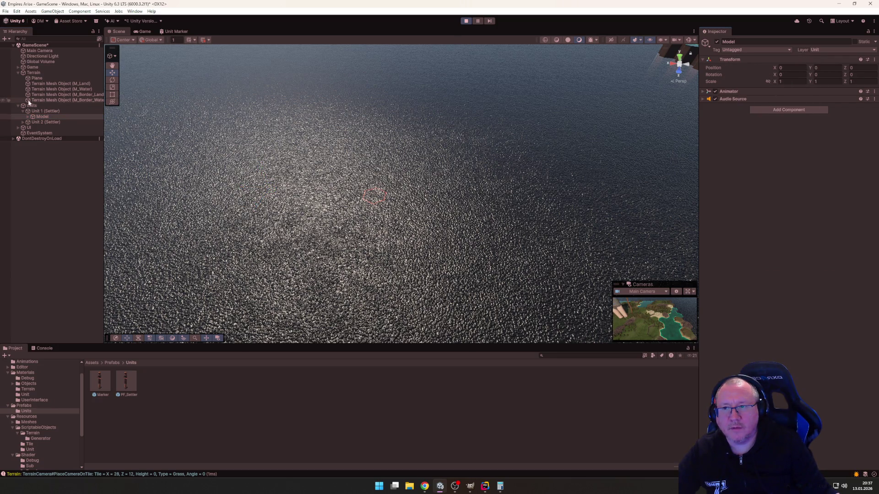
left_click(46, 112)
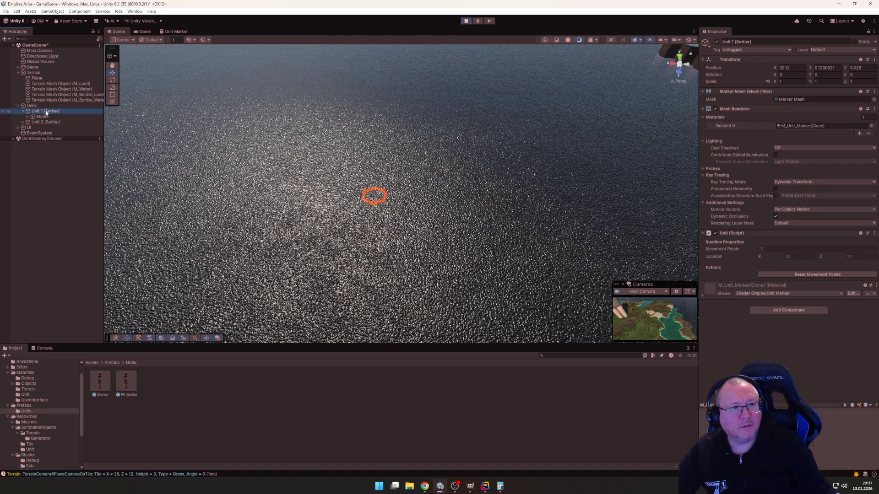
left_click(42, 117)
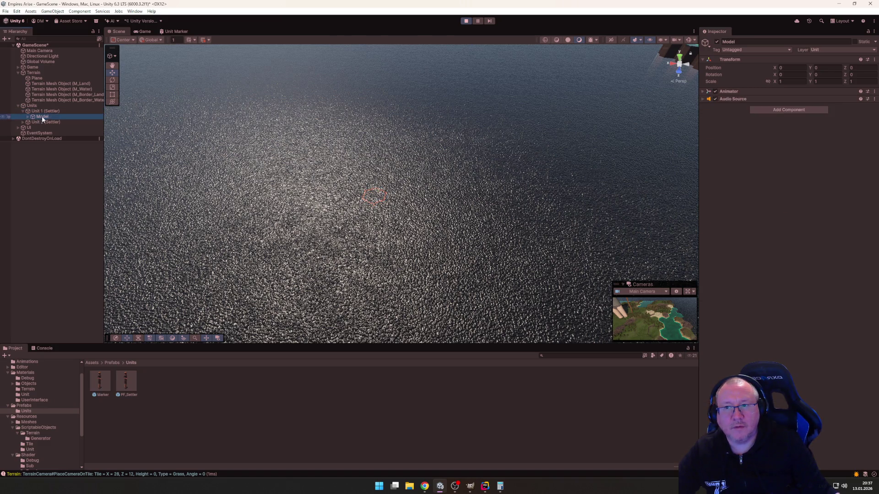
Step: Set the Model's Position X to -20.12 and begin entering its Z offset
left_click(792, 67)
type("-20.12")
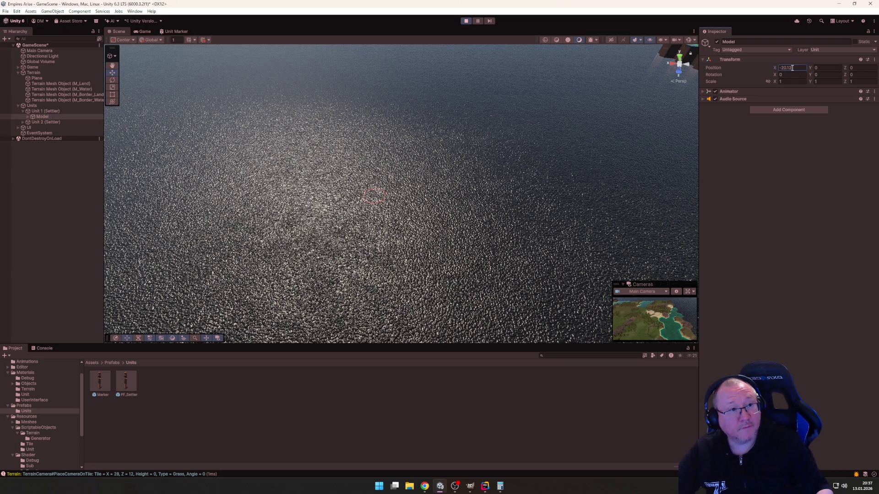
key("Return")
left_click(50, 111)
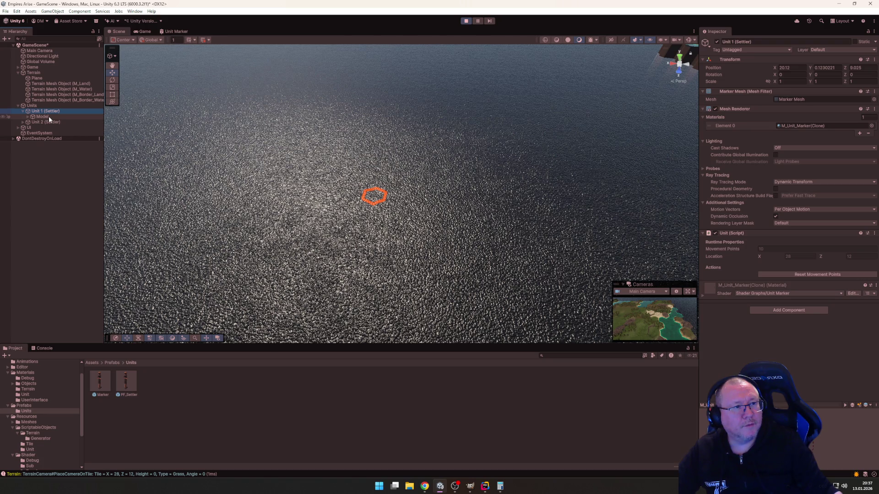
left_click(48, 116)
left_click(860, 68)
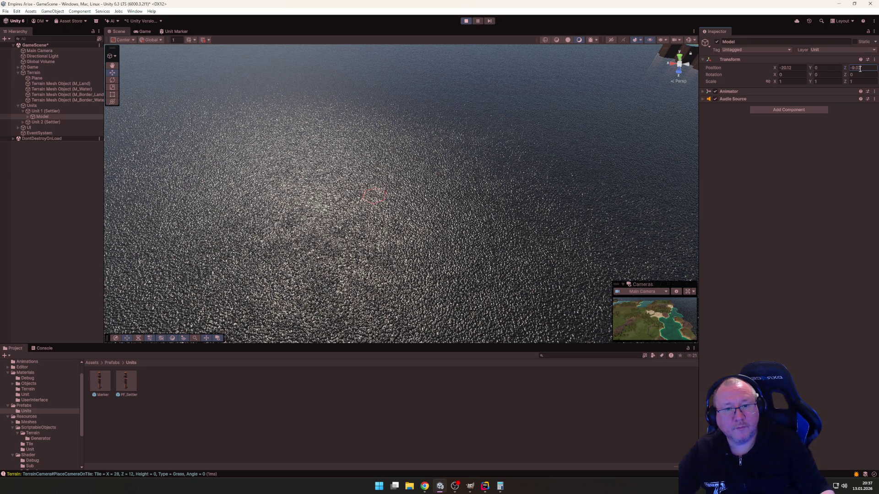
Step: Confirm Z at -9.02, then remove the minus signs from the Model's X and Z positions
key("Return")
scroll(523, 156, "down", 3)
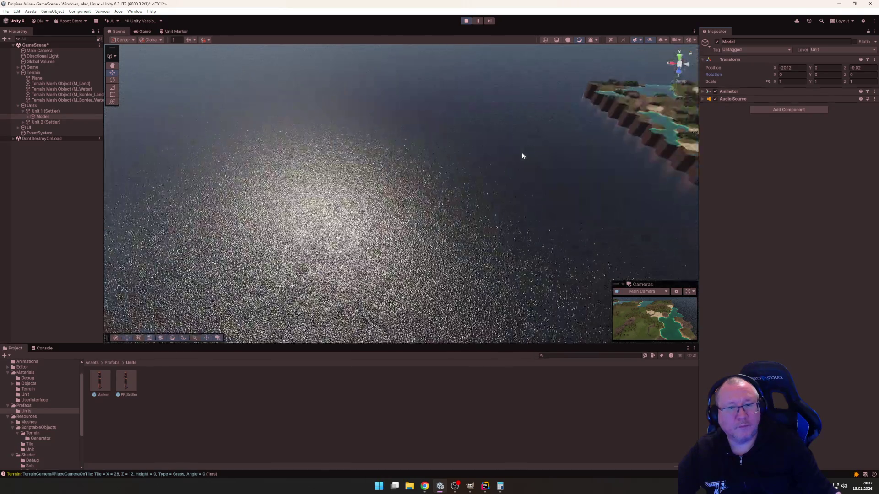
scroll(522, 154, "down", 5)
left_click_drag(522, 157, 251, 136)
left_click(41, 116)
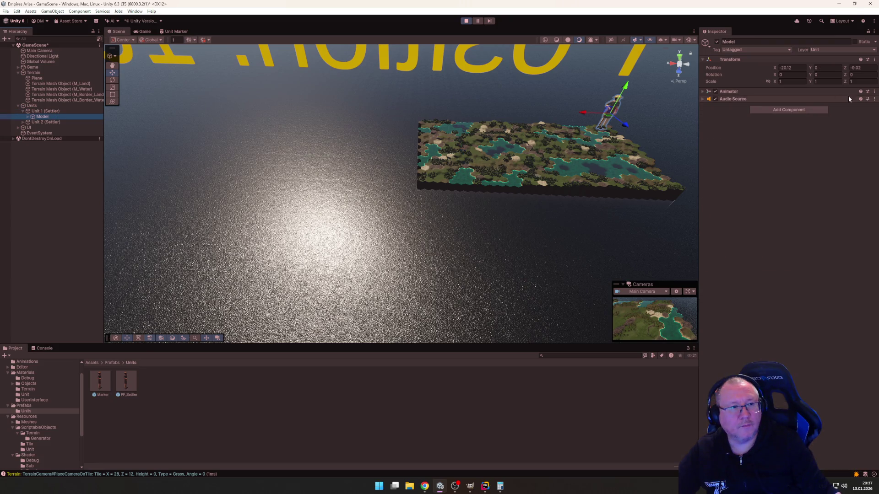
left_click(786, 67)
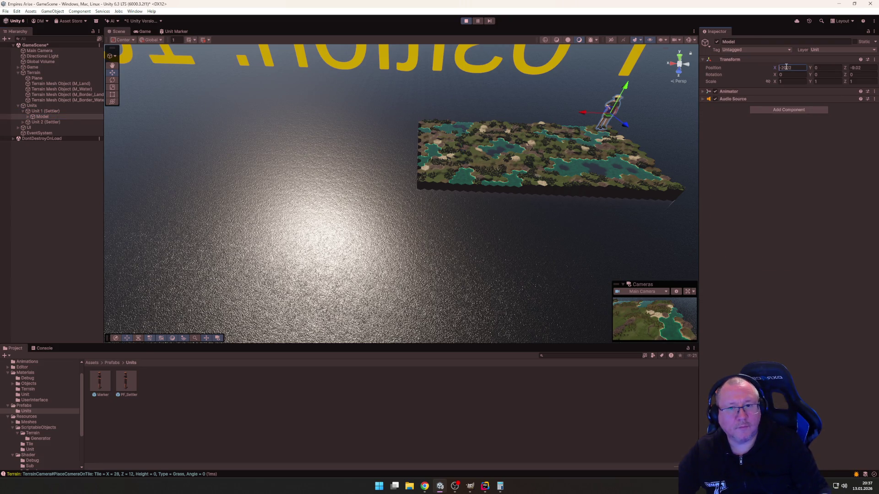
type("20.2")
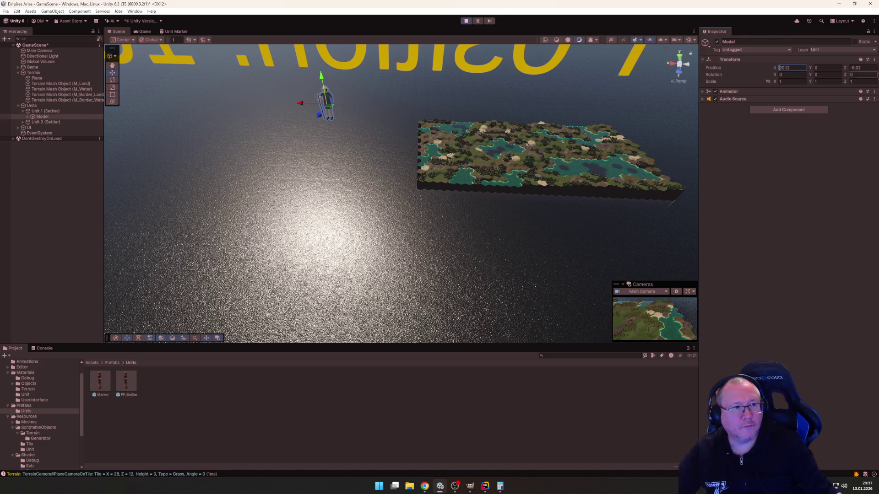
left_click(863, 68)
key("Delete")
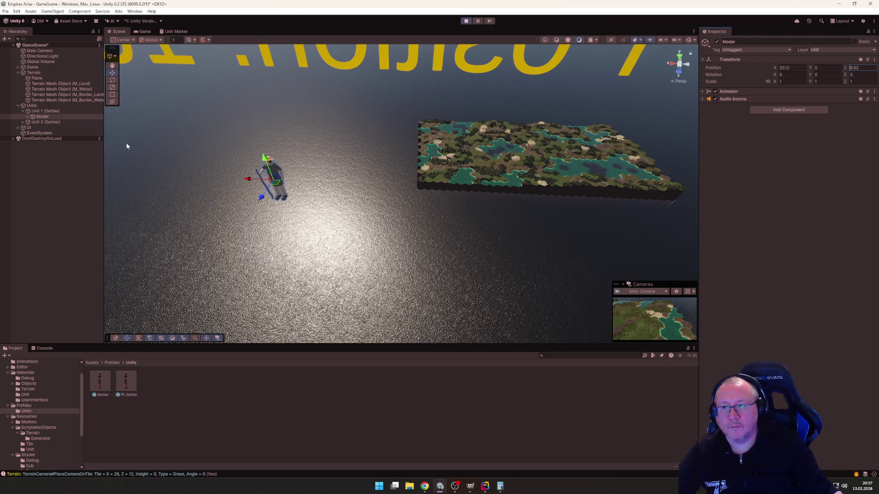
Step: Shrink the Model uniformly to 0.075 on Scale X, Y and Z
left_click(789, 81)
type("0")
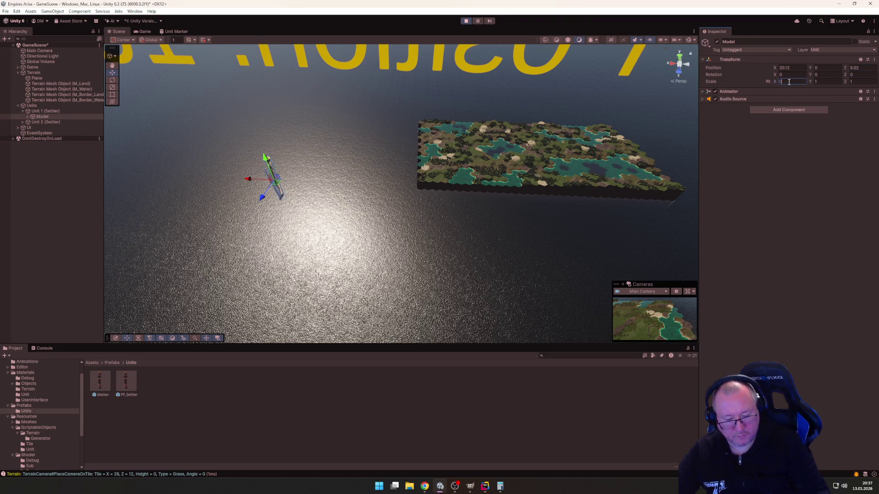
type(".07")
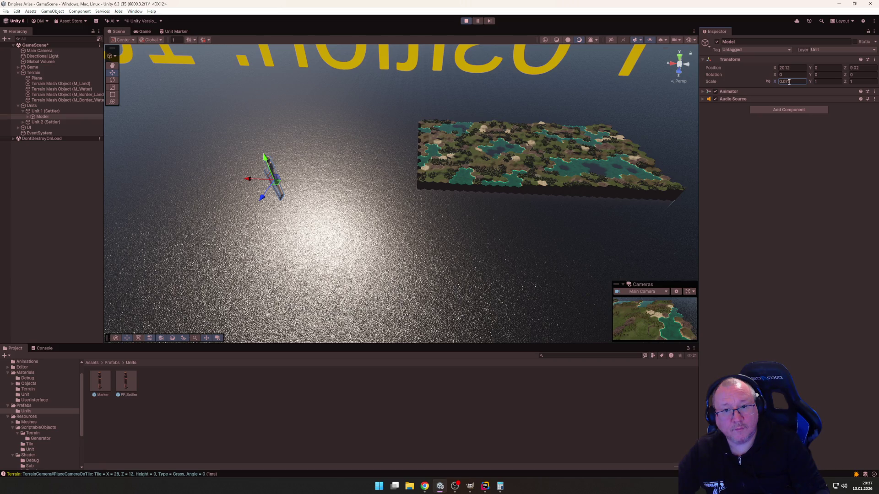
type("5")
key("Return")
scroll(376, 165, "up", 10)
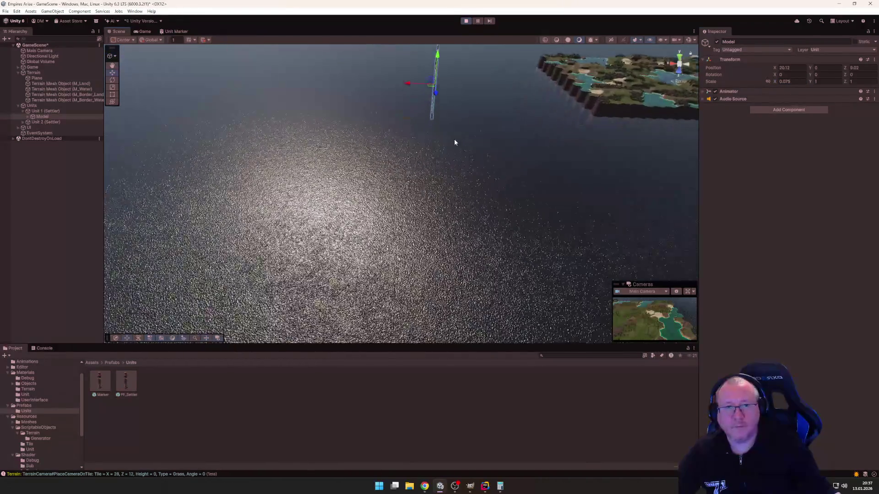
mouse_move(456, 140)
left_mouse_down()
mouse_move(444, 178)
mouse_move(531, 224)
left_mouse_up()
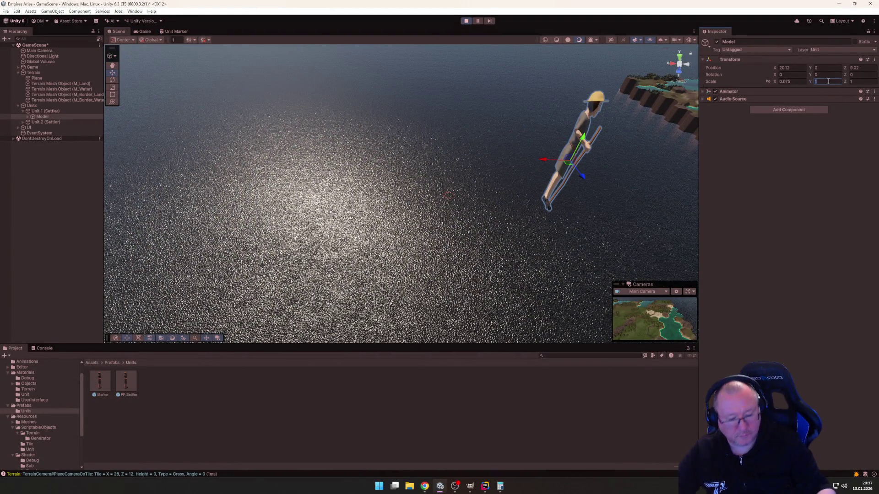
type("0.075")
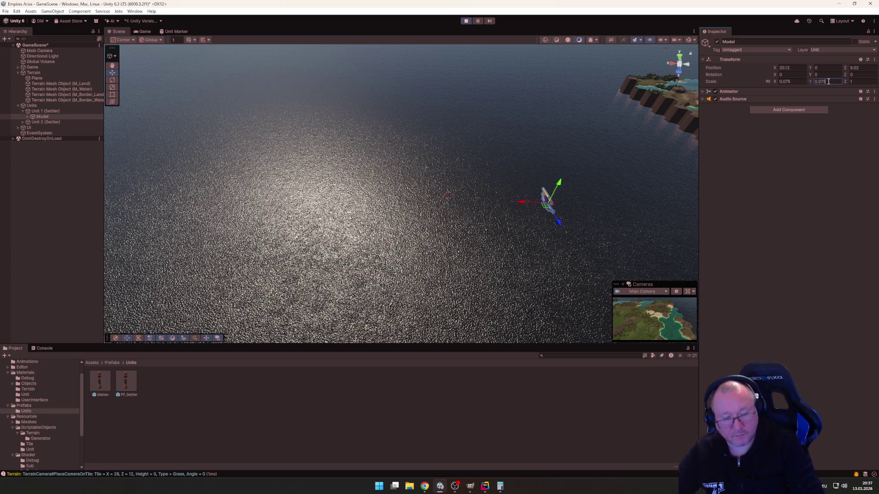
key("Tab")
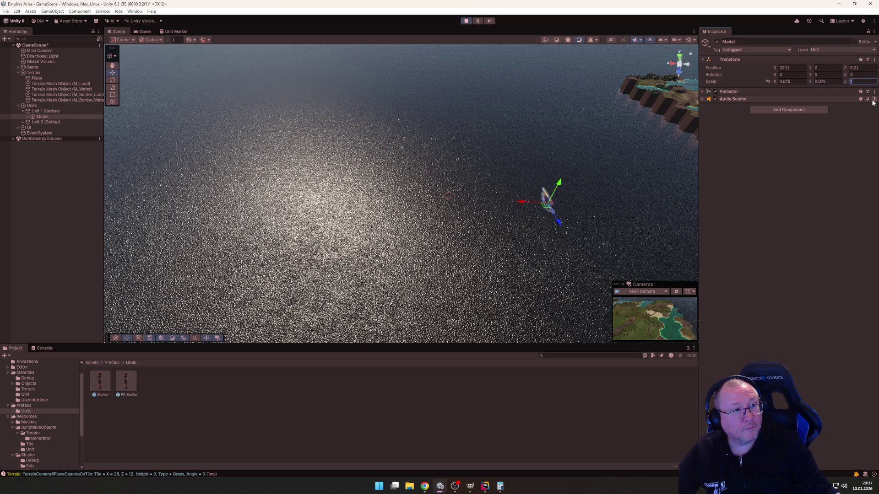
type("0.075")
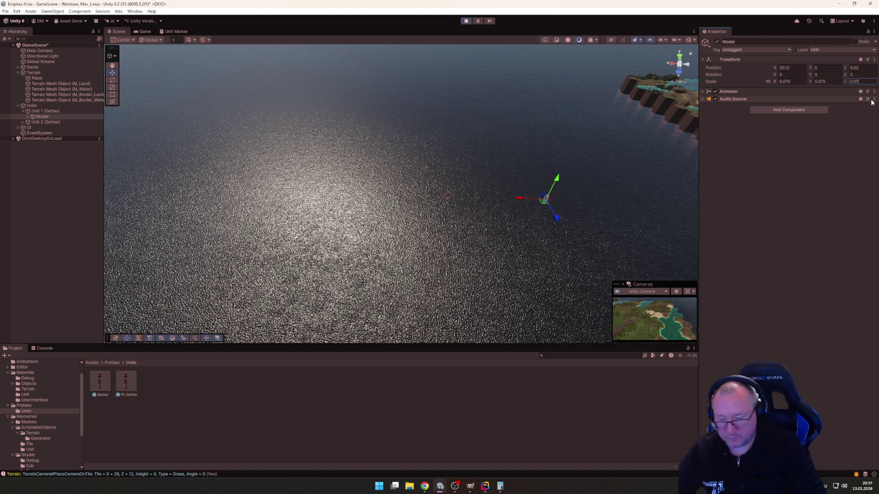
mouse_move(489, 173)
left_mouse_down()
mouse_move(455, 127)
mouse_move(467, 59)
mouse_move(432, 129)
left_mouse_up()
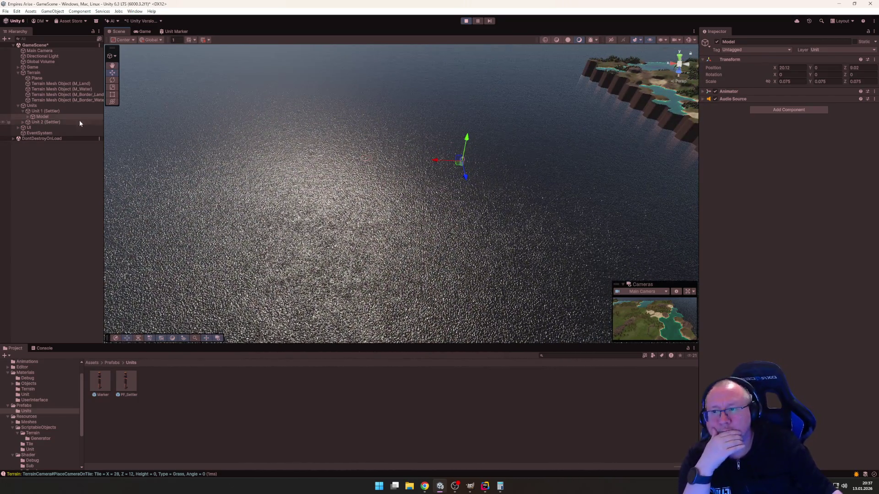
left_click(42, 122)
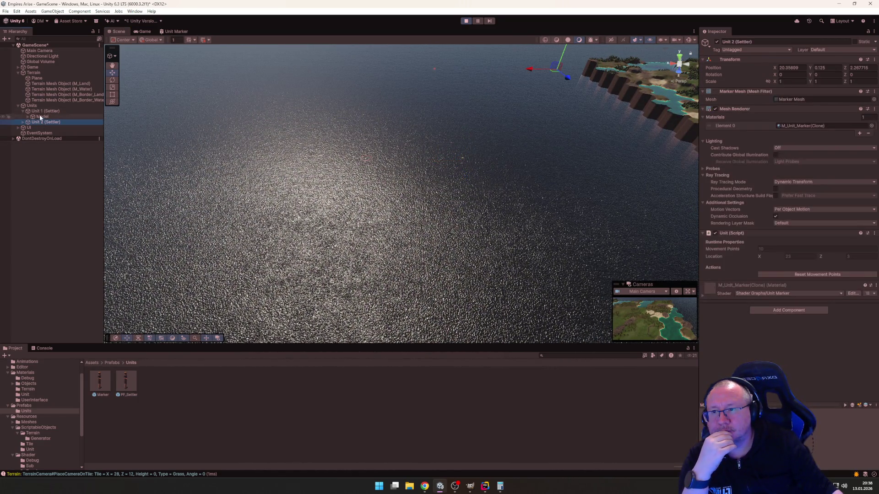
Step: Select Unit 1 (Settler), then stop Play mode to return GameScene to editing
left_click(40, 112)
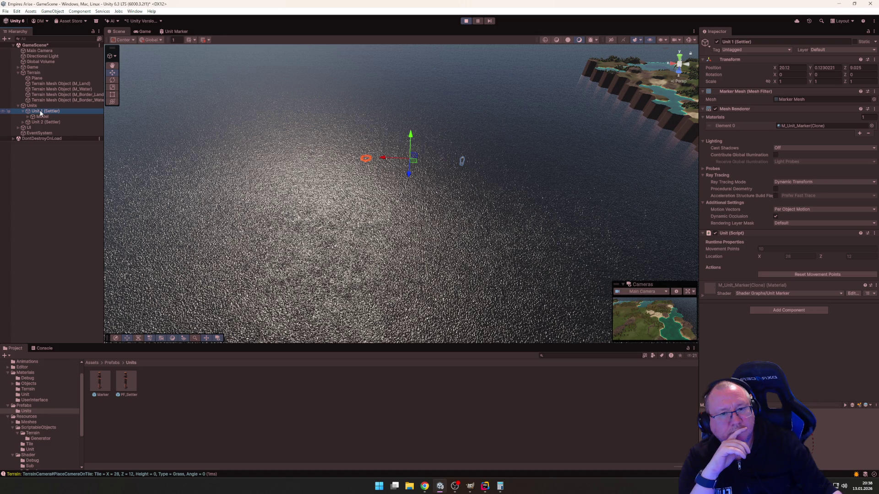
left_click(466, 21)
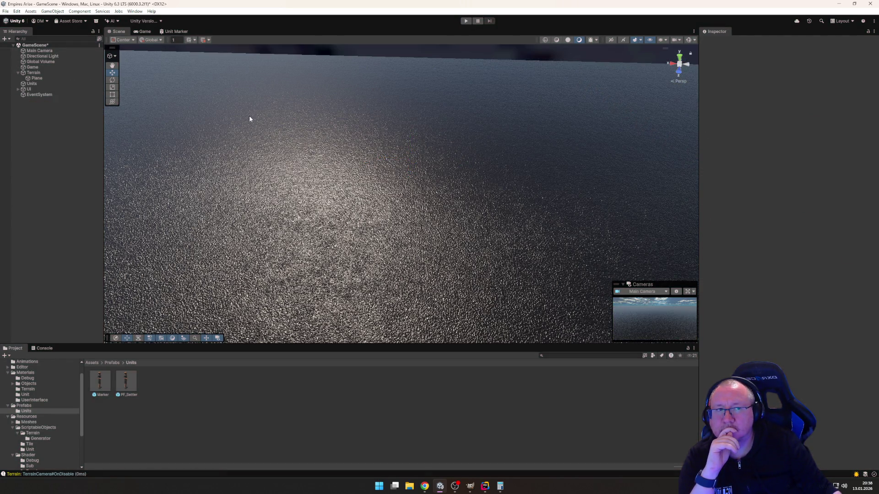
Step: Open the Marker prefab and try setting its layer to UI, then cancel the change
double_click(92, 386)
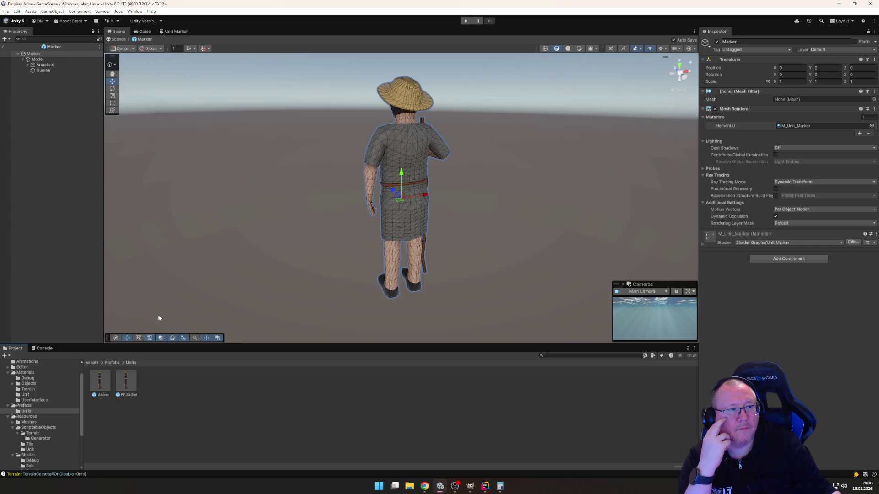
left_click(842, 49)
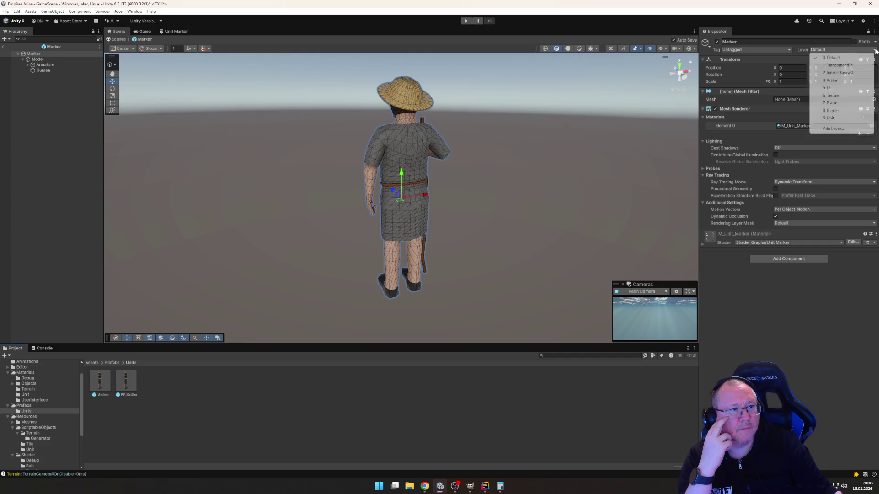
left_click(834, 88)
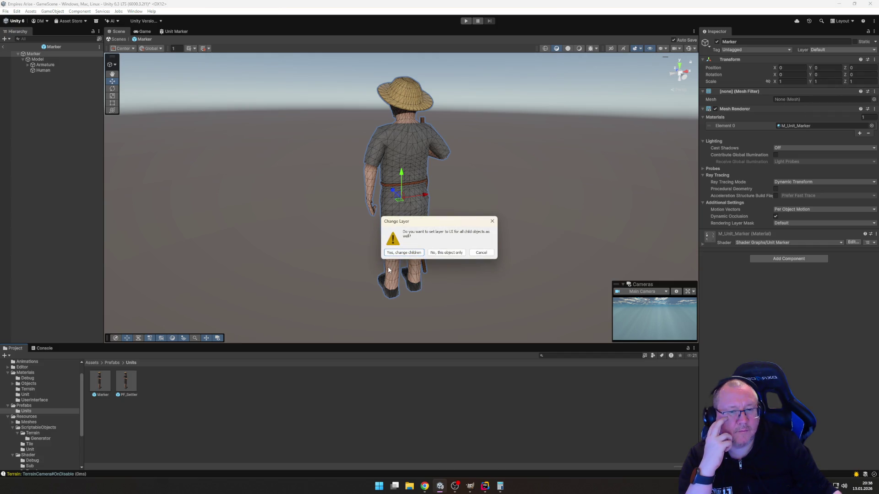
left_click(485, 254)
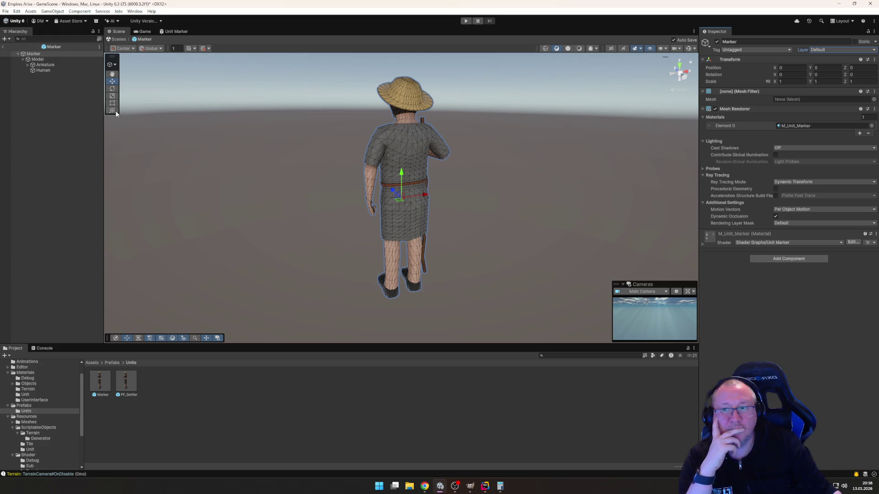
Step: Inspect the Marker's Model, Armature and Human children and compare Model with the root
left_click(37, 60)
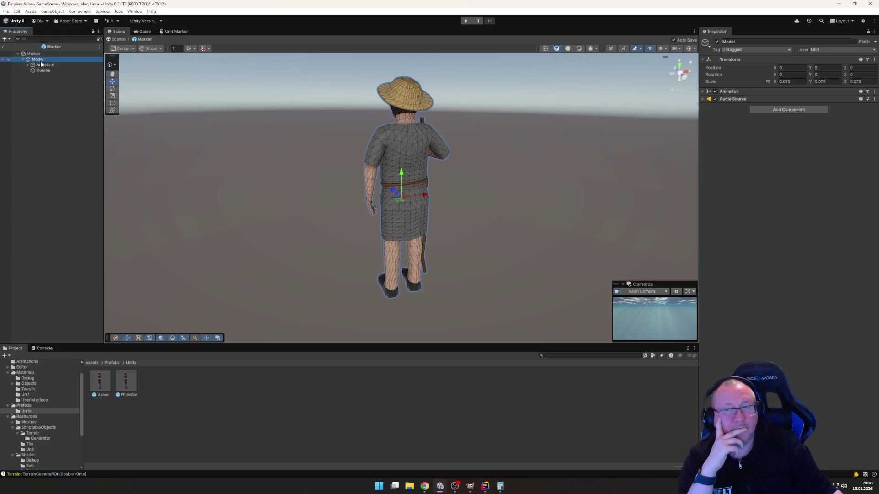
left_click(41, 65)
left_click(42, 71)
left_click(42, 60)
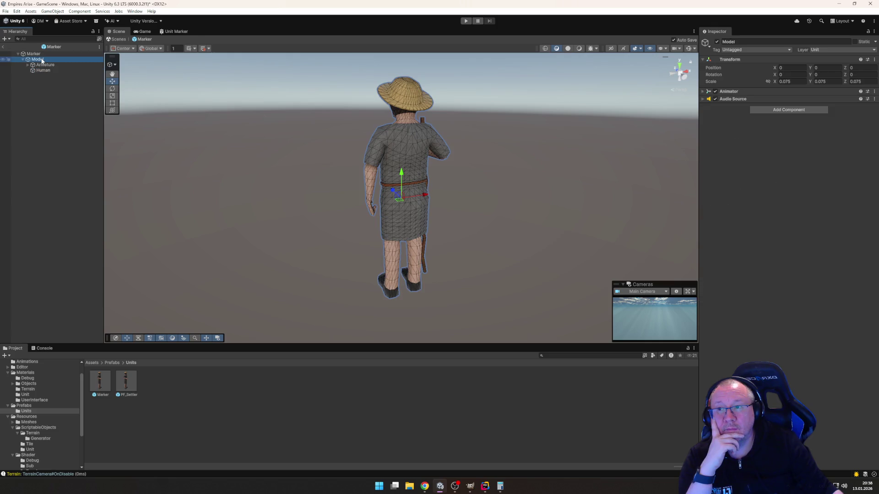
left_click(42, 54)
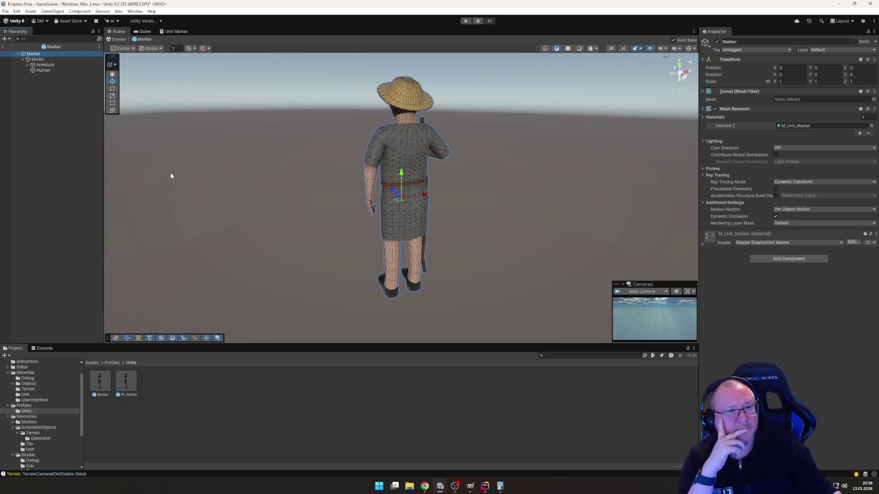
left_click(37, 59)
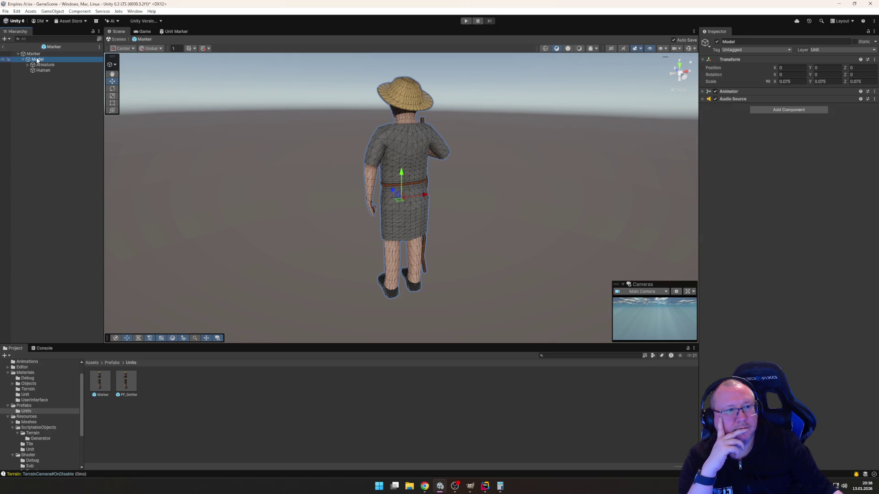
left_click(36, 53)
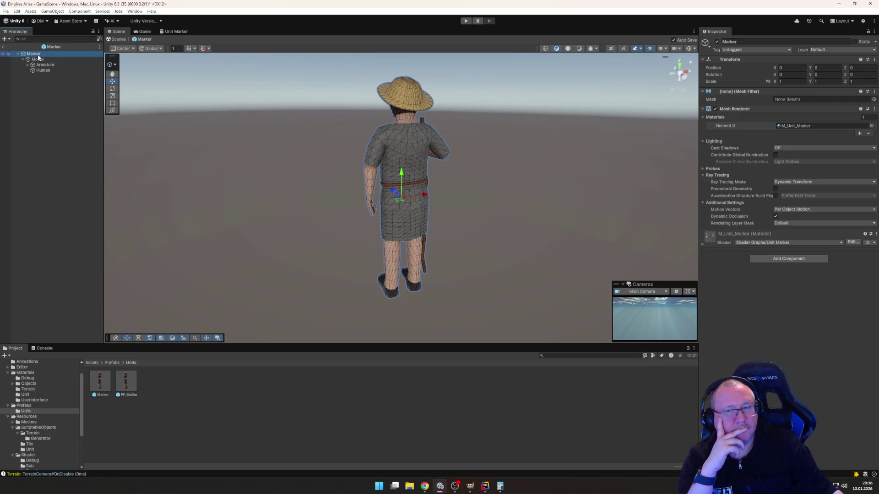
left_click(37, 59)
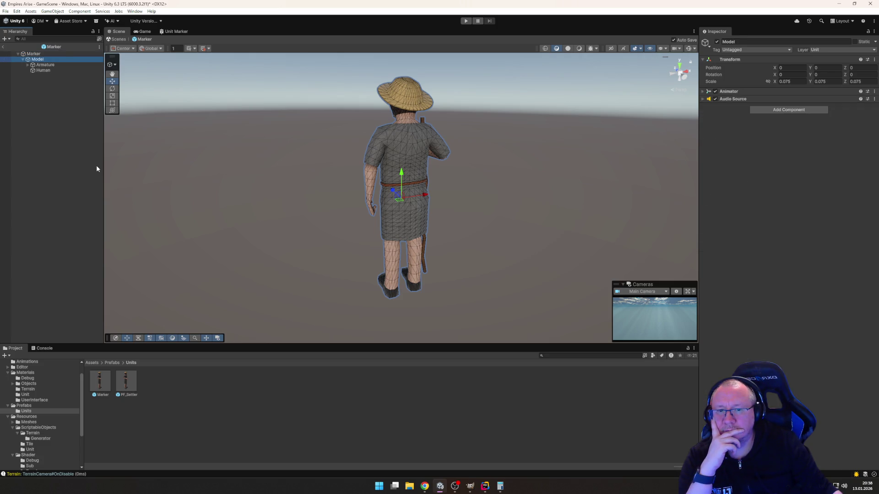
left_click(485, 486)
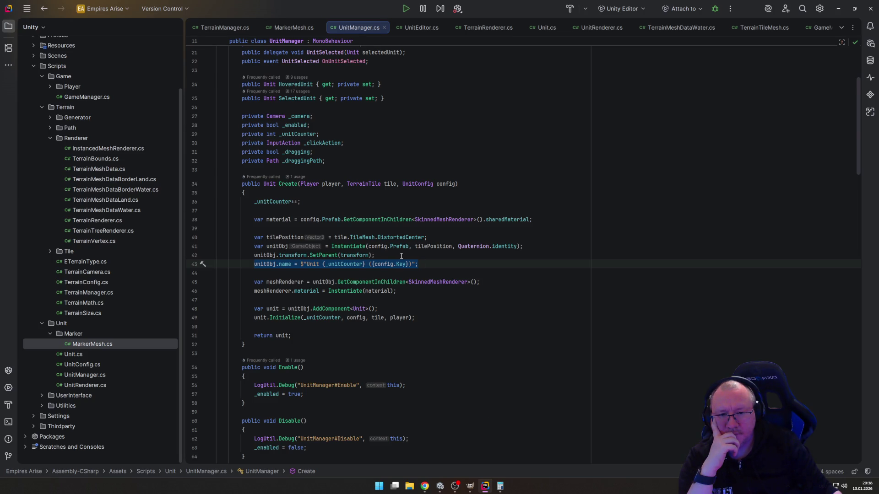
left_click(439, 486)
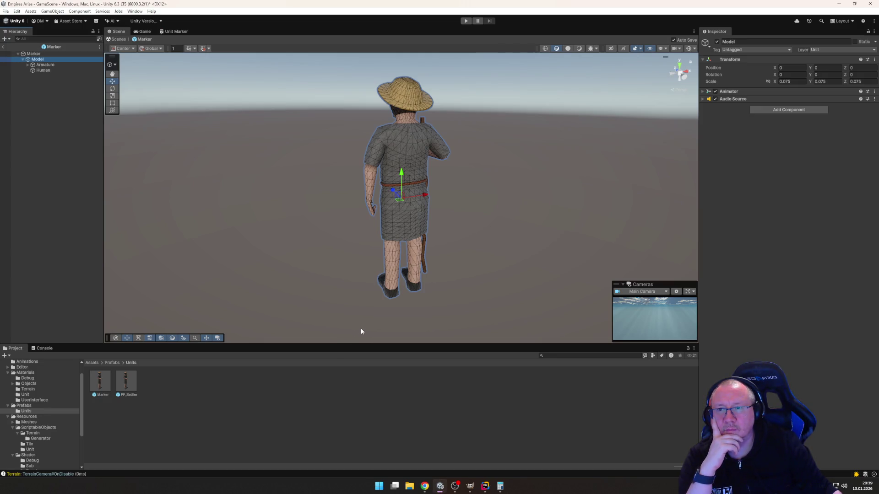
Step: Open the Unit ScriptableObjects folder and view SO_Settler, glancing at UnitManager in Rider
left_click(30, 449)
left_click(105, 384)
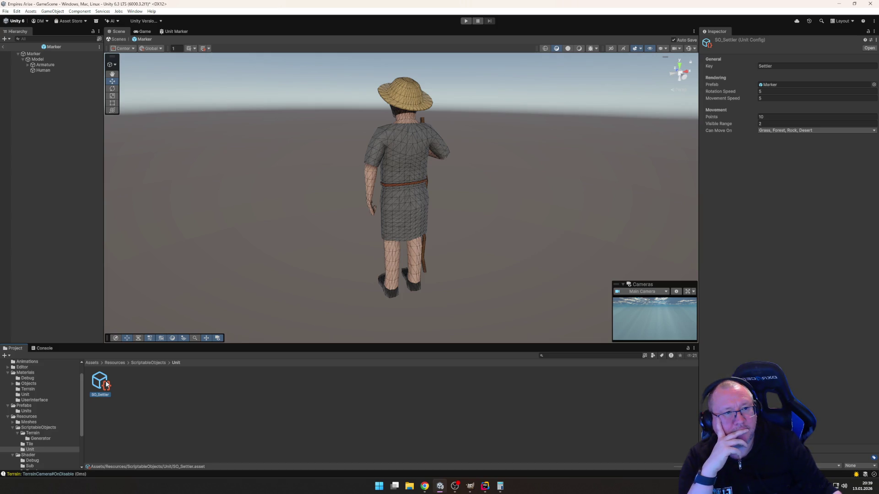
left_click(485, 486)
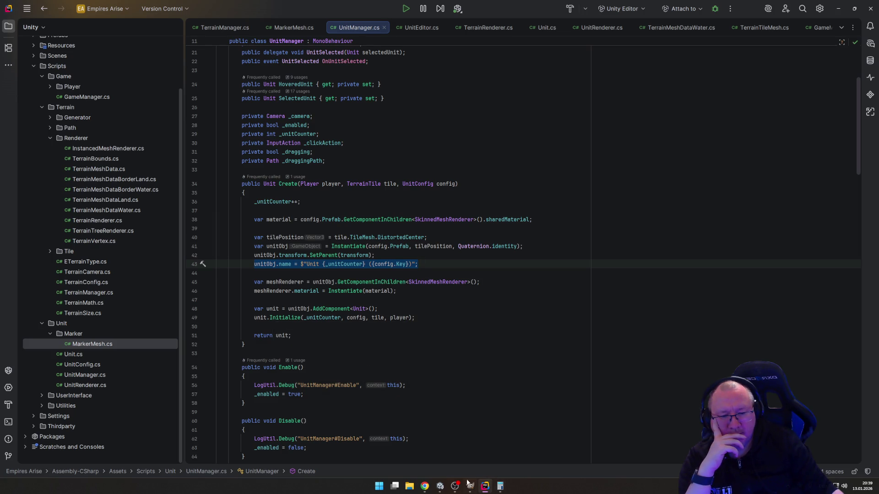
left_click(440, 486)
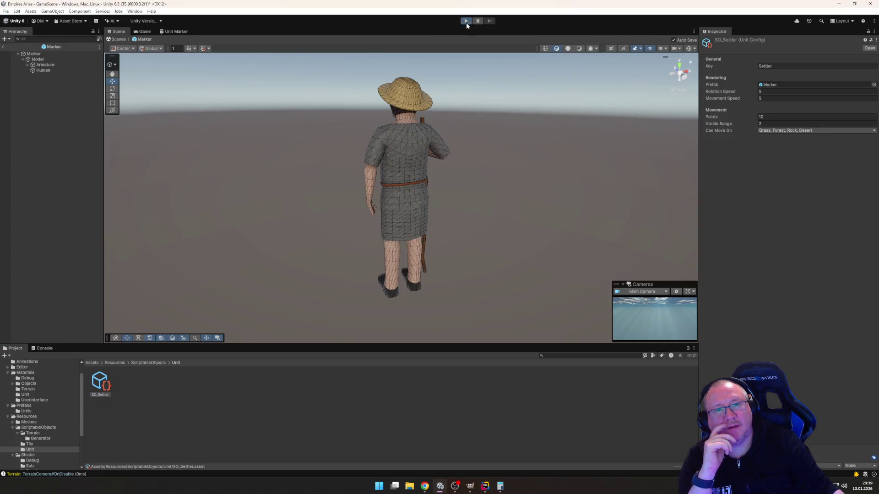
Step: Enter Play mode, exit the Marker prefab, and select Unit 1 (Settler)
left_click(466, 22)
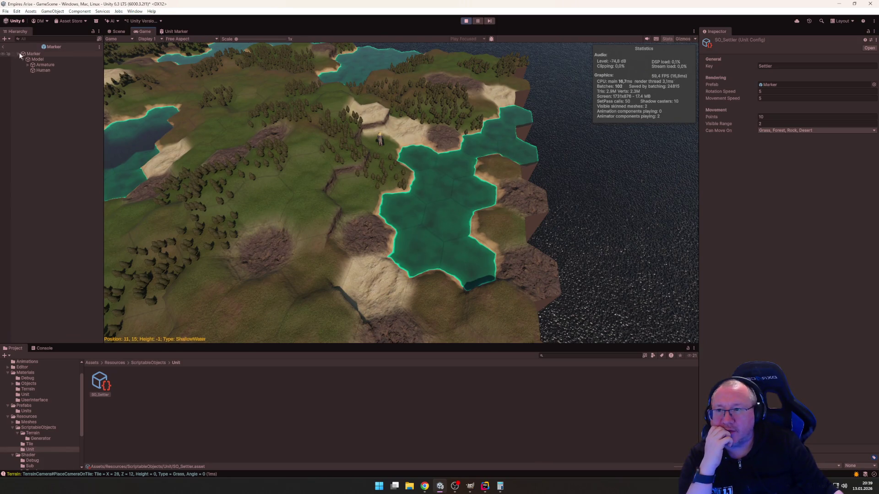
left_click(3, 47)
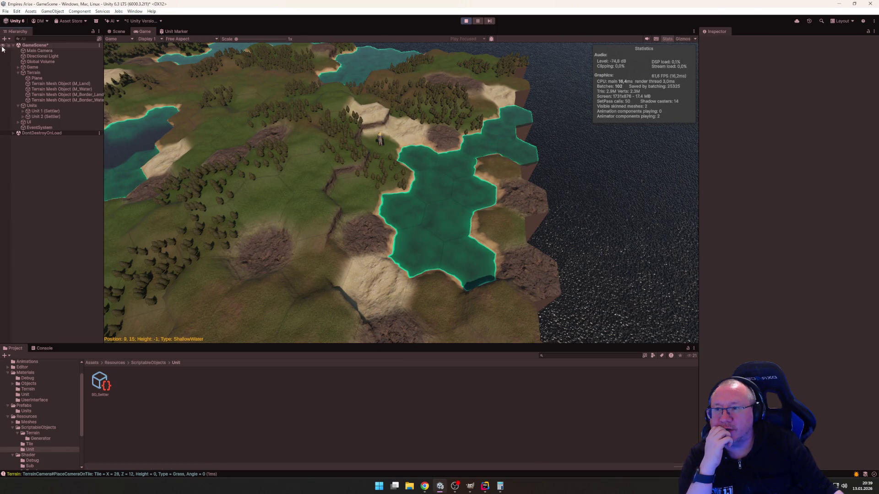
left_click(22, 111)
left_click(43, 113)
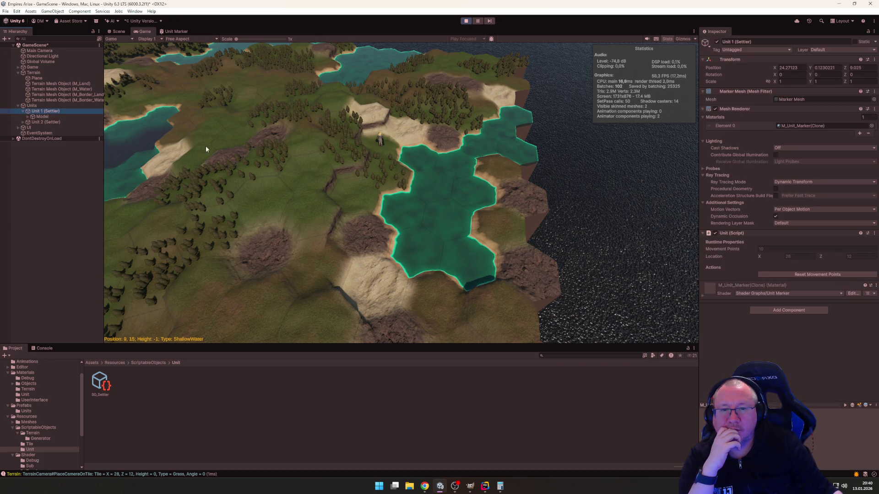
scroll(205, 145, "up", 3)
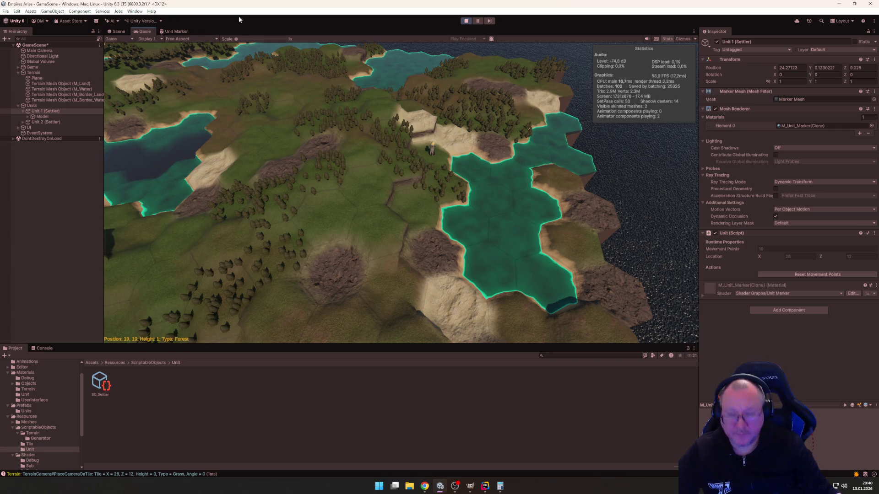
Step: In the Scene view, frame Unit 1 and Unit 2 on the hex map, then bring up UnitManager.cs
left_click(118, 31)
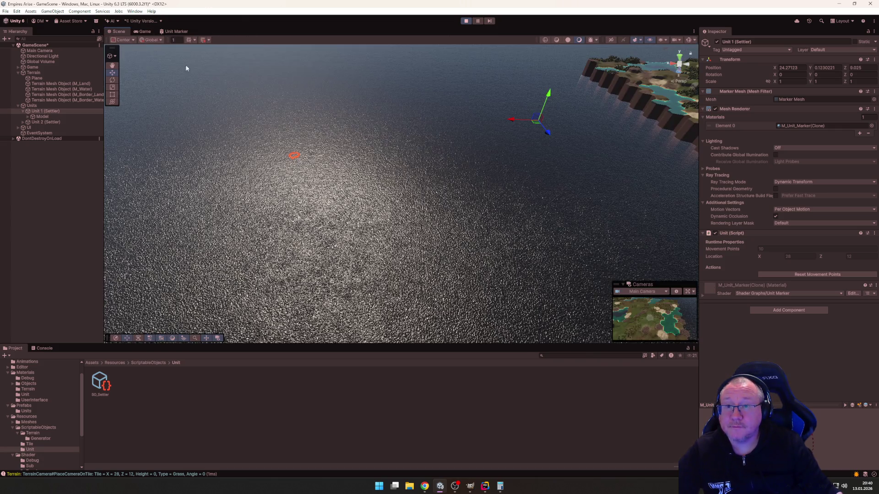
double_click(48, 112)
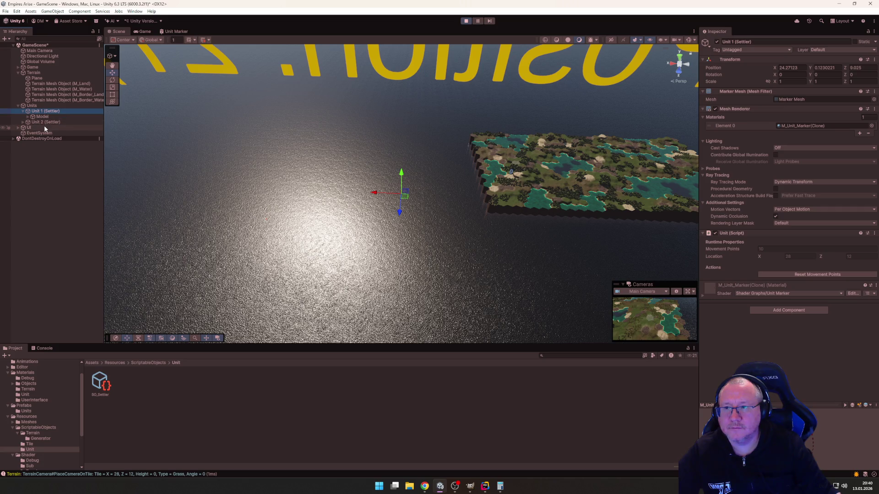
double_click(45, 122)
left_click(45, 114)
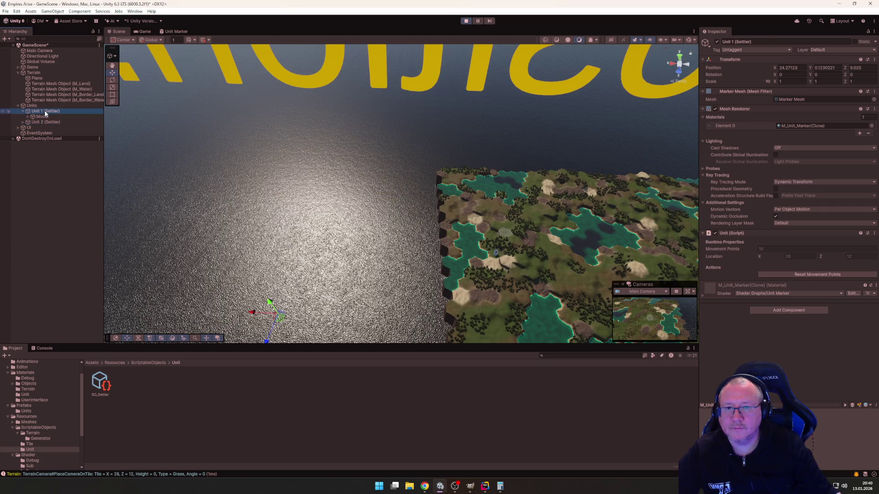
mouse_move(335, 224)
left_mouse_down()
mouse_move(347, 208)
mouse_move(567, 226)
mouse_move(565, 172)
mouse_move(403, 179)
mouse_move(456, 182)
mouse_move(474, 193)
left_mouse_up()
scroll(427, 202, "down", 2)
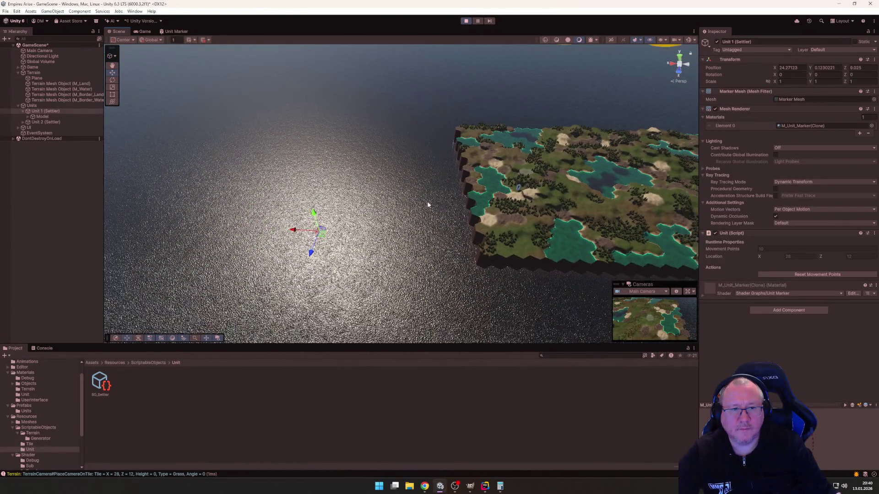
scroll(393, 225, "down", 2)
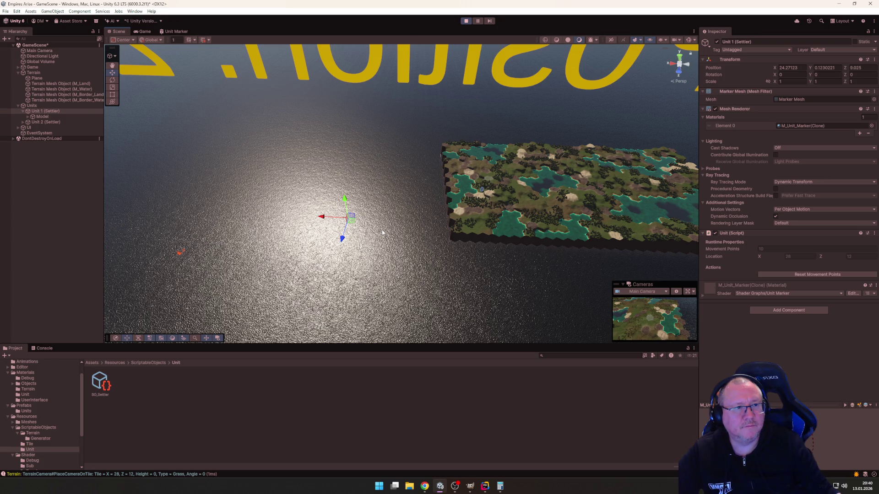
scroll(382, 233, "down", 5)
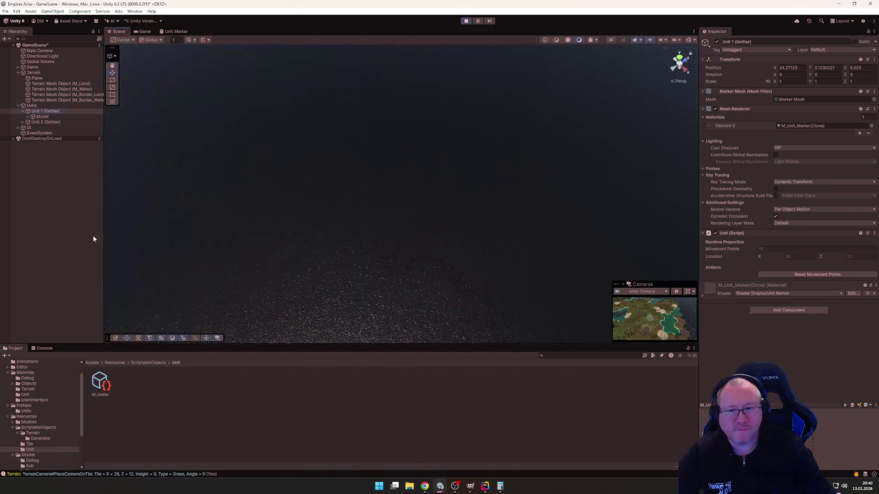
left_click(92, 236)
mouse_move(410, 143)
left_mouse_down()
mouse_move(459, 210)
mouse_move(510, 218)
mouse_move(473, 273)
mouse_move(314, 38)
mouse_move(395, 100)
mouse_move(379, 139)
mouse_move(361, 137)
mouse_move(440, 84)
mouse_move(414, 120)
mouse_move(411, 159)
left_mouse_up()
scroll(409, 158, "up", 6)
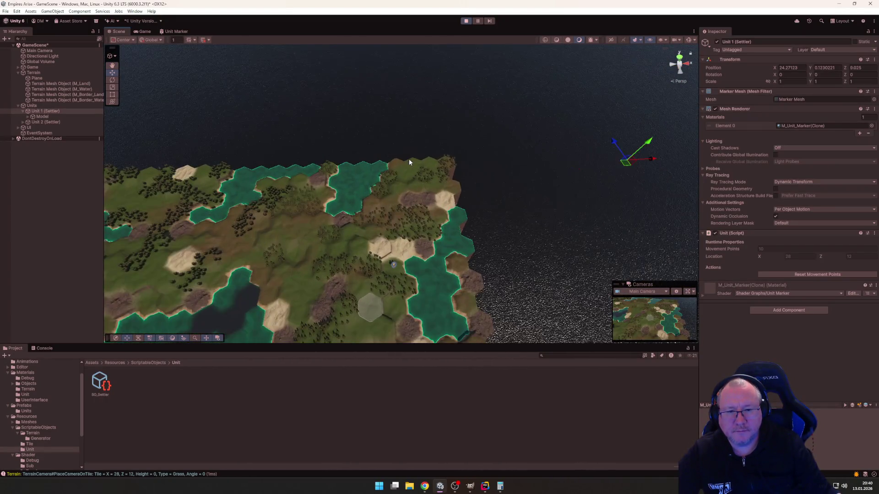
mouse_move(390, 165)
left_mouse_down()
mouse_move(349, 124)
mouse_move(252, 176)
mouse_move(364, 146)
mouse_move(354, 156)
left_mouse_up()
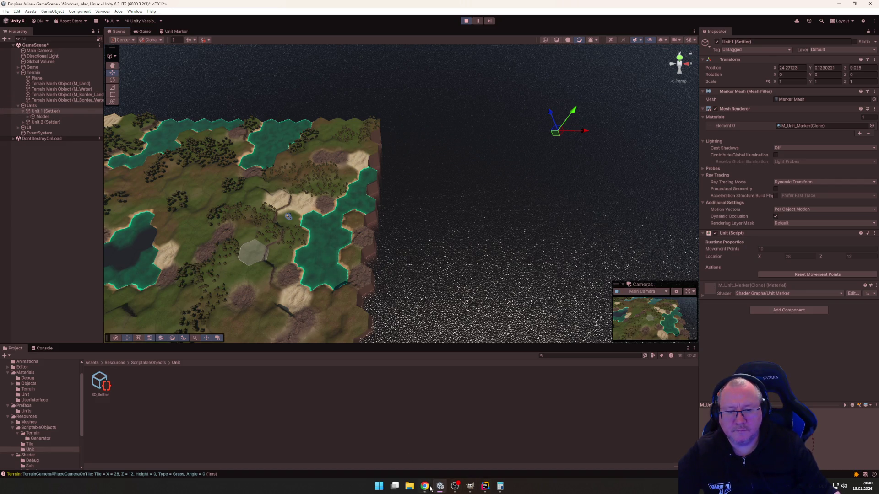
left_click(485, 486)
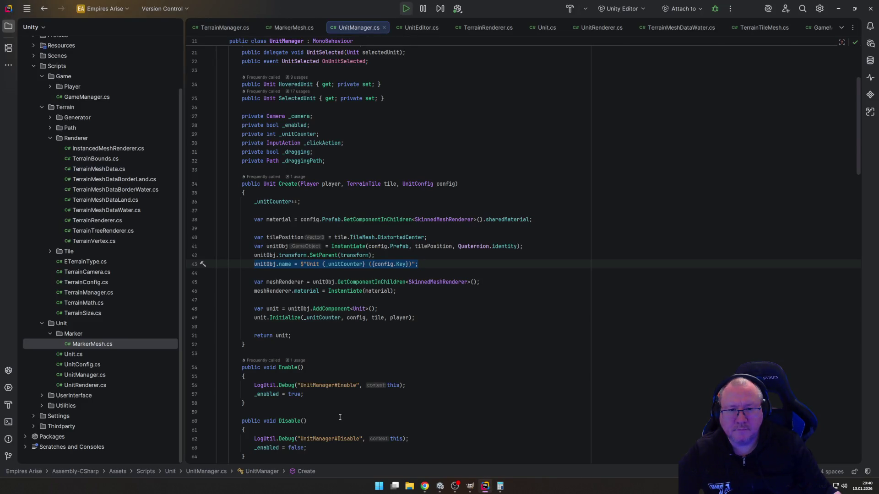
Step: Review UnitManager.cs's Create method, which copies the prefab material, then return to Unity
scroll(398, 396, "up", 5)
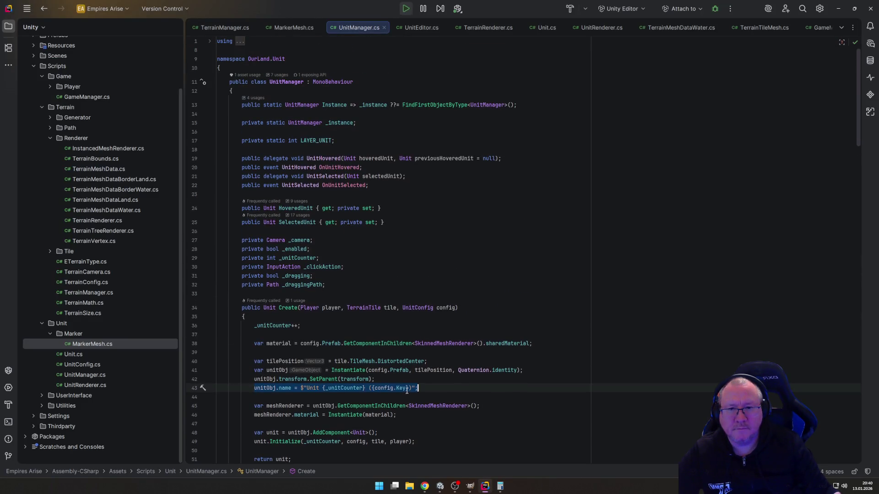
scroll(405, 393, "down", 5)
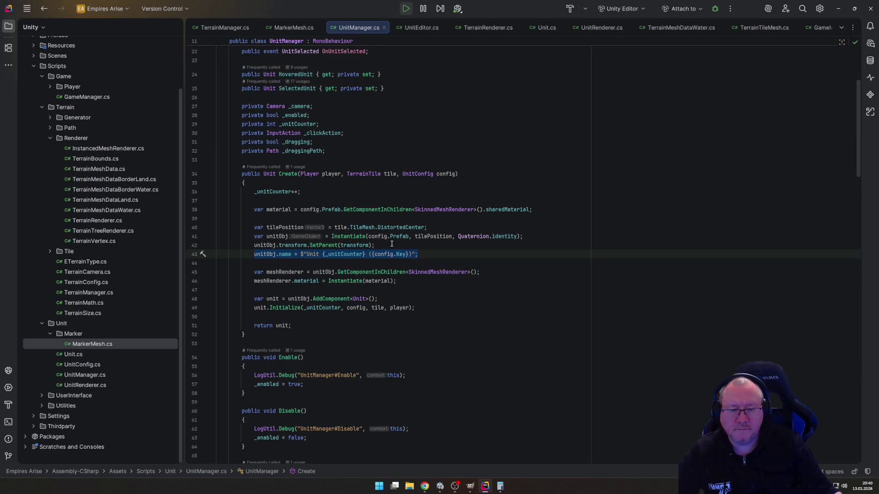
left_click(440, 487)
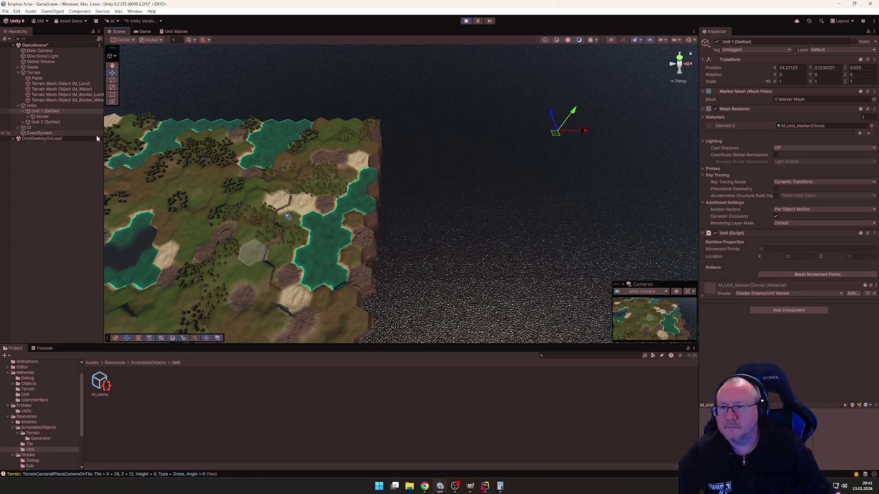
Step: Select Unit 1 (Settler) and frame its orange hex marker with the terrain in view
left_click(40, 115)
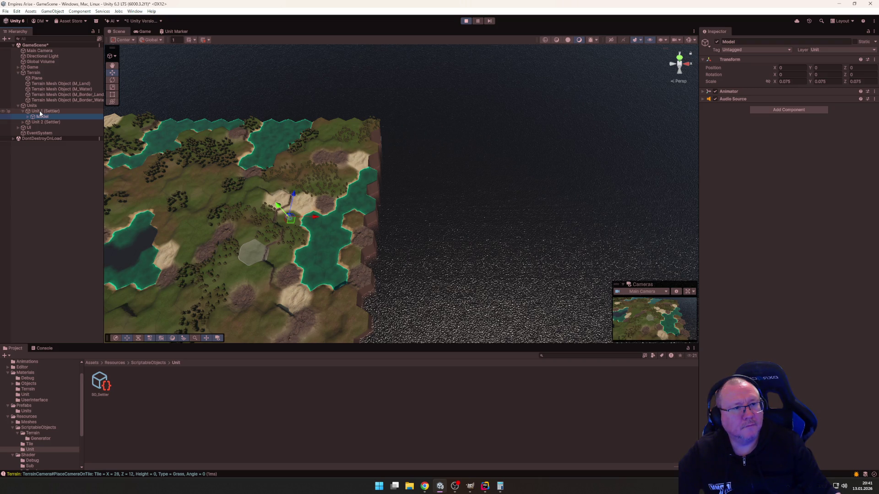
left_click(40, 112)
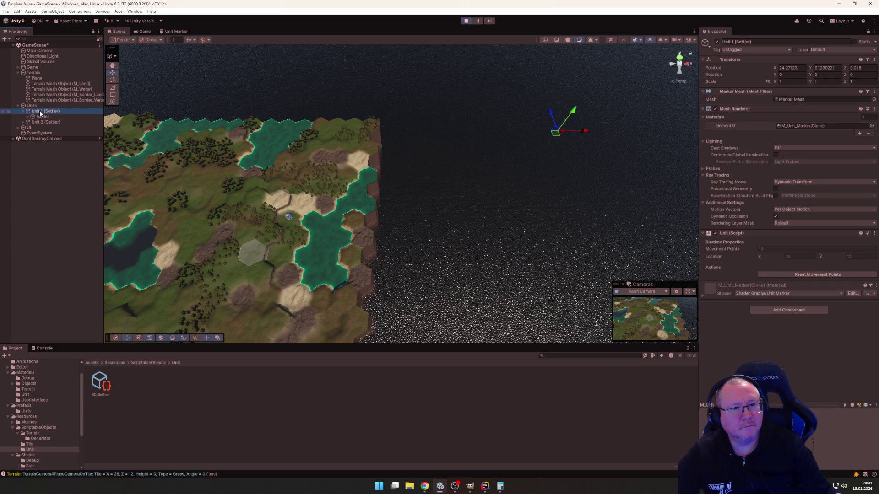
key("f")
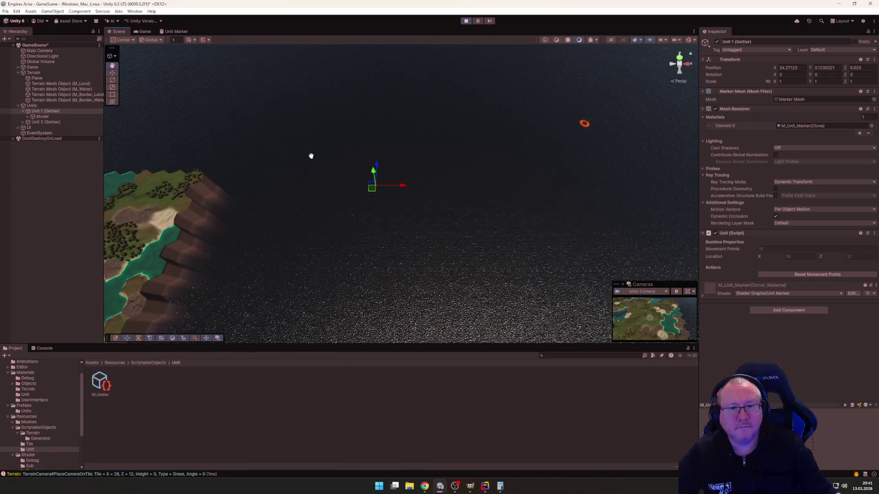
mouse_move(311, 156)
left_mouse_down()
mouse_move(328, 144)
mouse_move(327, 153)
mouse_move(295, 169)
mouse_move(298, 180)
mouse_move(176, 191)
left_mouse_up()
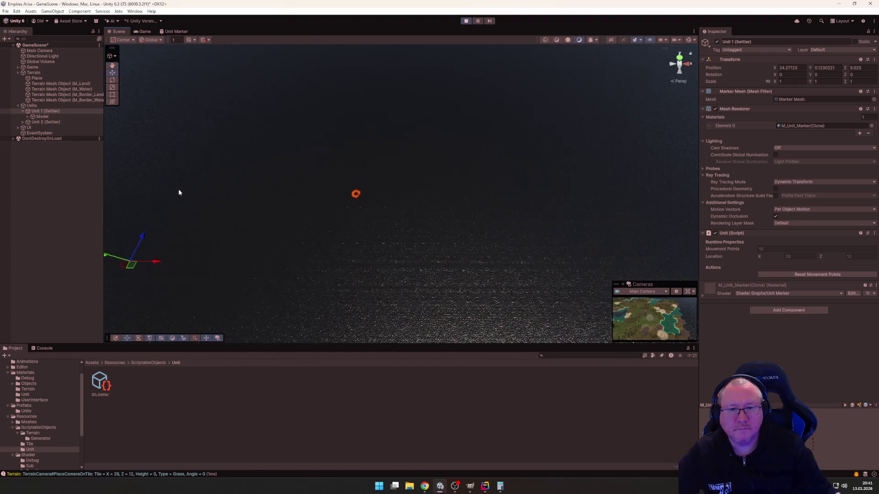
key("f")
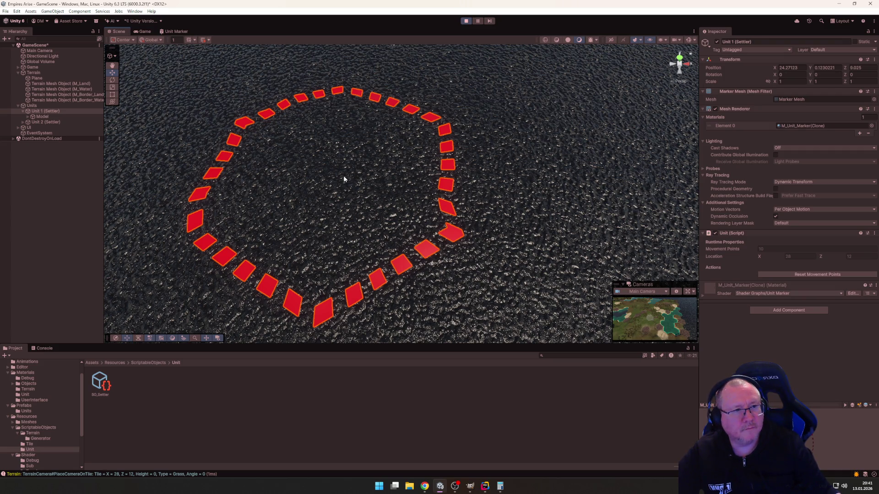
scroll(344, 179, "down", 5)
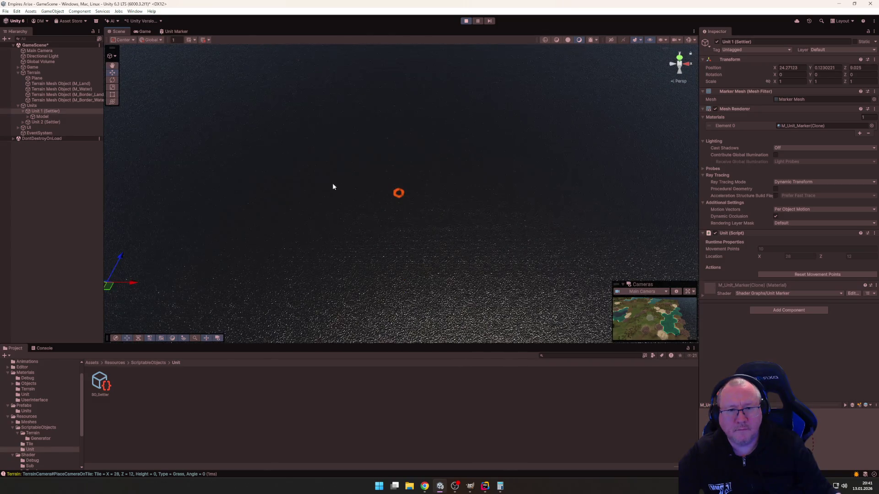
mouse_move(332, 184)
left_mouse_down()
mouse_move(504, 98)
mouse_move(522, 115)
left_mouse_up()
scroll(397, 164, "down", 1)
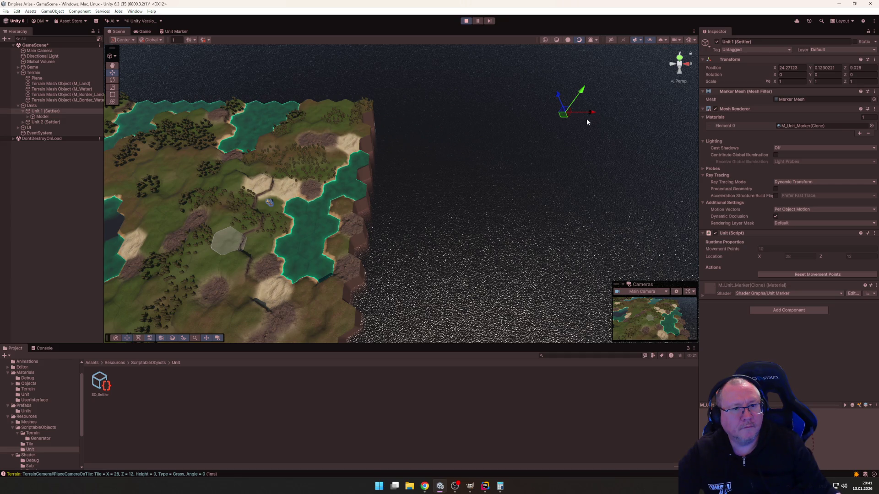
Step: Drag Unit 1 across the map to near X -0.066, Z -0.046
left_click_drag(593, 114, 21, 112)
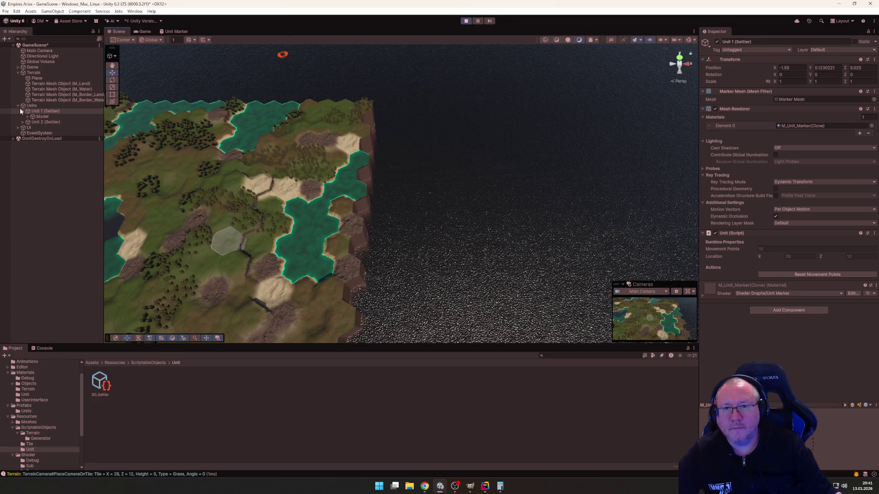
left_click_drag(193, 141, 290, 142)
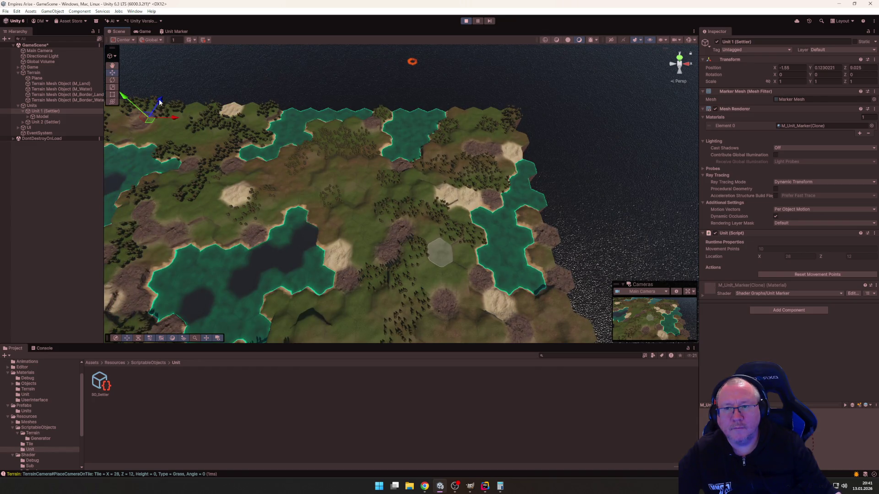
mouse_move(160, 103)
left_mouse_down()
mouse_move(146, 306)
mouse_move(151, 349)
mouse_move(152, 332)
mouse_move(171, 370)
mouse_move(179, 319)
mouse_move(181, 330)
left_mouse_up()
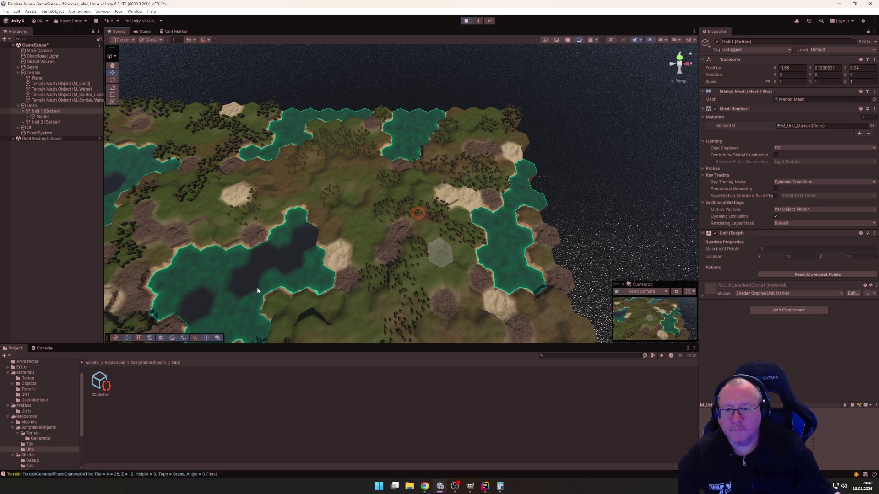
mouse_move(256, 289)
left_mouse_down()
mouse_move(264, 251)
mouse_move(288, 262)
mouse_move(284, 268)
left_mouse_up()
left_click_drag(133, 265, 187, 264)
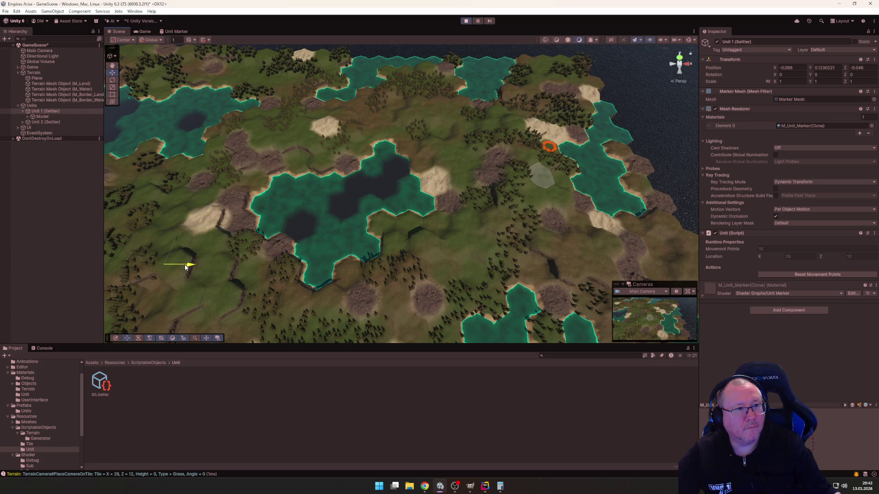
Step: Set Unit 1's Position to 0, 0, 0 and frame it
left_click(185, 266)
left_click(796, 66)
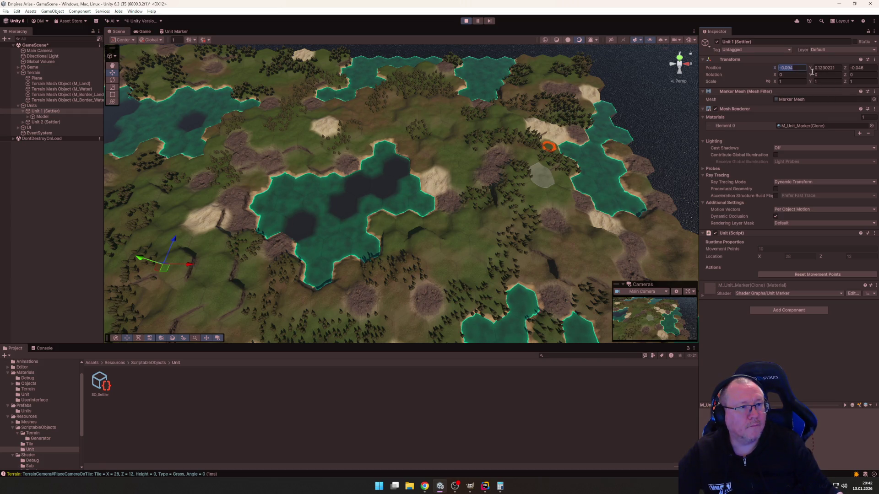
type("0")
key("Tab")
type("0")
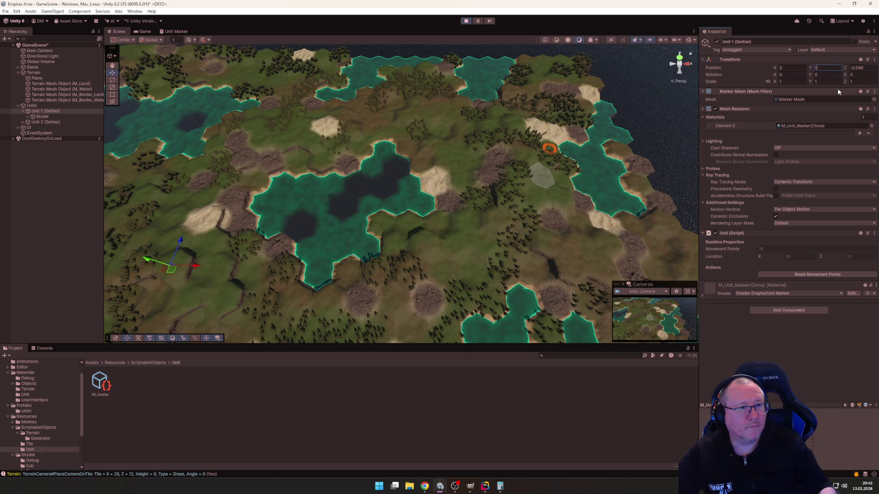
key("Tab")
type("0")
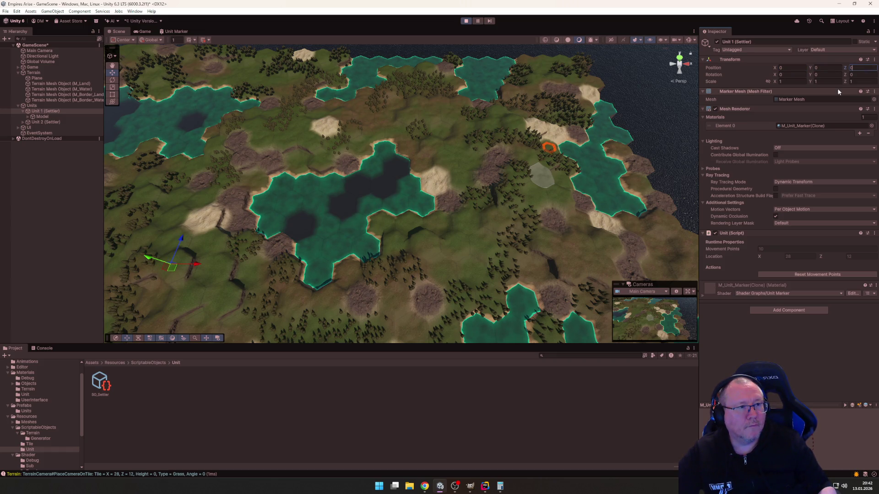
key("Return")
key("f")
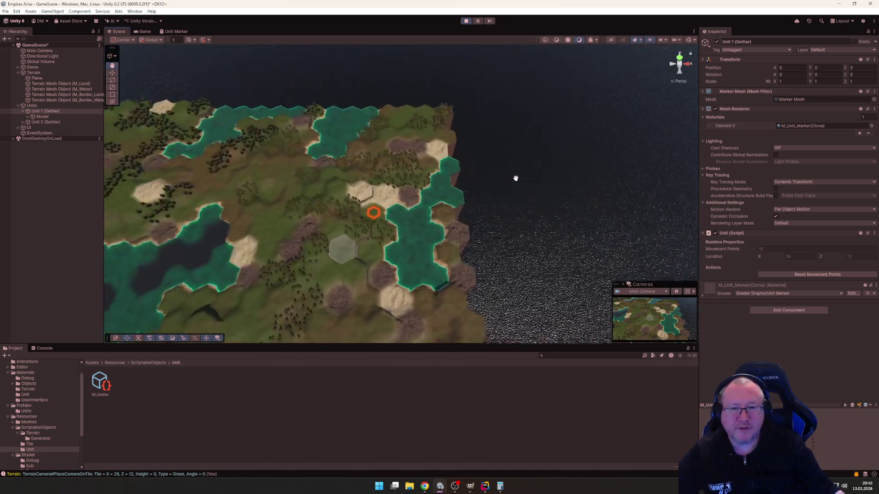
Step: Zoom and orbit to view Unit 1's marker ring up close
scroll(507, 163, "up", 5)
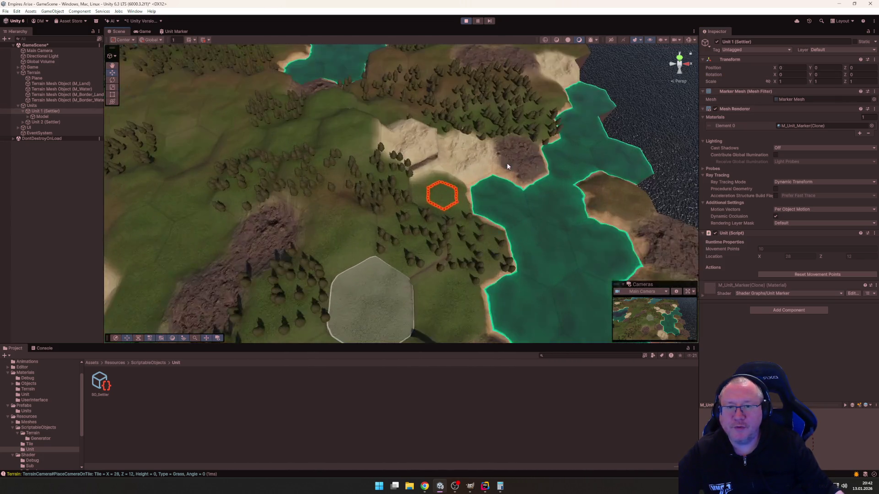
scroll(507, 164, "up", 5)
mouse_move(637, 228)
left_mouse_down()
mouse_move(622, 218)
mouse_move(632, 216)
left_mouse_up()
scroll(633, 216, "down", 5)
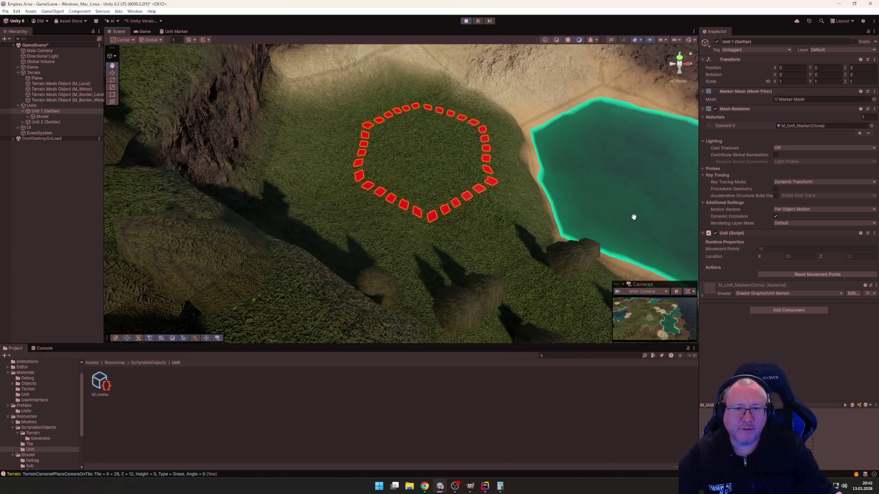
scroll(490, 190, "down", 10)
scroll(489, 190, "down", 5)
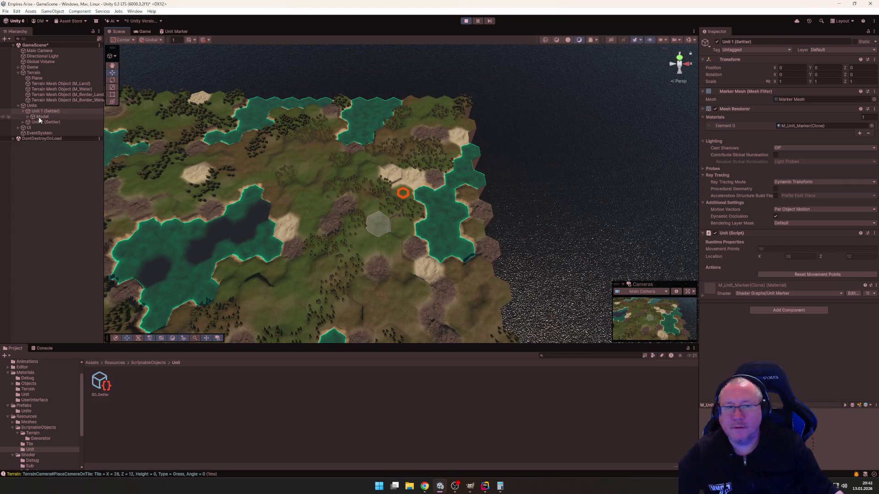
Step: Select Unit 1's Model child to check its 0.075-scale transform
left_click(40, 117)
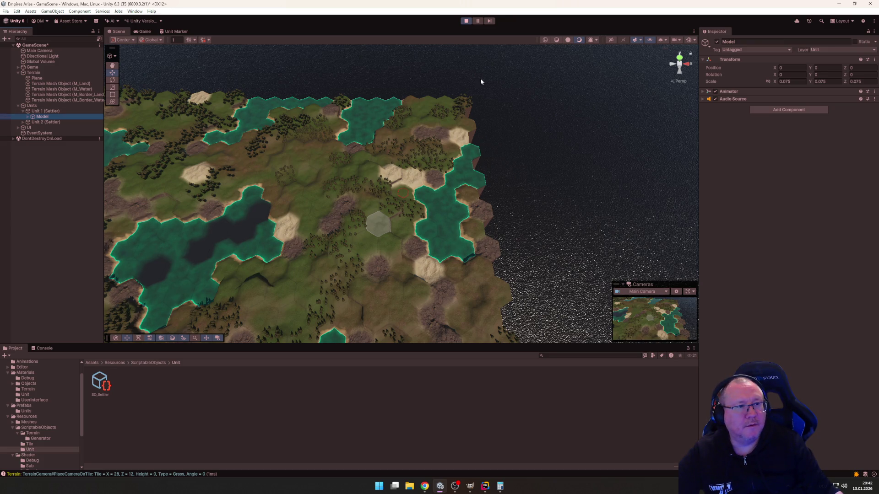
left_click(868, 60)
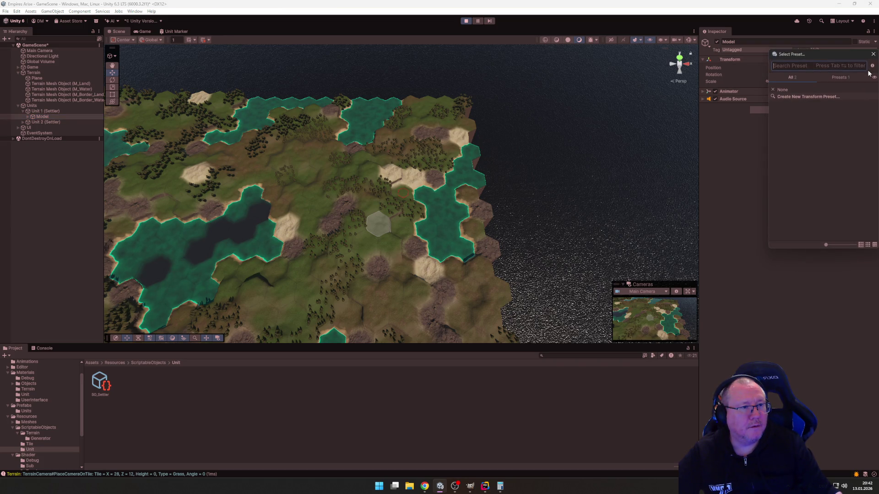
left_click(873, 54)
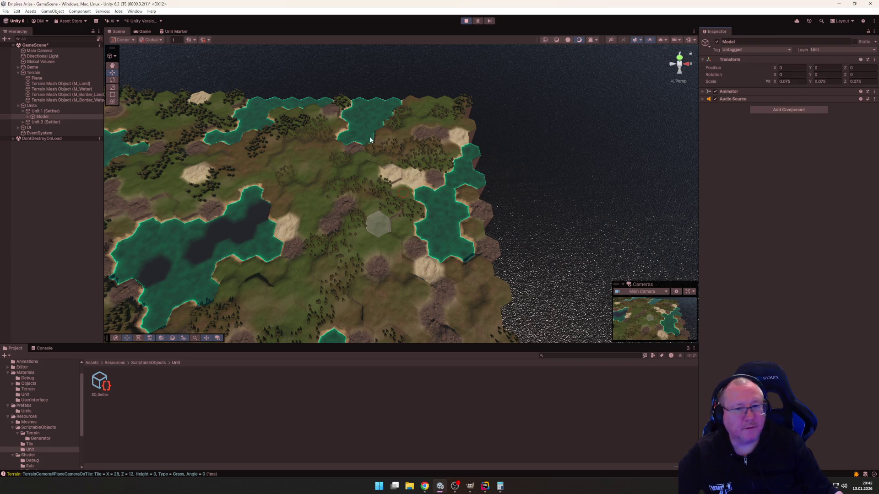
mouse_move(371, 139)
left_mouse_down()
mouse_move(449, 122)
mouse_move(481, 79)
mouse_move(543, 86)
mouse_move(669, 60)
left_mouse_up()
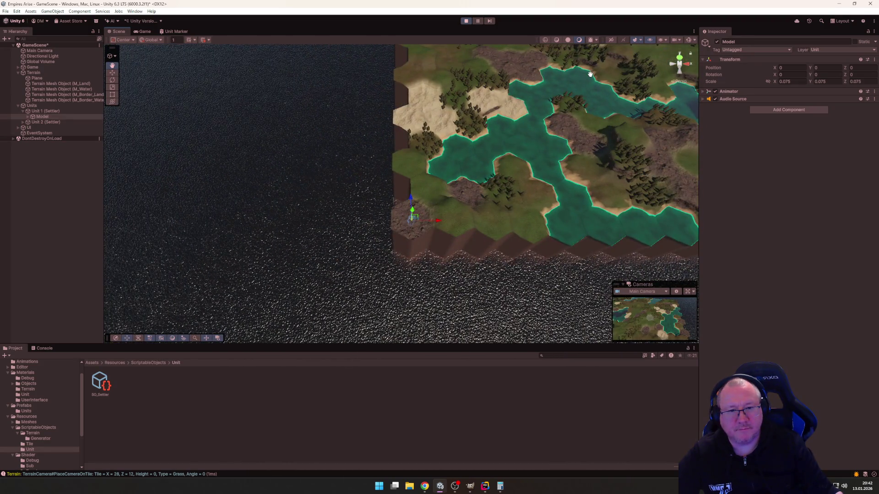
scroll(473, 100, "up", 5)
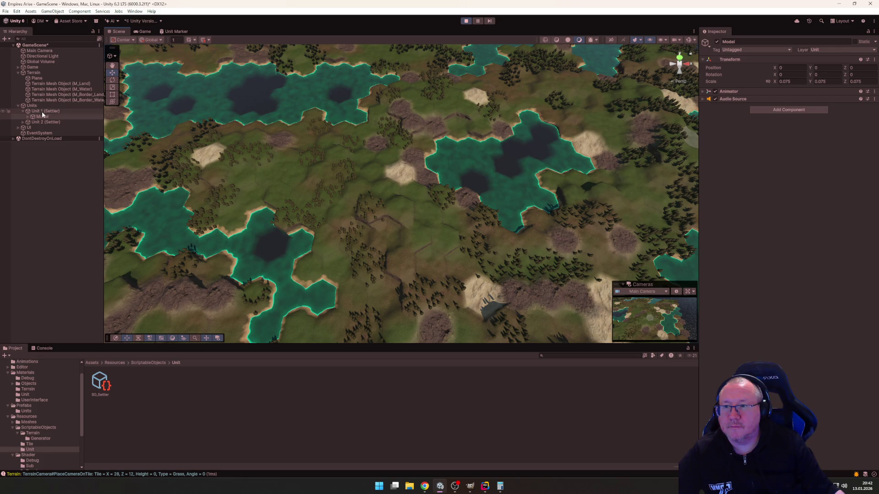
Step: Select Unit 2 (Settler) and set its Transform Position to 0, 0, 0
left_click(36, 111)
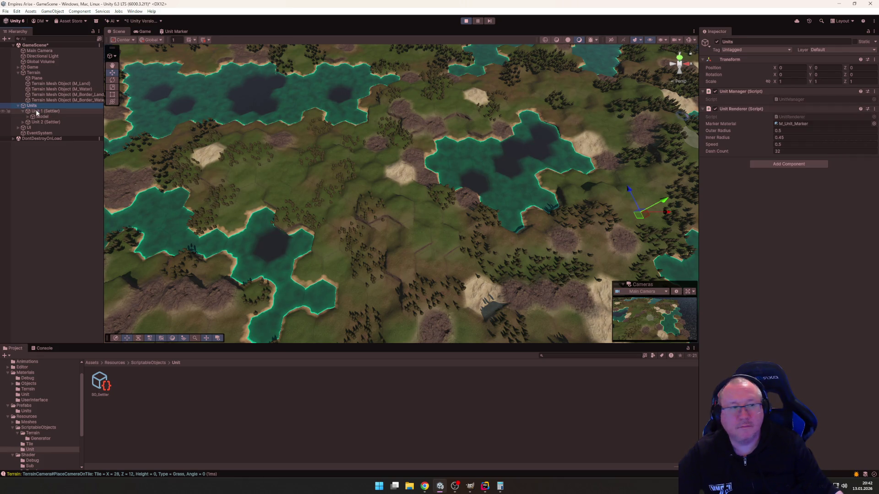
left_click(40, 117)
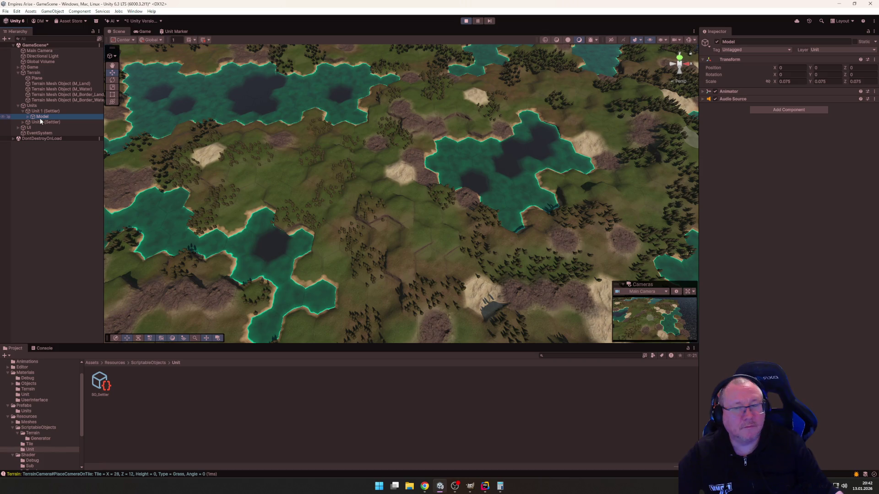
left_click(38, 122)
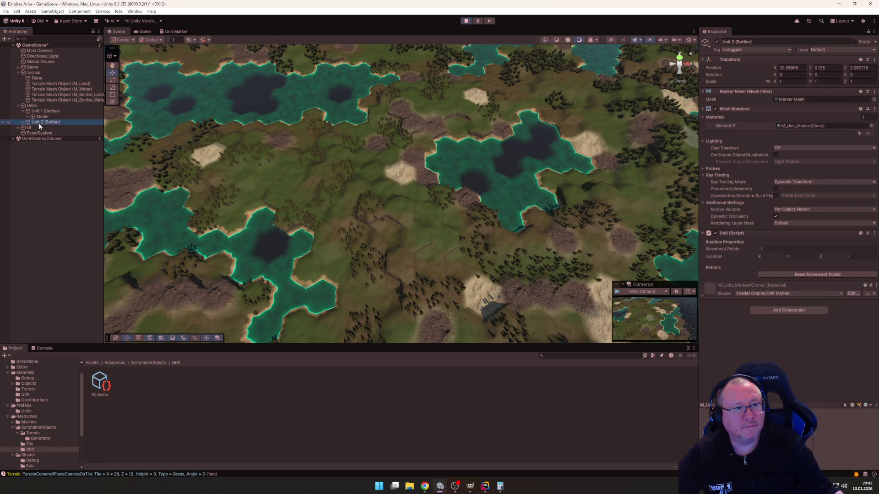
left_click(792, 69)
type("0")
key("Tab")
type("0")
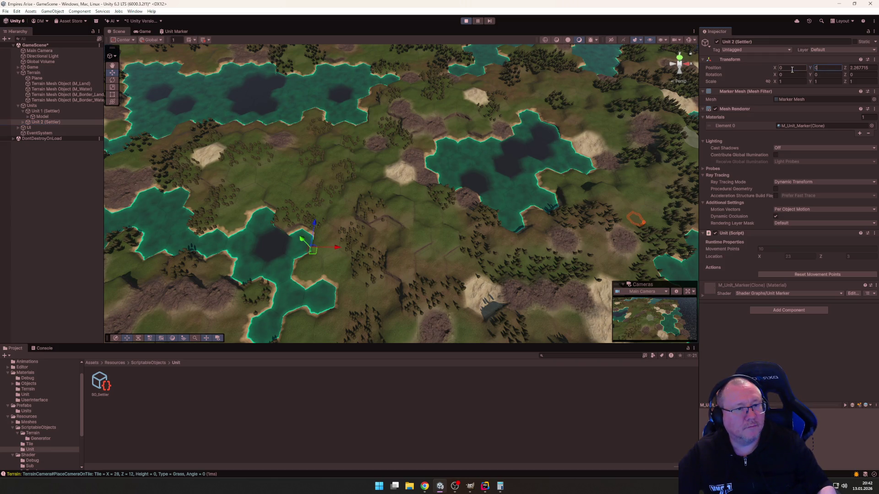
key("Tab")
type("0")
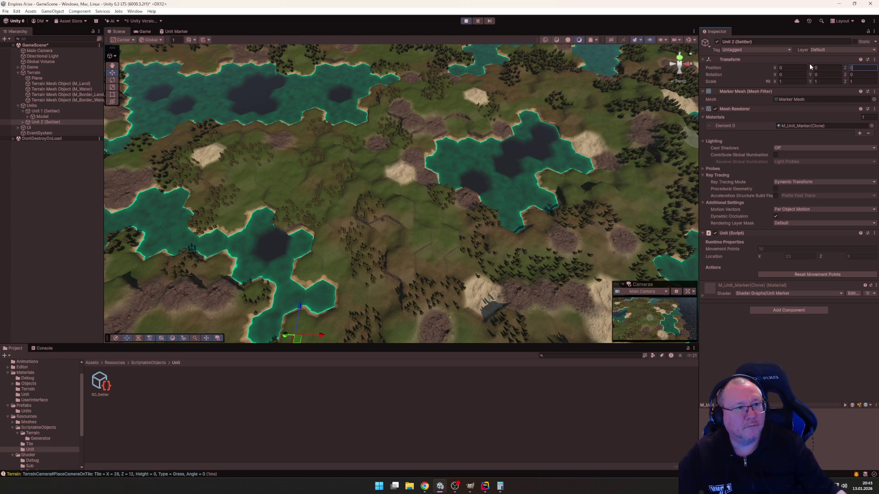
key("Return")
Step: Find the moved unit in the scene, then expand Unit 2 and select its Model child
mouse_move(493, 250)
left_mouse_down()
mouse_move(526, 136)
mouse_move(465, 144)
mouse_move(447, 165)
mouse_move(423, 168)
left_mouse_up()
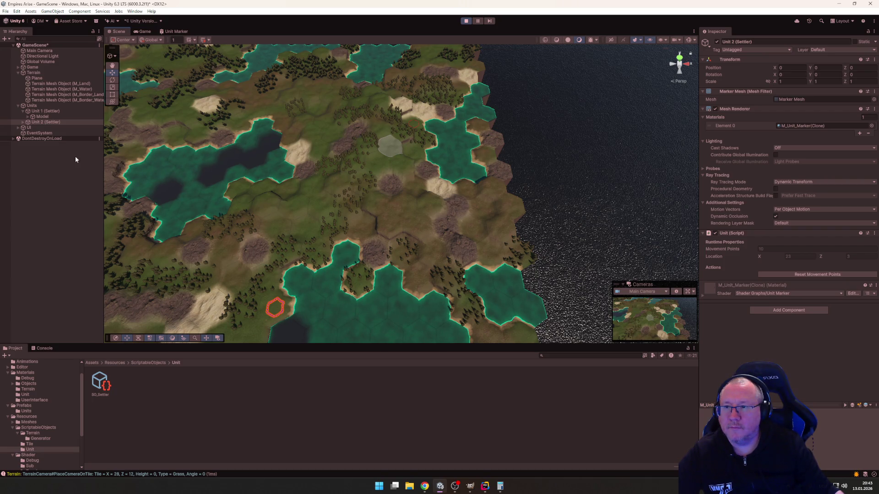
left_click(22, 122)
left_click(28, 128)
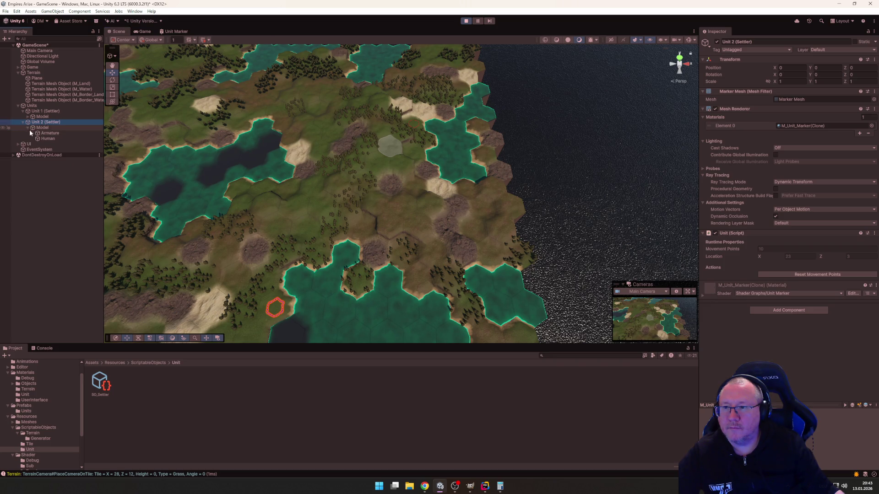
left_click(45, 128)
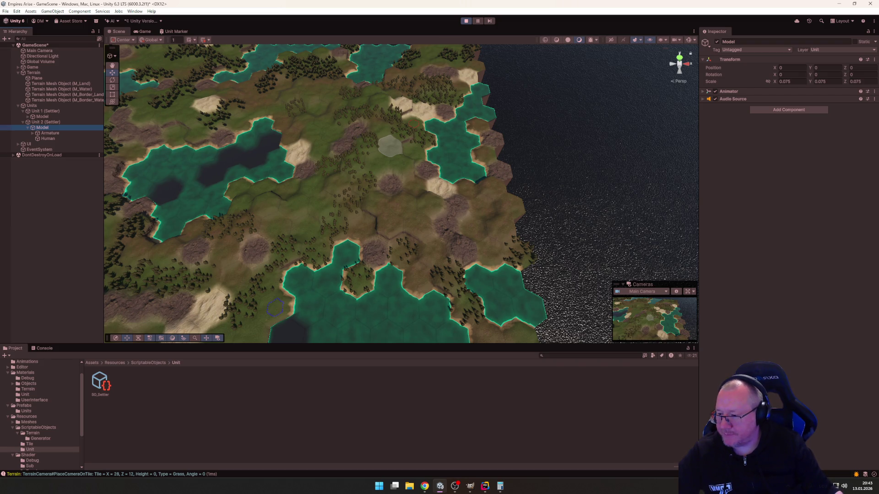
Step: Look over the terrain near the southern ocean edge, then show the Prefabs/Units folder contents
key("alt+Tab")
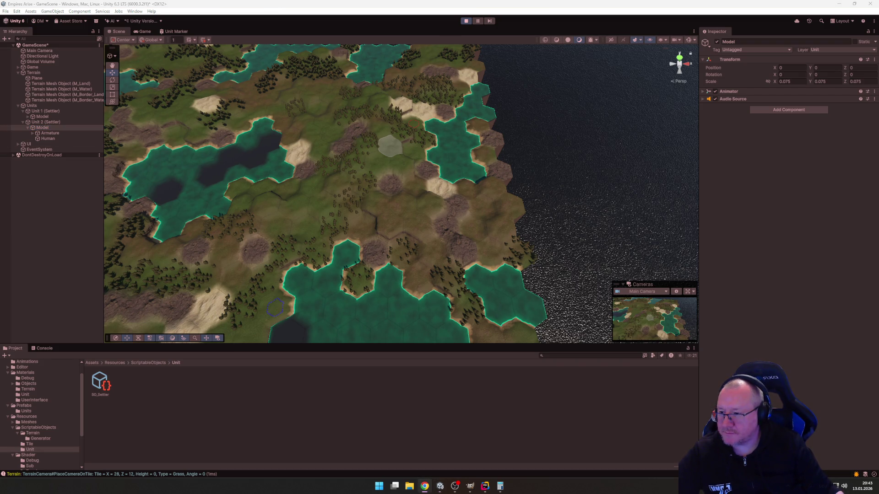
mouse_move(274, 238)
left_mouse_down()
mouse_move(347, 194)
mouse_move(380, 191)
left_mouse_up()
scroll(308, 204, "up", 5)
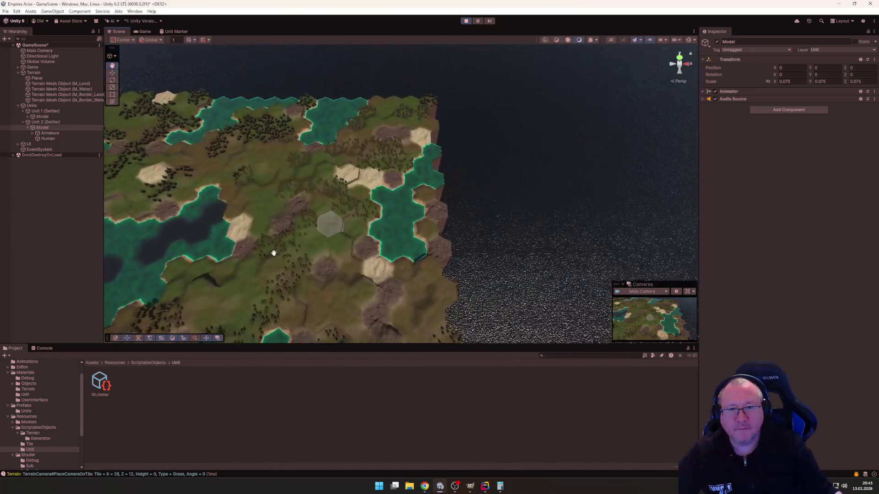
scroll(309, 201, "down", 3)
mouse_move(309, 201)
left_mouse_down()
mouse_move(316, 212)
mouse_move(116, 227)
mouse_move(210, 192)
mouse_move(226, 206)
mouse_move(294, 191)
mouse_move(303, 168)
left_mouse_up()
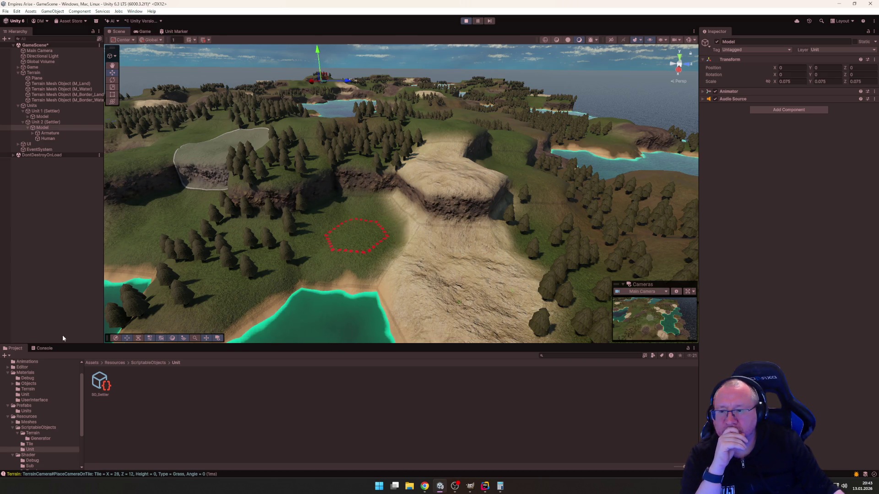
left_click(25, 411)
Step: Open the Marker prefab for editing and glance at UnitManager.cs in Rider
double_click(96, 381)
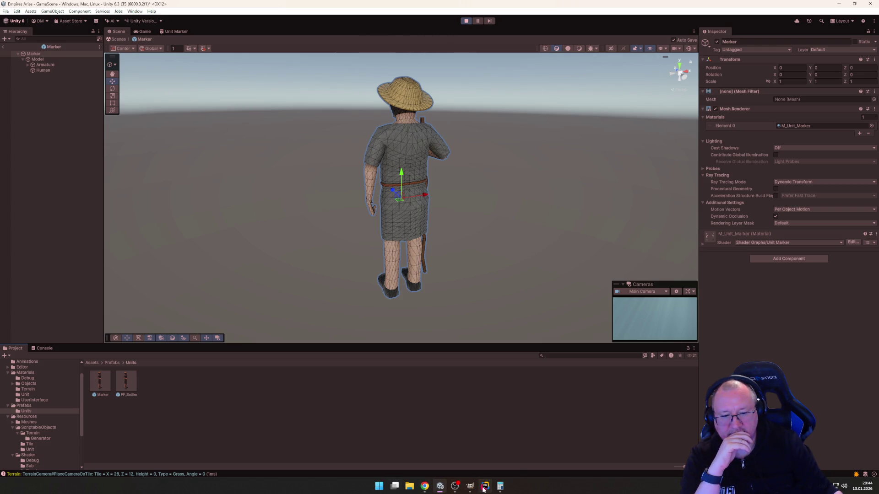
mouse_move(483, 489)
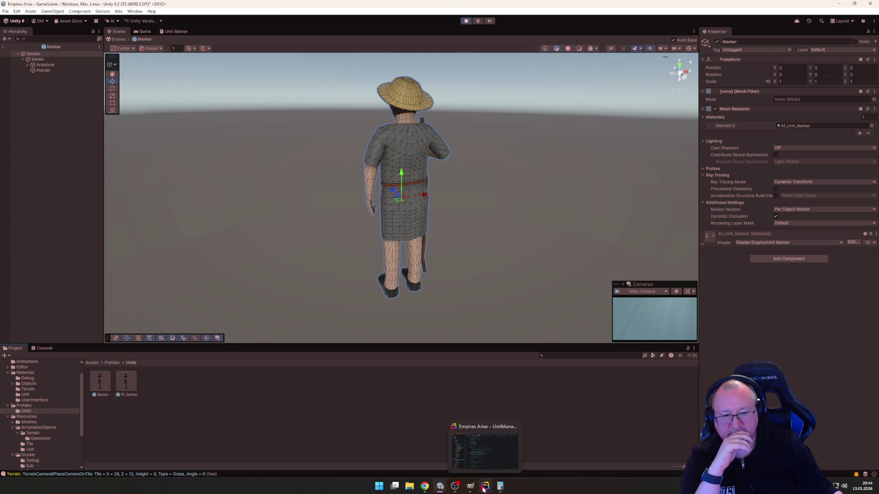
left_click(440, 489)
Step: Back in Unity, stop the running game and return to Rider
left_click(440, 490)
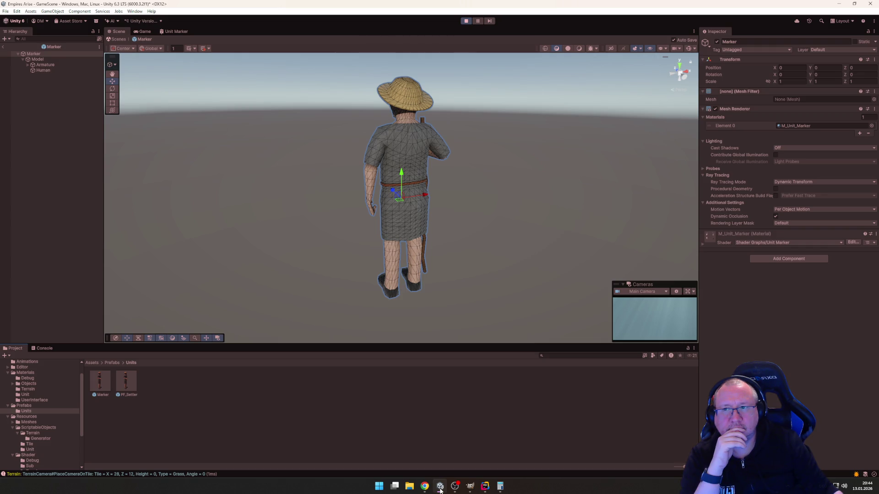
left_click(468, 24)
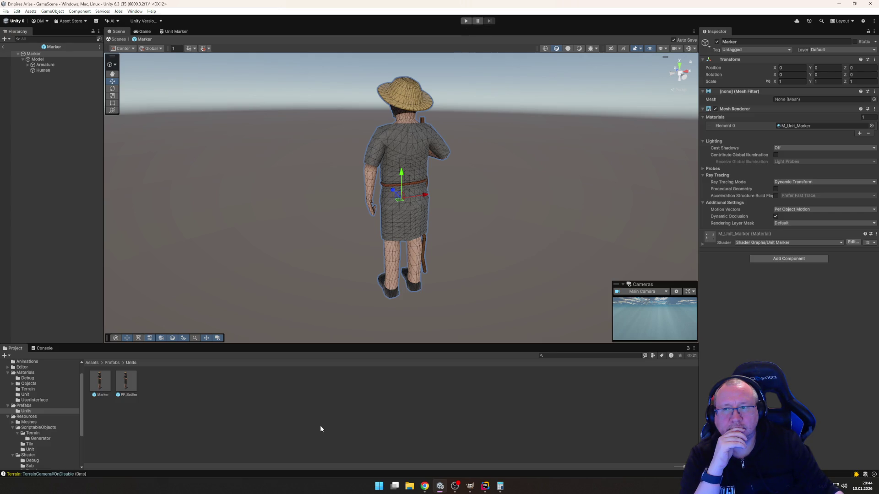
left_click(485, 488)
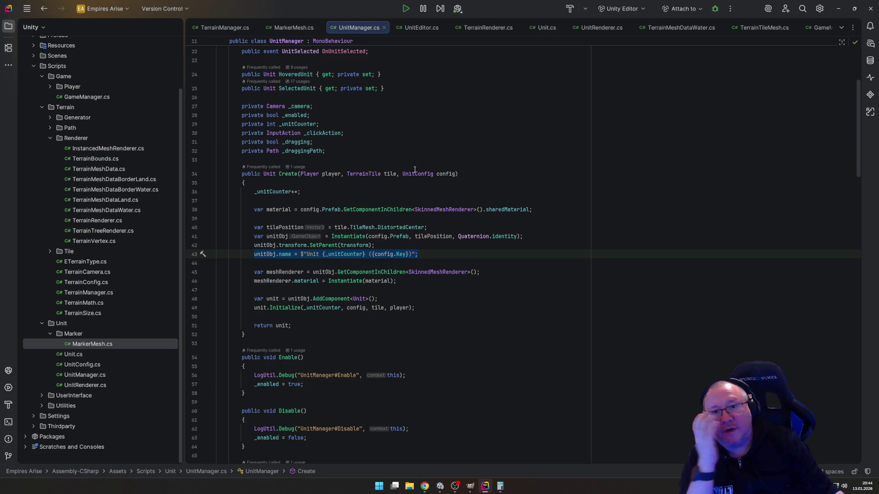
Step: Show MarkerMesh.cs in the Rider code editor
left_click(297, 29)
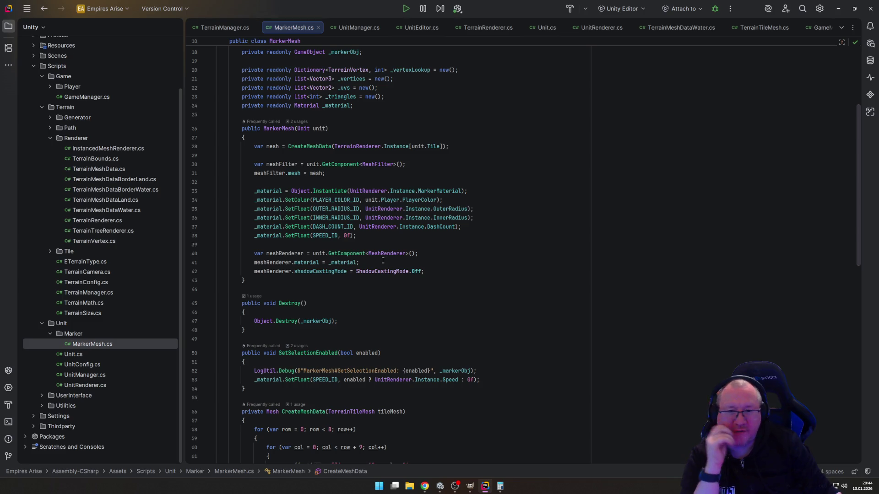
Step: Read MarkerMesh.cs from CreateMeshData down to AddVertex, with Unity returning to the front
scroll(409, 253, "down", 15)
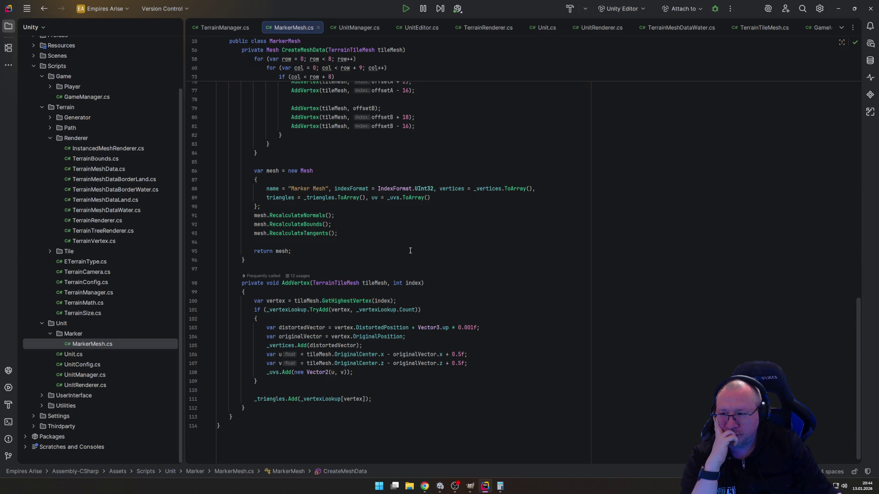
key("alt+Tab")
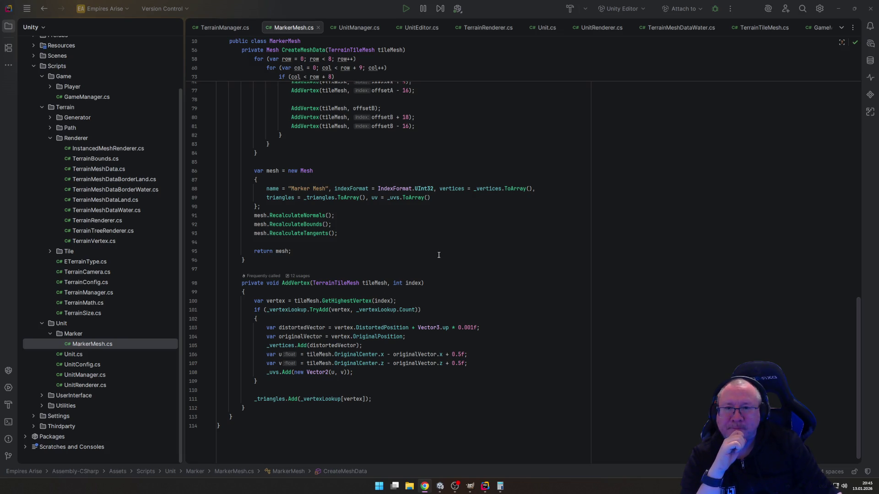
scroll(297, 326, "up", 10)
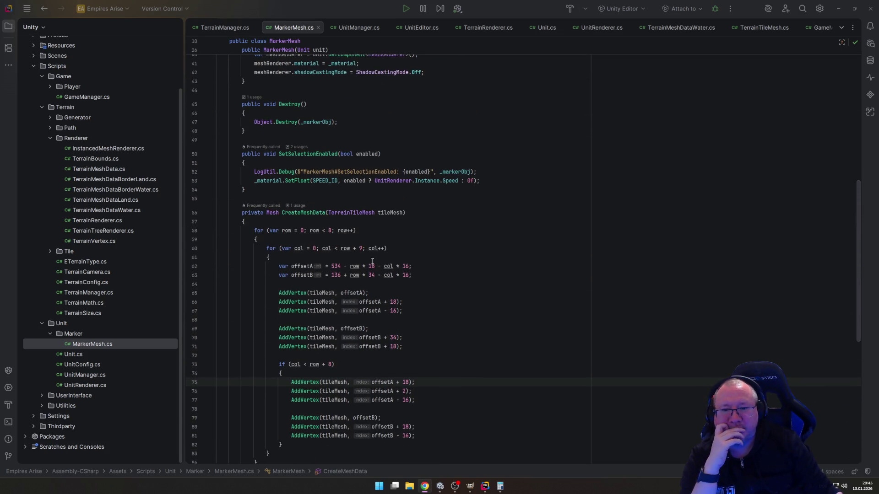
scroll(372, 261, "up", 4)
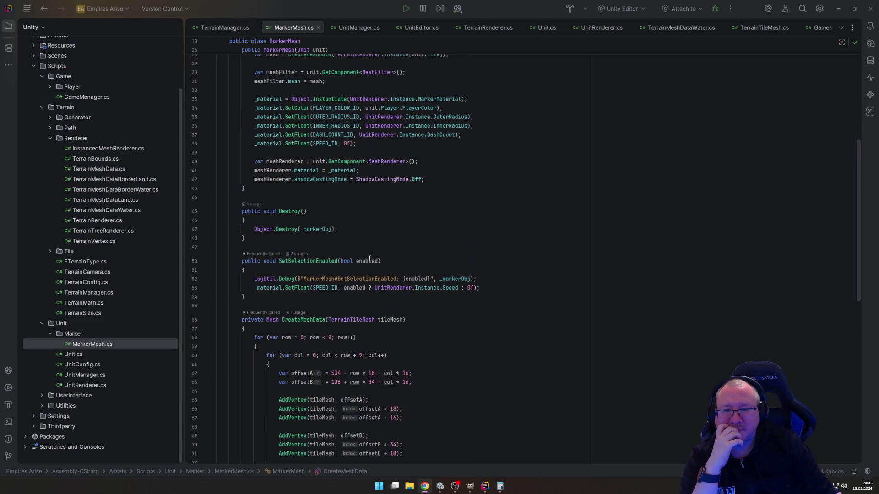
scroll(369, 259, "down", 5)
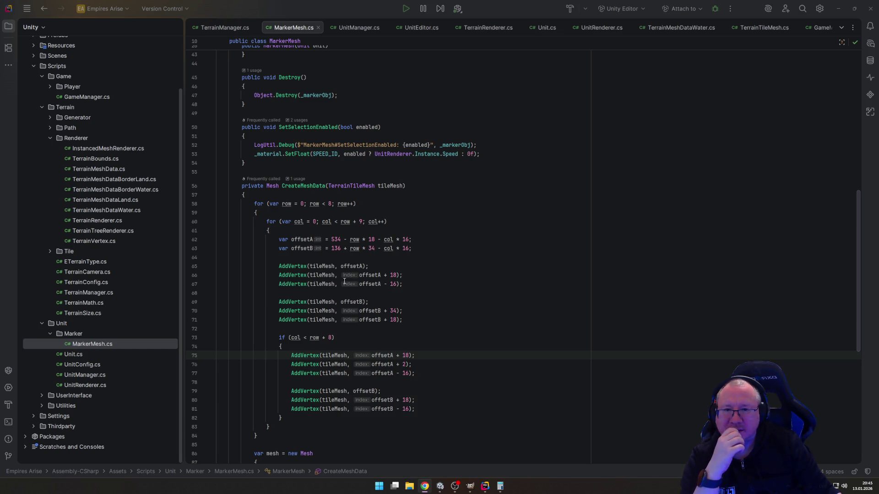
scroll(344, 281, "down", 10)
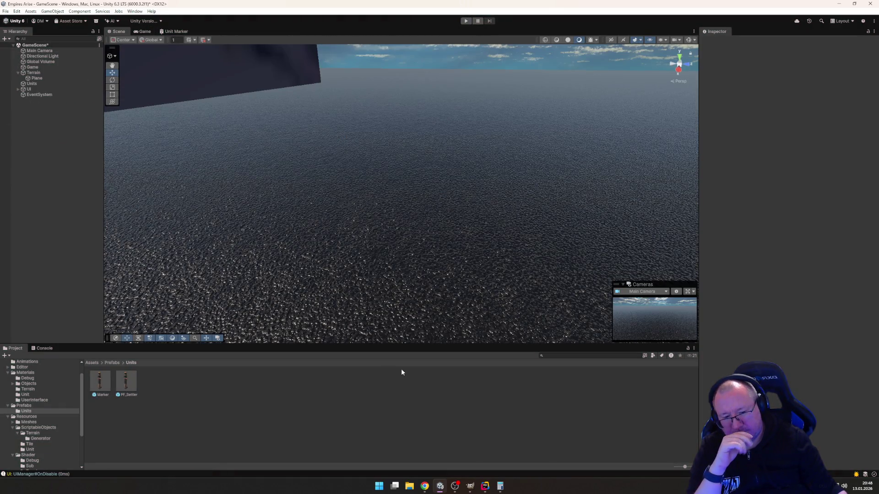
Step: Delete the two distortedVector.x/.z DistortedCenter subtraction lines in AddVertex, then return to Unity
left_click(485, 486)
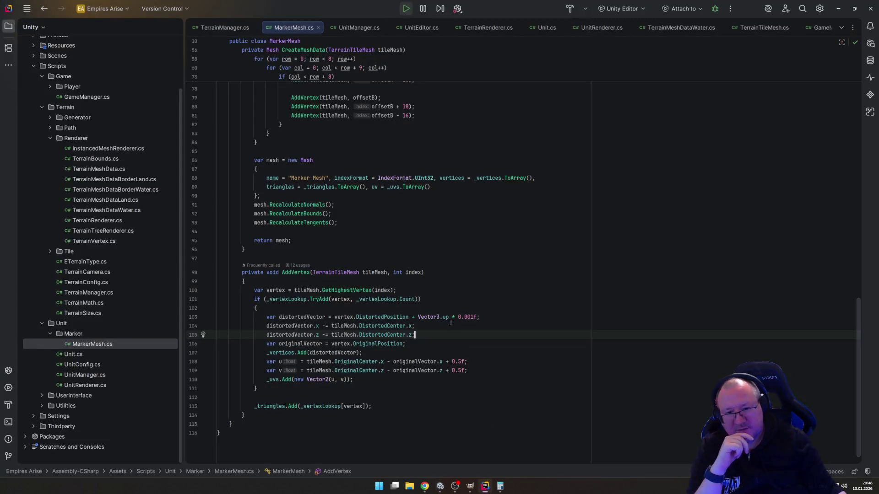
key("Up")
key("Home")
key("Home")
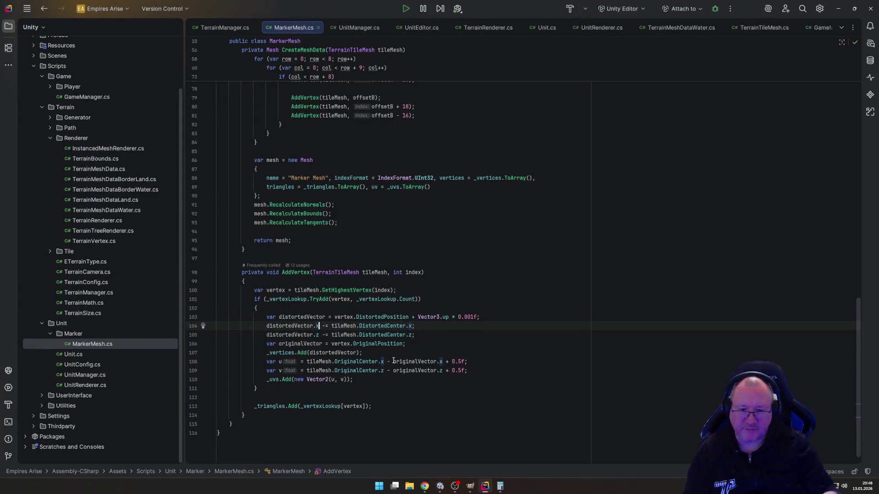
key("shift+Down")
key("shift+Down")
key("Delete")
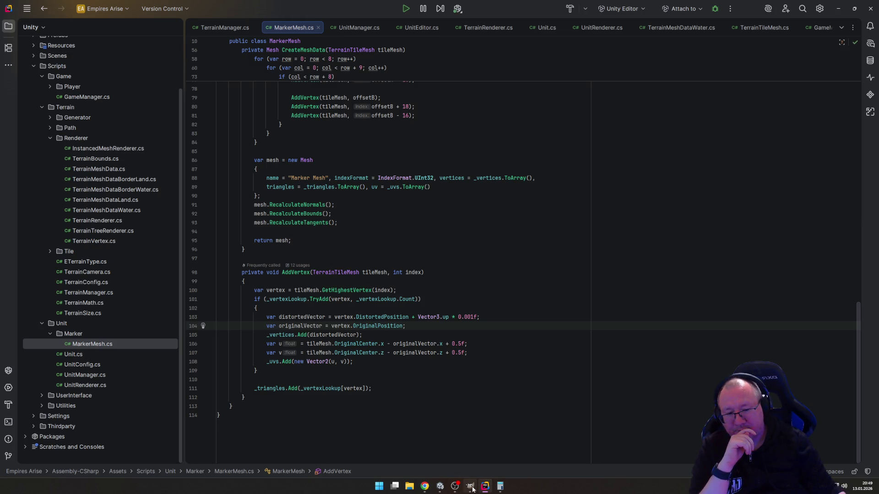
left_click(441, 487)
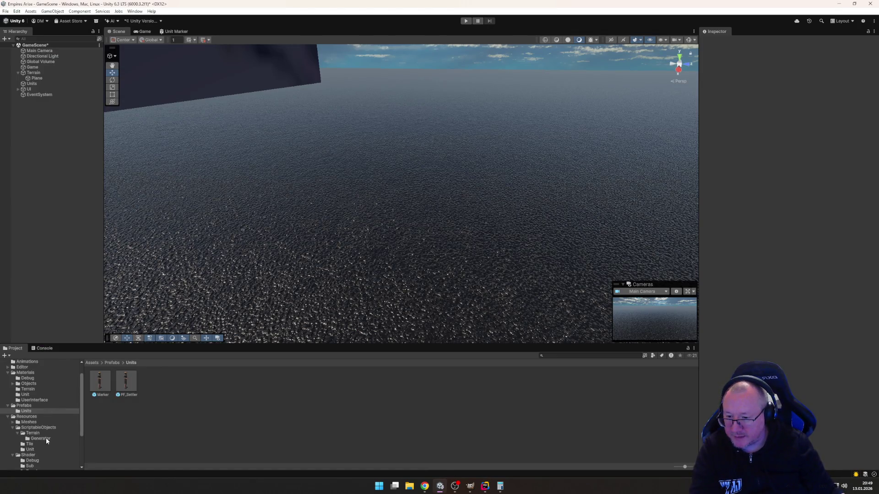
Step: Set the SO_Settler unit config's Prefab field to PF_Settler
left_click(33, 451)
left_click(100, 382)
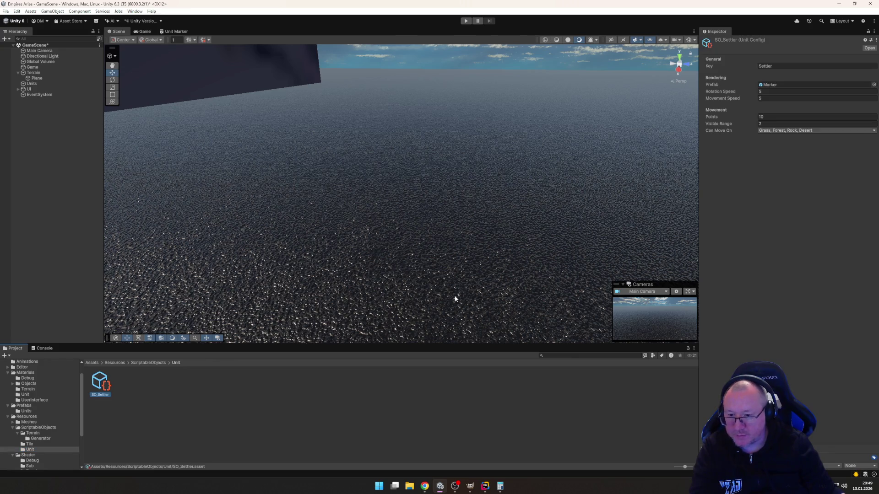
left_click(874, 85)
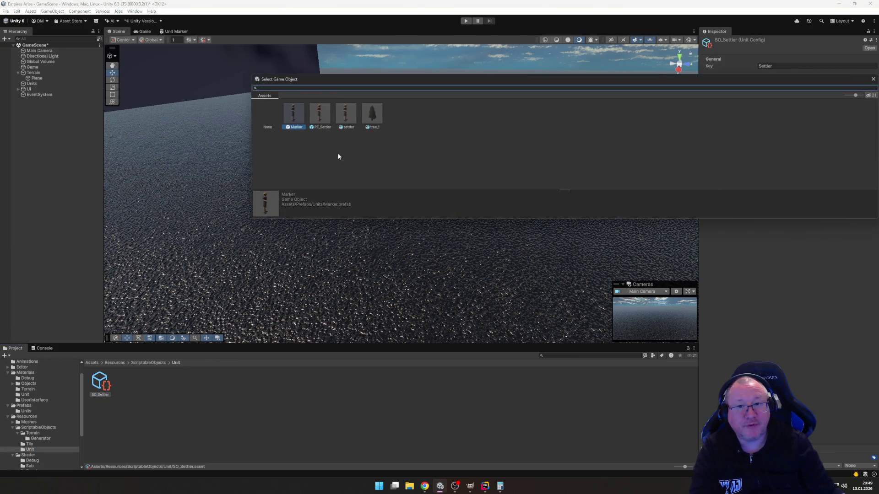
double_click(326, 118)
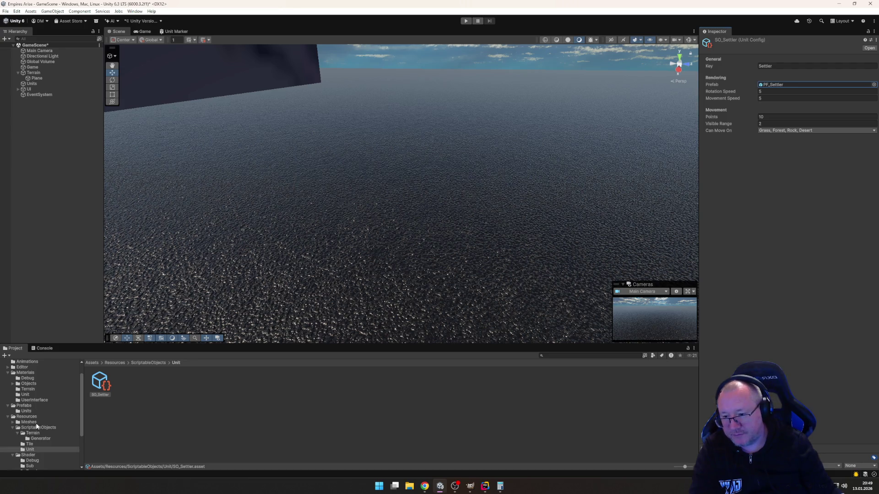
Step: Delete the Marker prefab from Prefabs/Units and go back to Rider
left_click(27, 411)
left_click(99, 382)
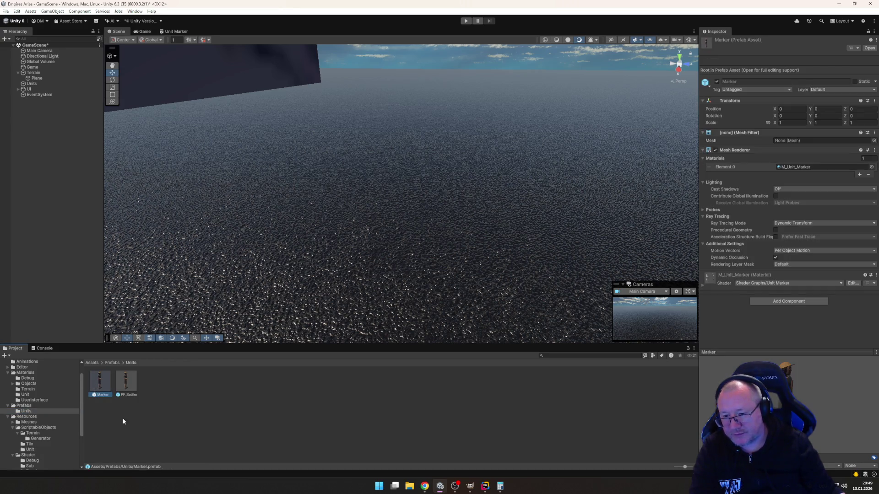
key("Delete")
key("Return")
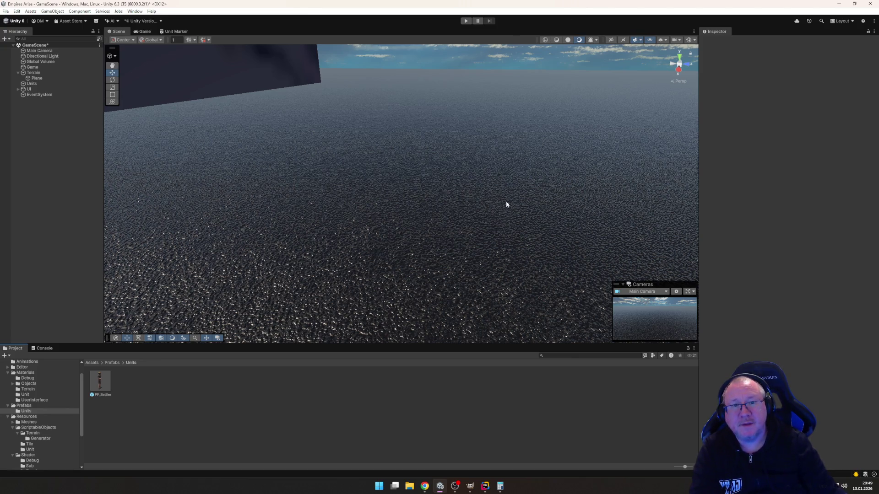
mouse_move(485, 486)
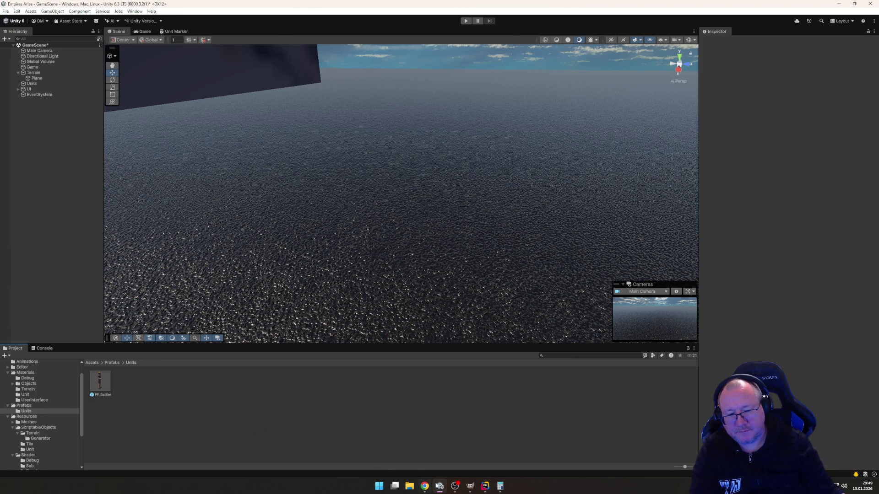
left_click(486, 486)
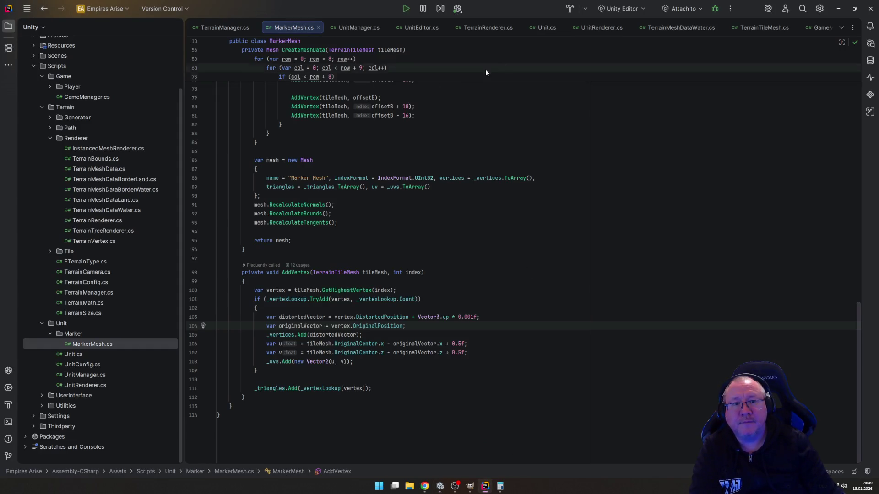
left_click(545, 28)
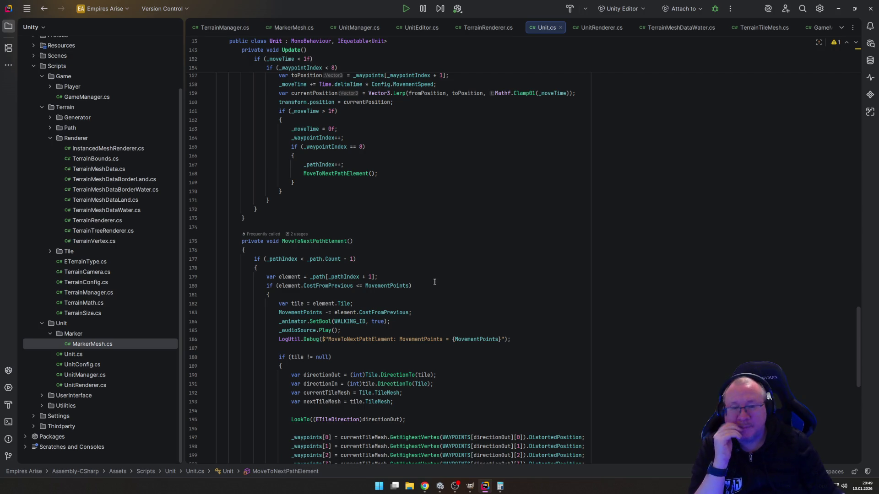
scroll(395, 255, "down", 10)
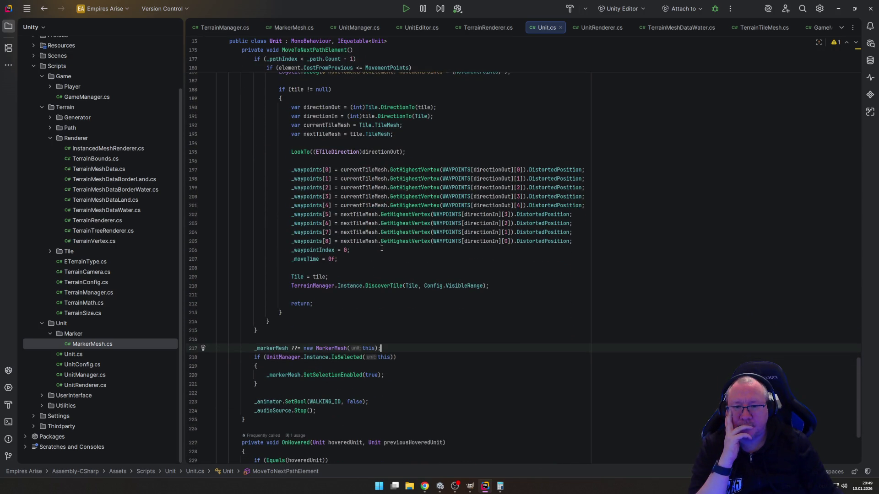
scroll(381, 247, "up", 16)
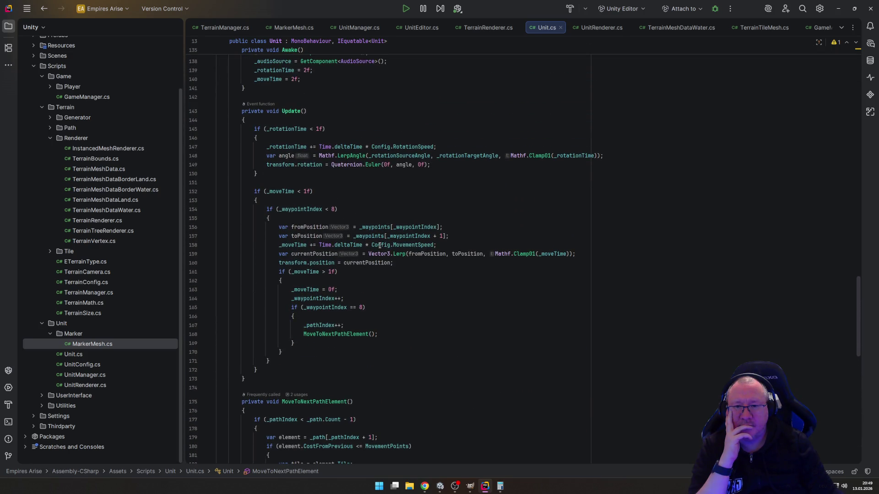
left_click(293, 28)
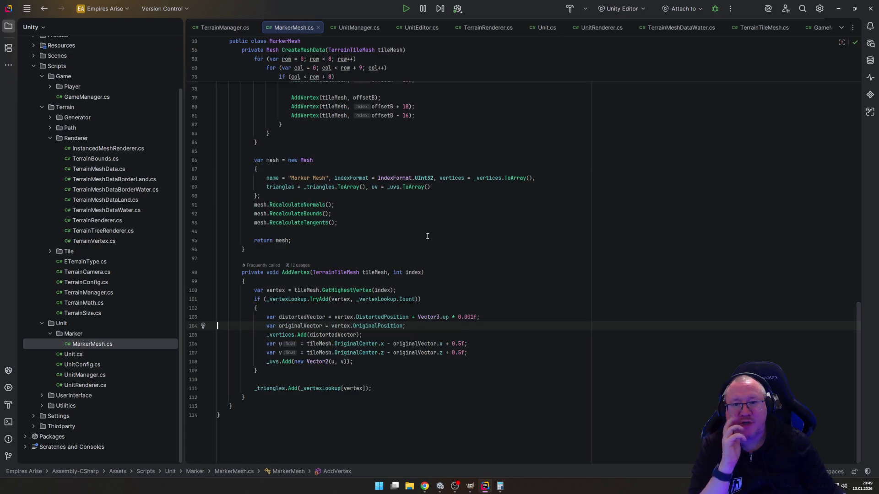
scroll(362, 254, "up", 12)
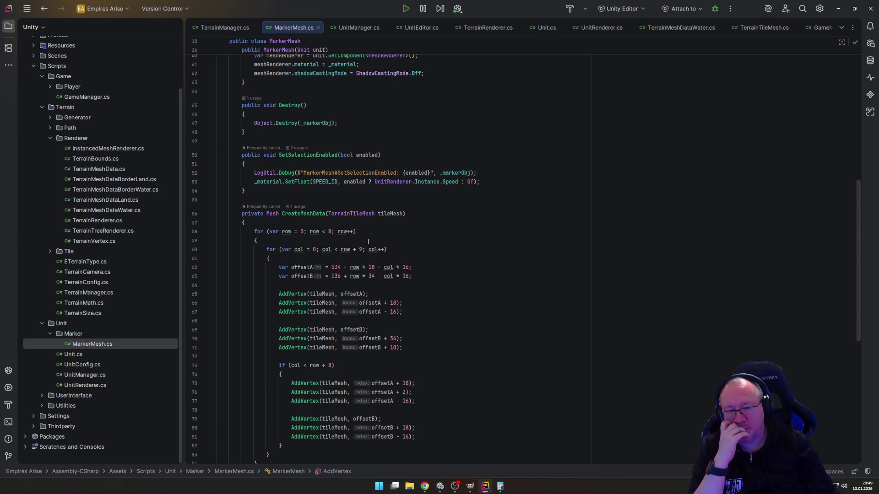
scroll(368, 241, "up", 10)
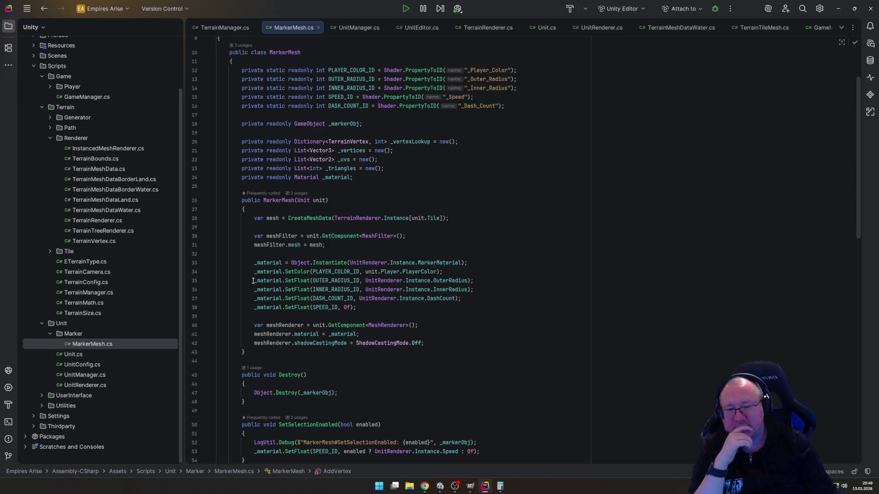
left_click_drag(297, 200, 325, 202)
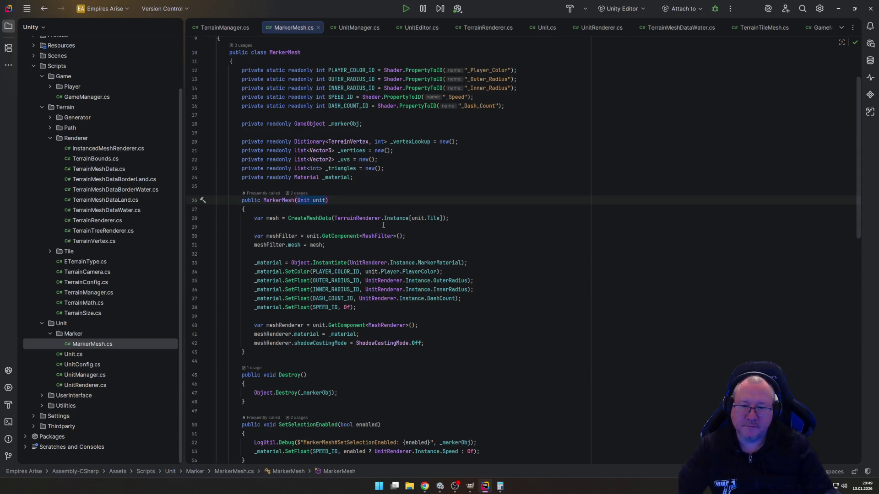
Step: Add a var parent transform line at the top of the MarkerMesh constructor
key("BackSpace")
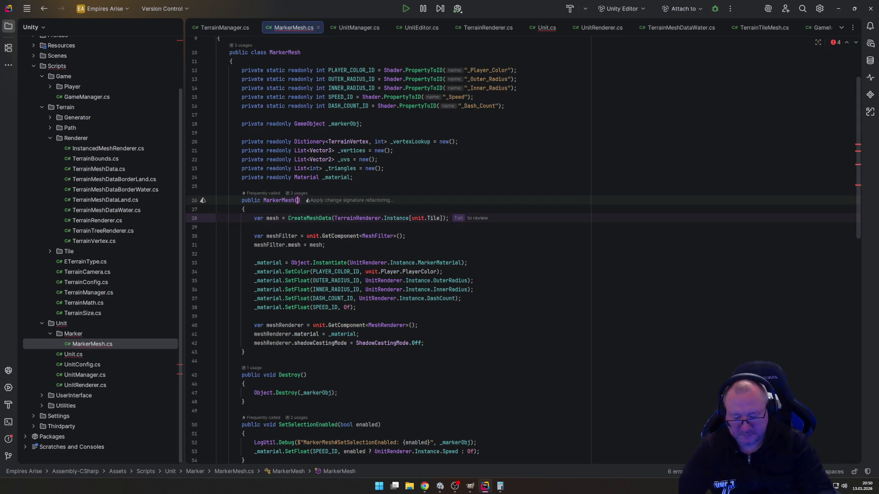
key("ctrl+z")
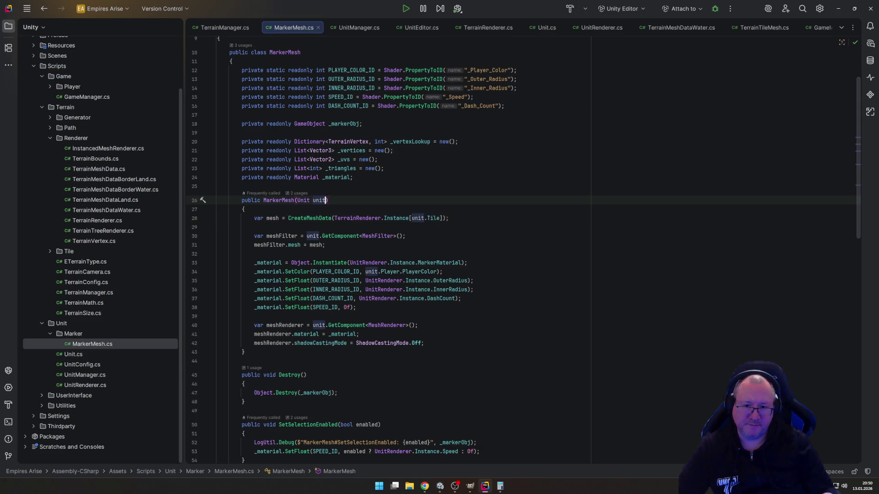
key("Down")
key("Down")
key("Up")
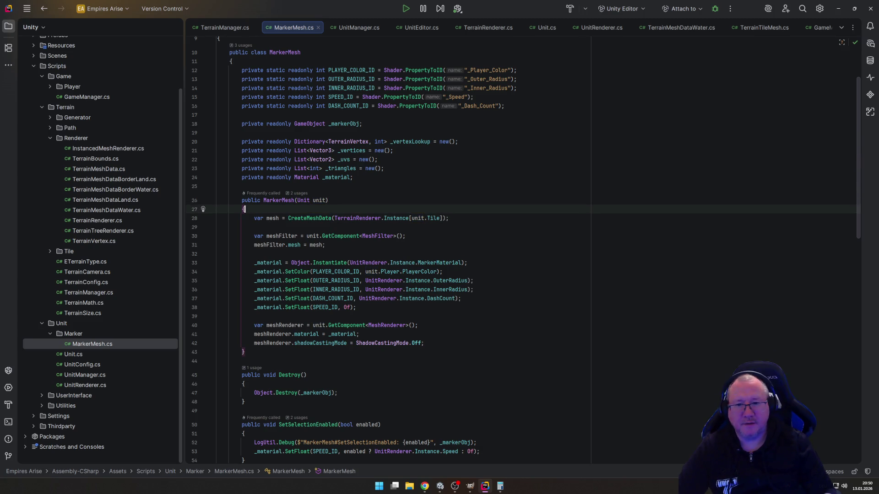
key("Return")
type("v")
key("Return")
type("var pa")
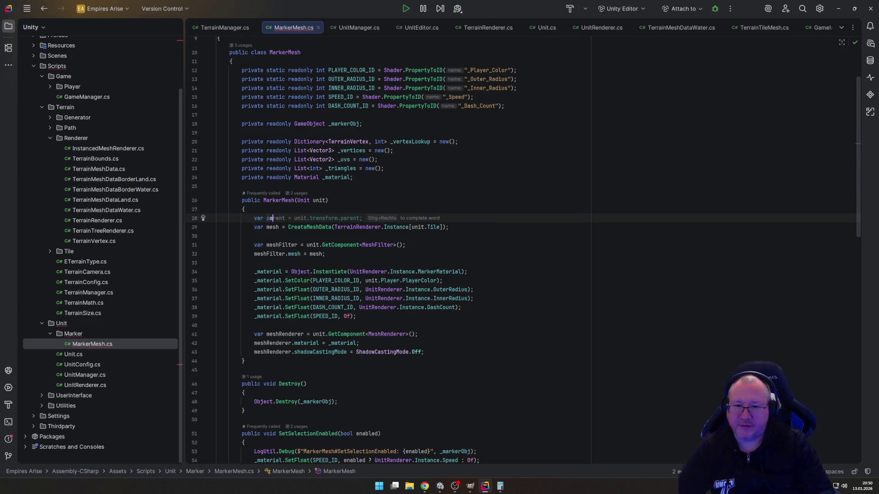
type("rent")
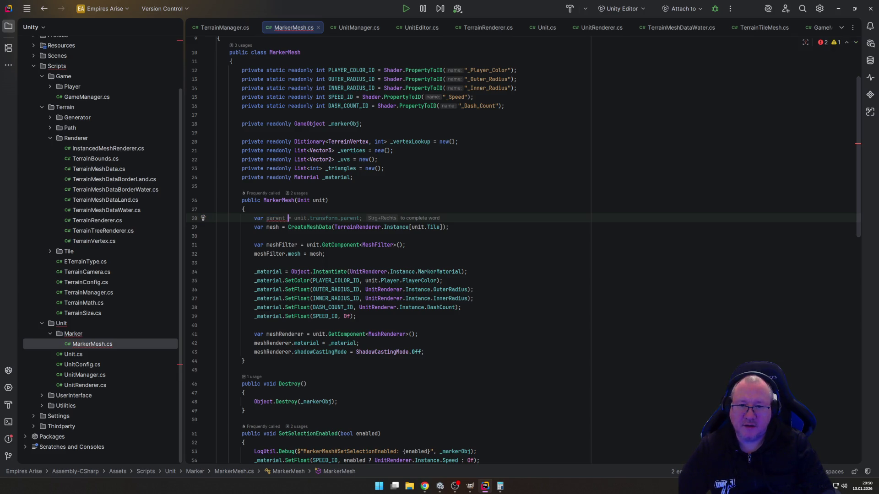
key("Tab")
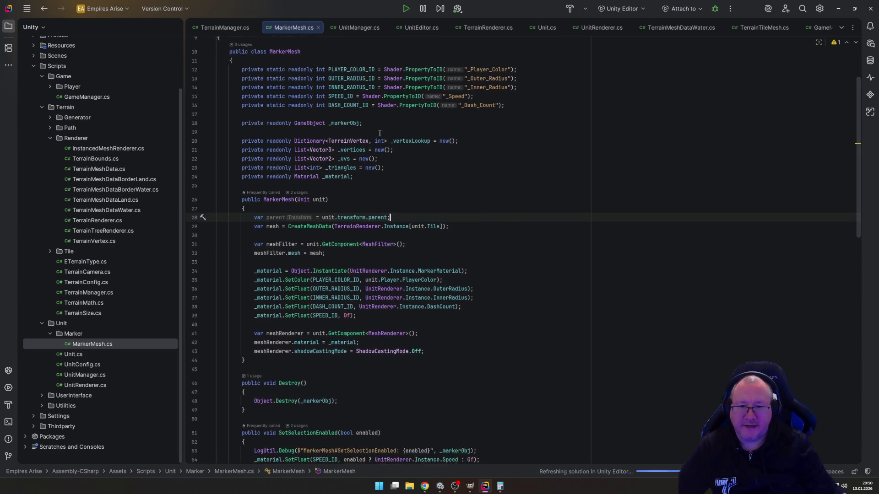
Step: Declare 'private readonly GameObject _unitMarker;' below the _material field
scroll(331, 263, "down", 1)
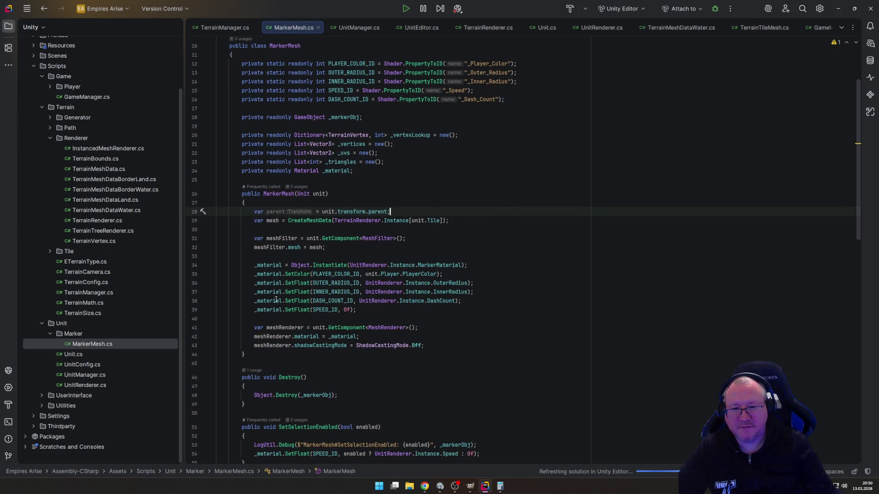
left_click(319, 239)
mouse_move(338, 262)
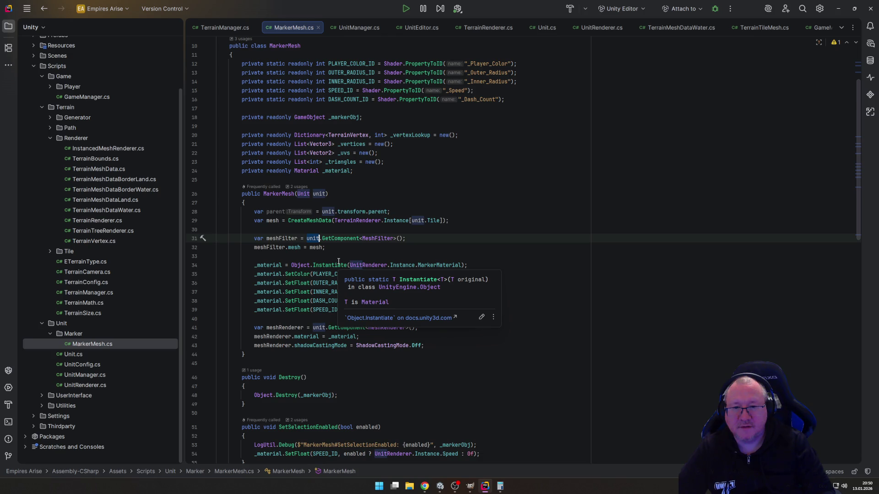
key("Up")
key("Up")
key("Up")
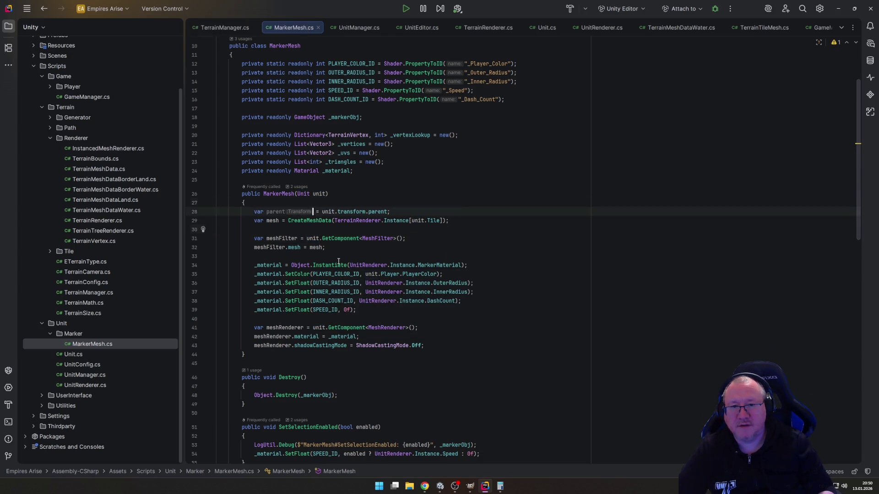
key("End")
key("Return")
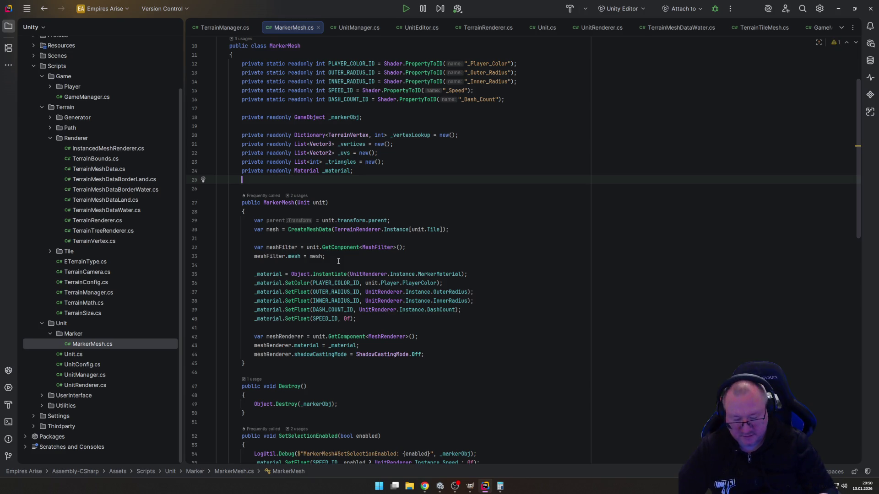
type("pri")
key("Return")
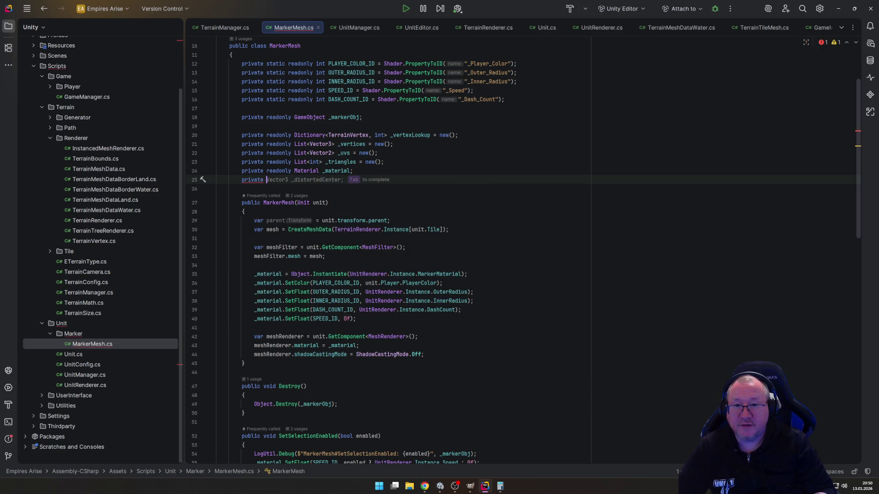
type("r")
key("Return")
type("GameO")
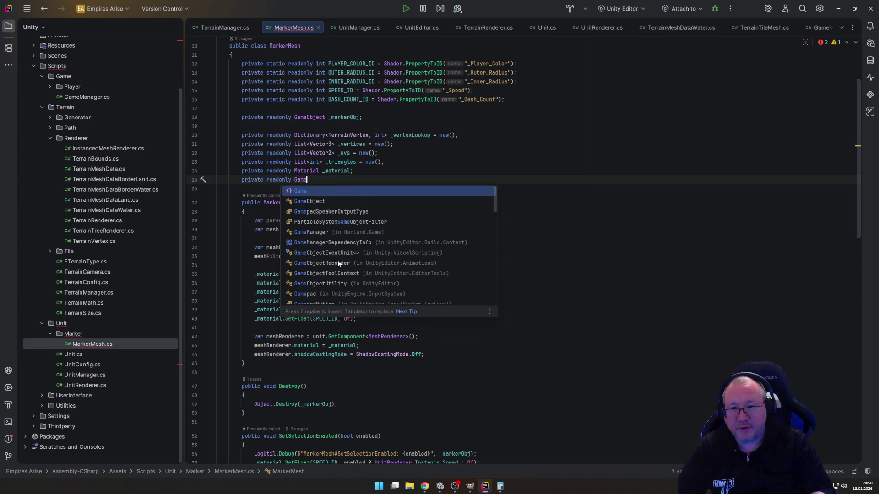
key("Return")
type("_unitM;")
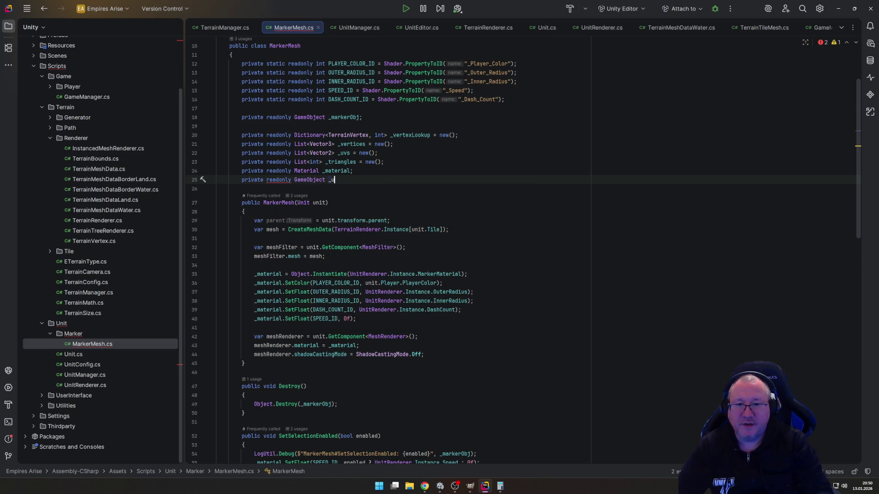
key("BackSpace")
type("arke")
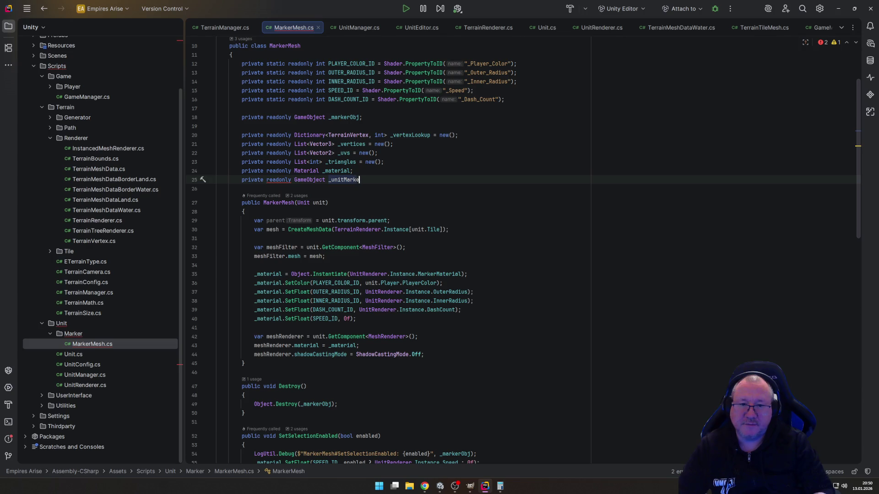
type("r;")
Step: Move the var mesh creation line above var parent, leaving a blank line after parent
left_click(365, 221)
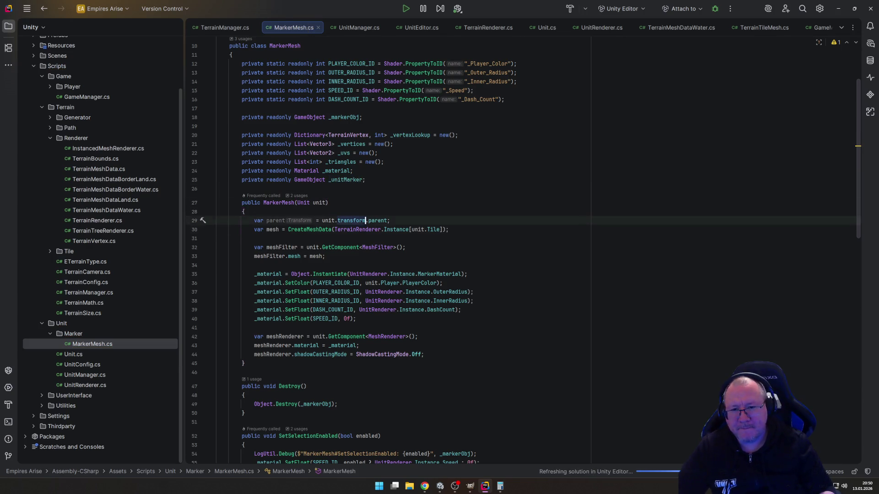
left_click(217, 238)
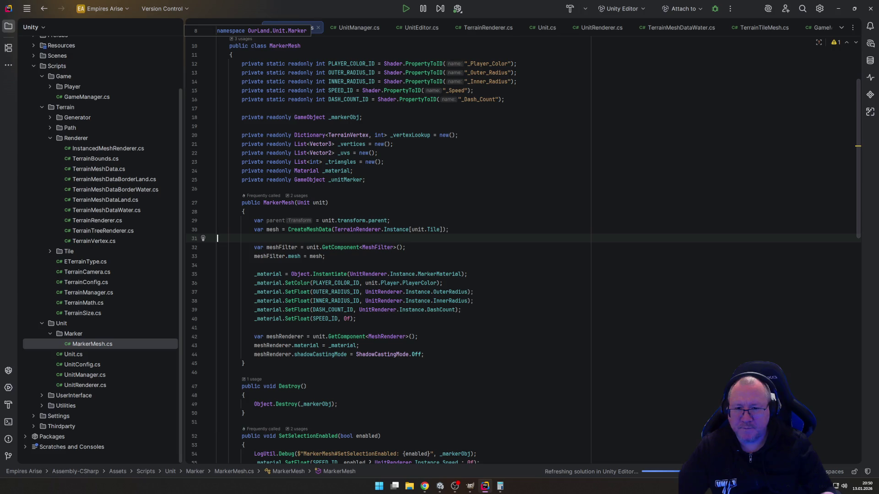
key("Return")
key("Up")
key("Up")
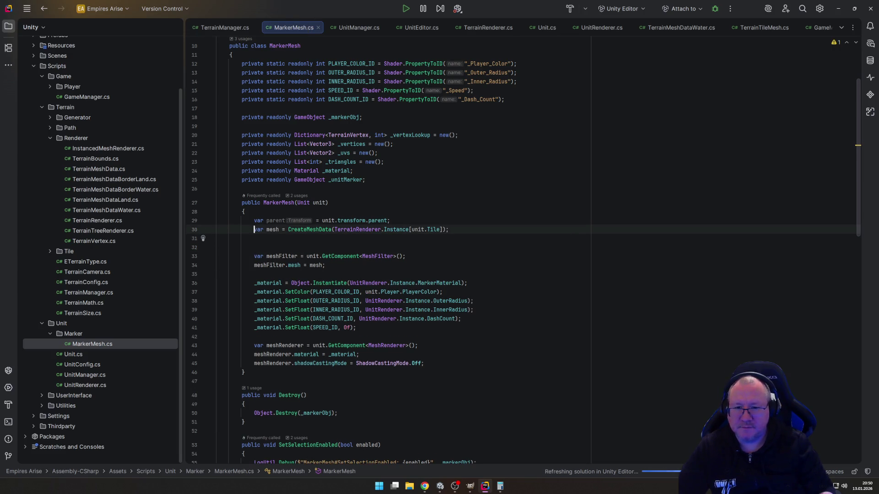
key("ctrl+shift+Up")
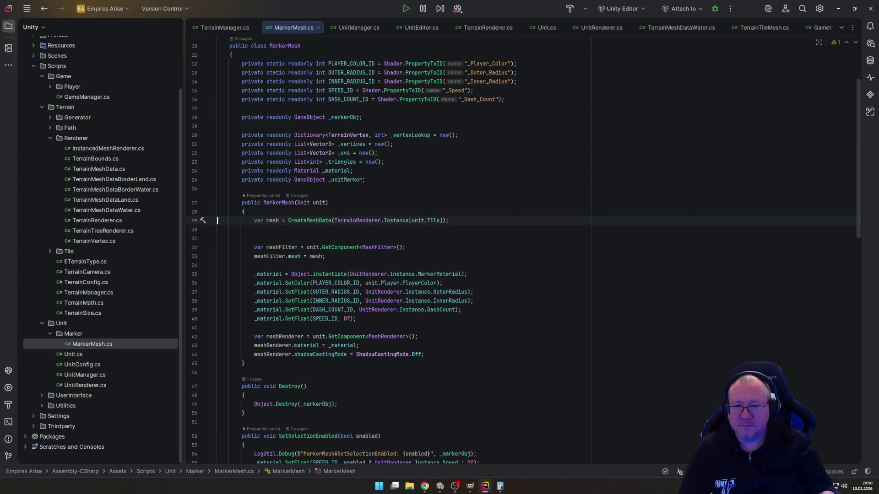
key("Down")
key("ctrl+shift+Down")
key("Down")
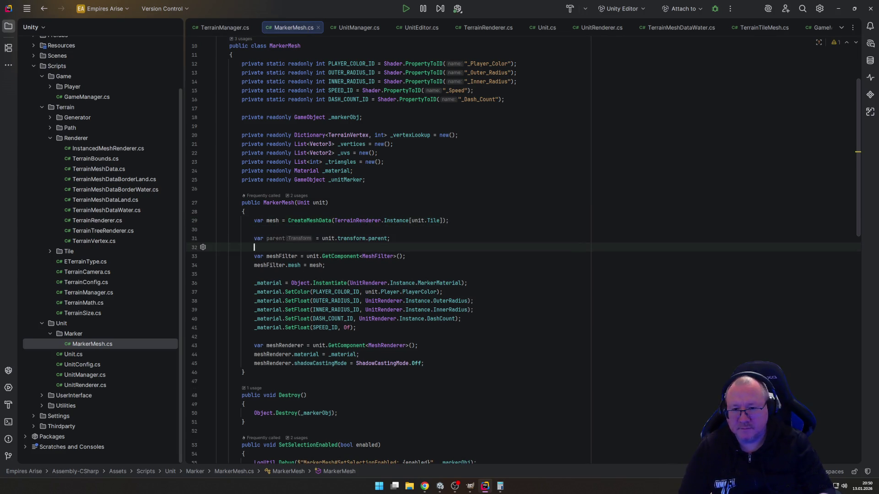
Step: Create _unitMarker as new GameObject($"Unit Marker ({unit})") and parent it to parent.transform
type("_un")
key("Return")
type("= new Ga")
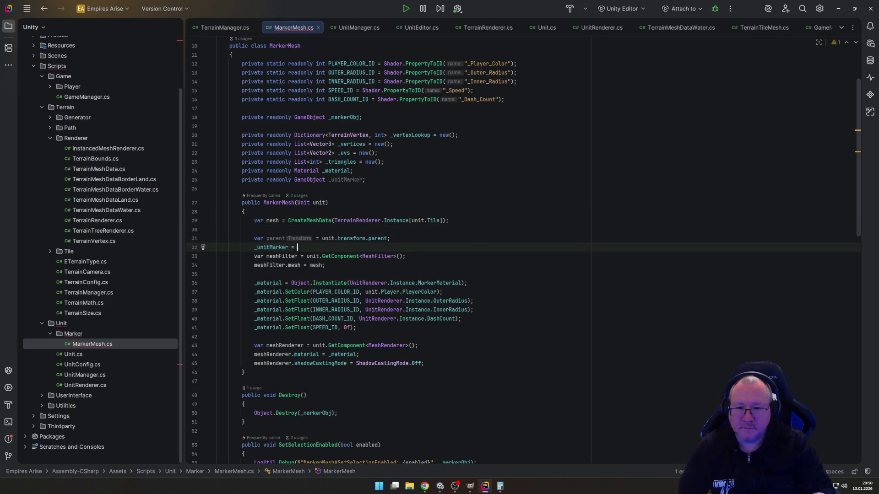
key("Tab")
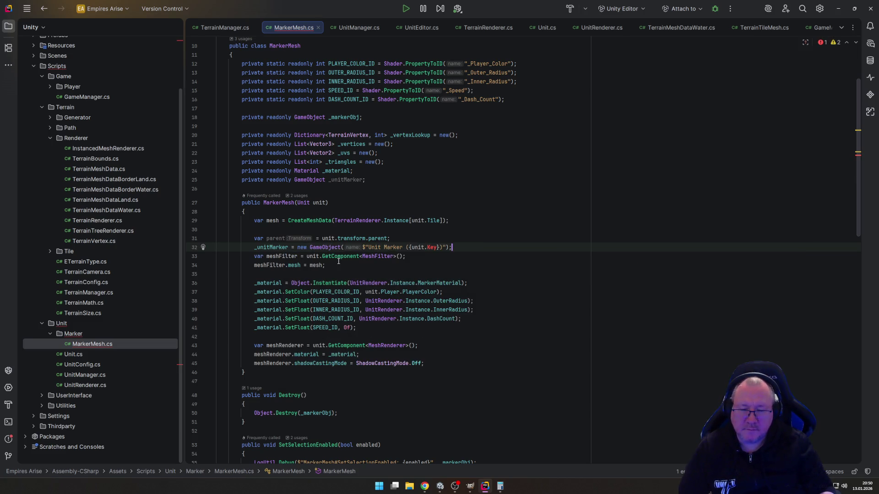
key("Left")
key("Left")
key("Left")
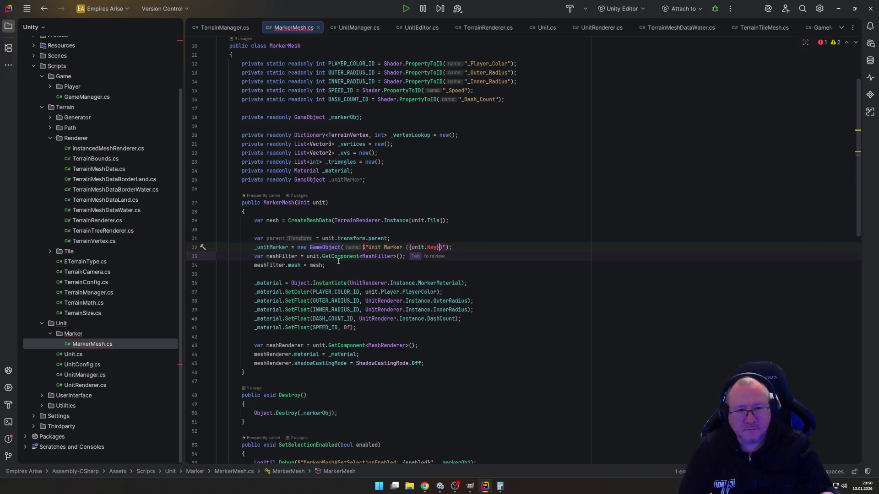
key("BackSpace")
key("BackSpace")
key("BackSpace")
key("ctrl+space")
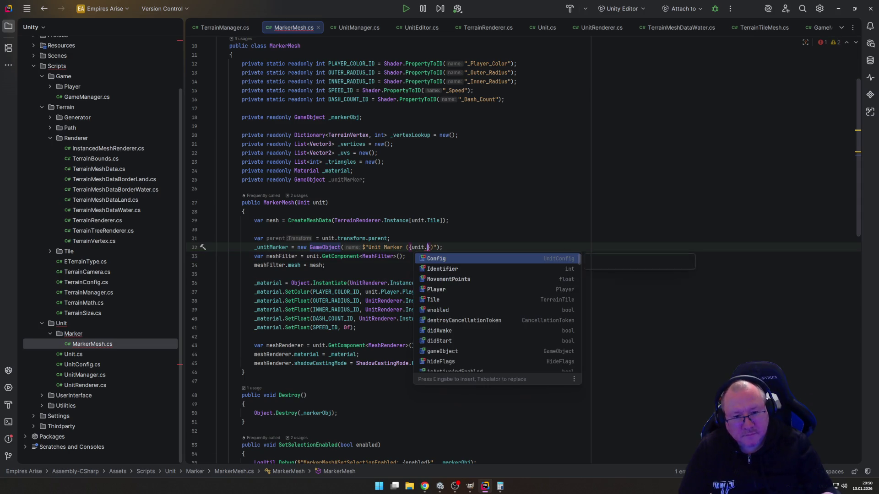
key("BackSpace")
key("End")
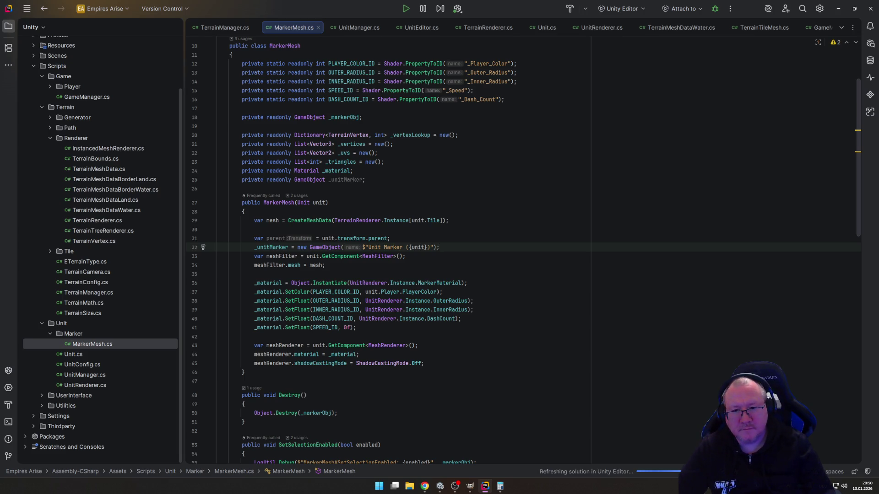
key("Return")
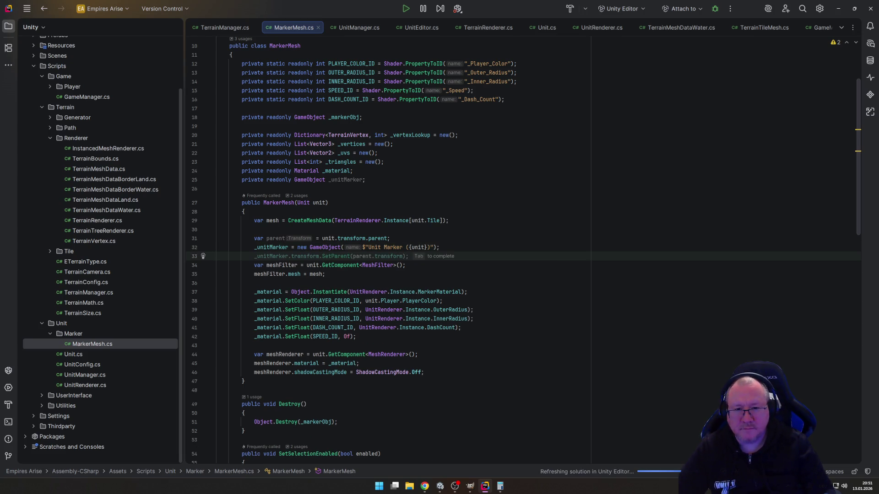
key("Tab")
key("Return")
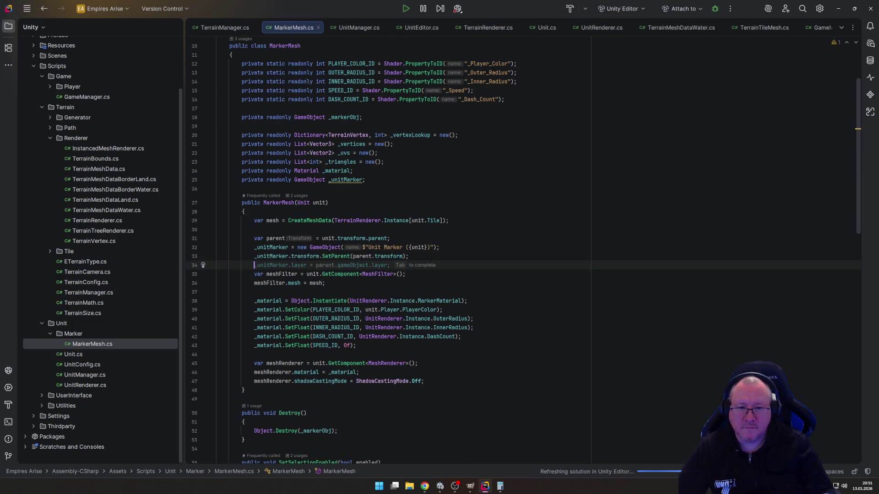
key("Down")
key("Down")
key("Down")
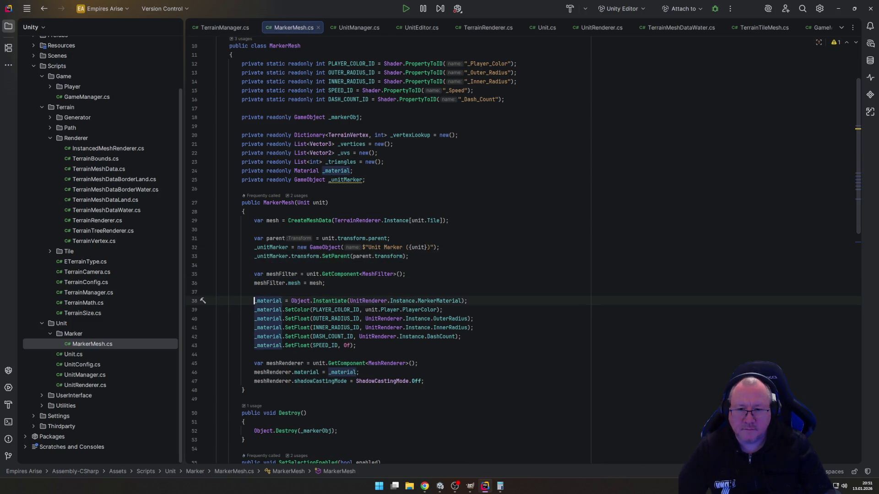
key("Up")
Step: Change the meshFilter line to _unitMarker.AddComponent instead of unit.GetComponent, and save
left_click(256, 273)
key("ctrl+Right")
key("ctrl+Right")
key("ctrl+Right")
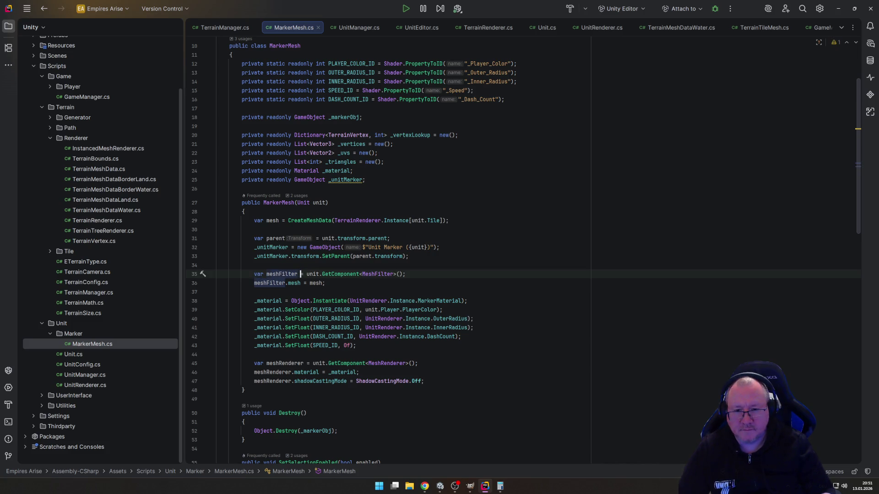
key("ctrl+BackSpace")
type("_")
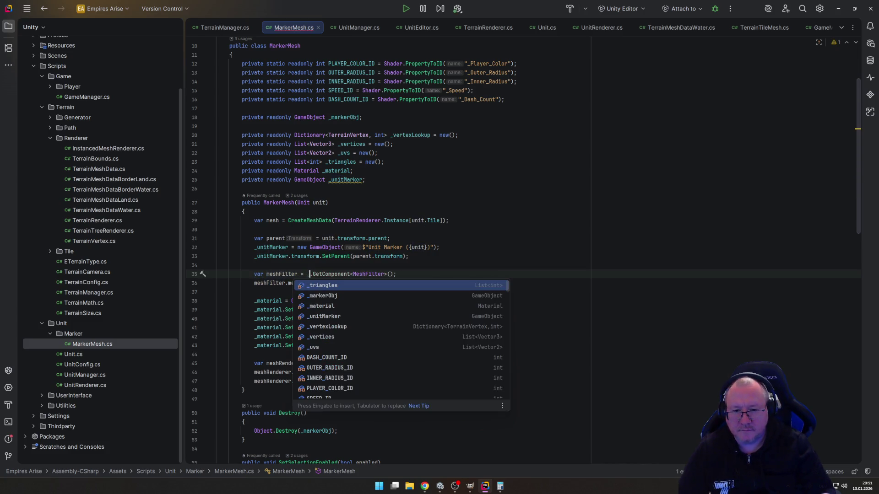
type("u")
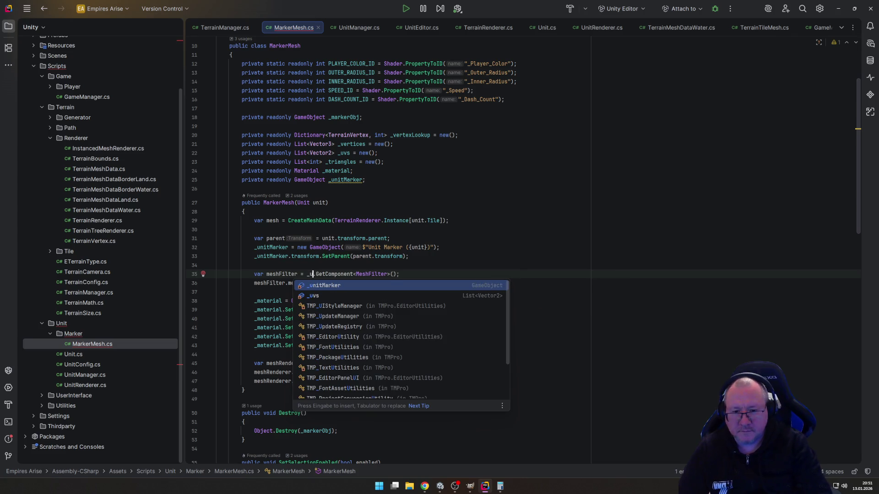
key("Return")
key("ctrl+Right")
key("ctrl+Right")
key("BackSpace")
key("BackSpace")
key("BackSpace")
type("Add")
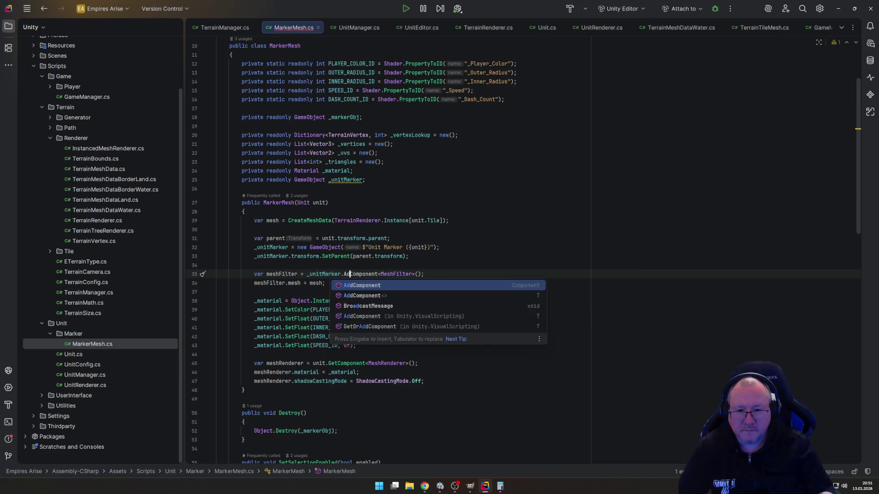
key("End")
key("ctrl+s")
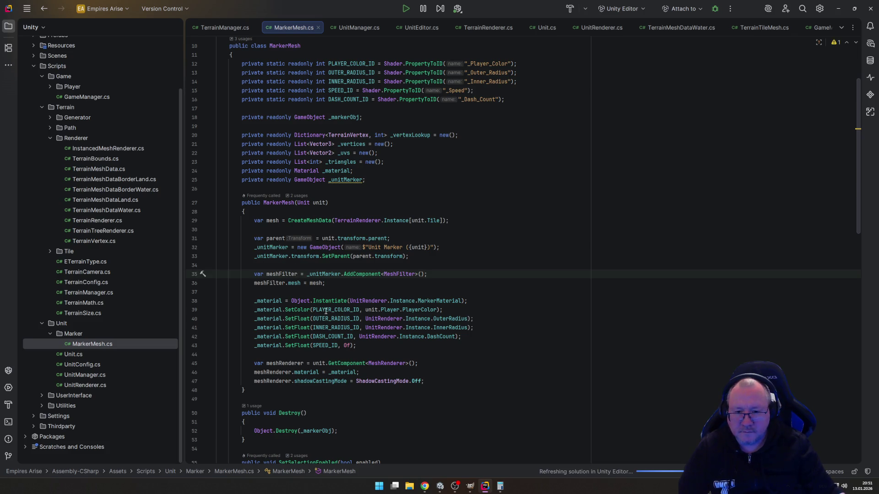
Step: Change the meshRenderer line to use _unitMarker.AddComponent as well
double_click(316, 364)
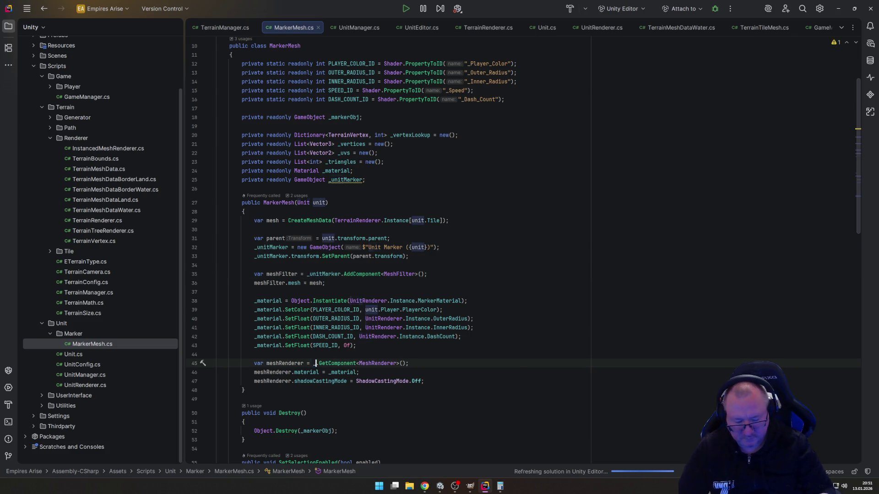
type("_un")
key("Return")
key("Right")
key("Right")
key("Right")
key("BackSpace")
key("BackSpace")
key("BackSpace")
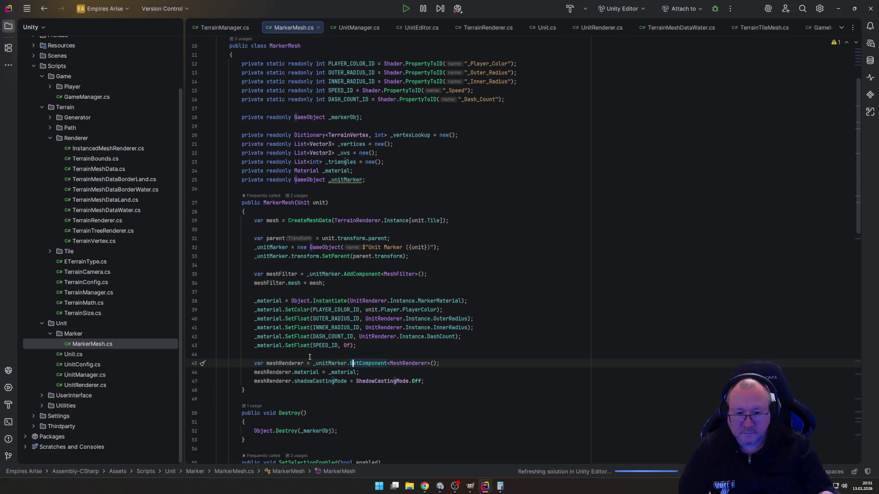
type("Add")
key("End")
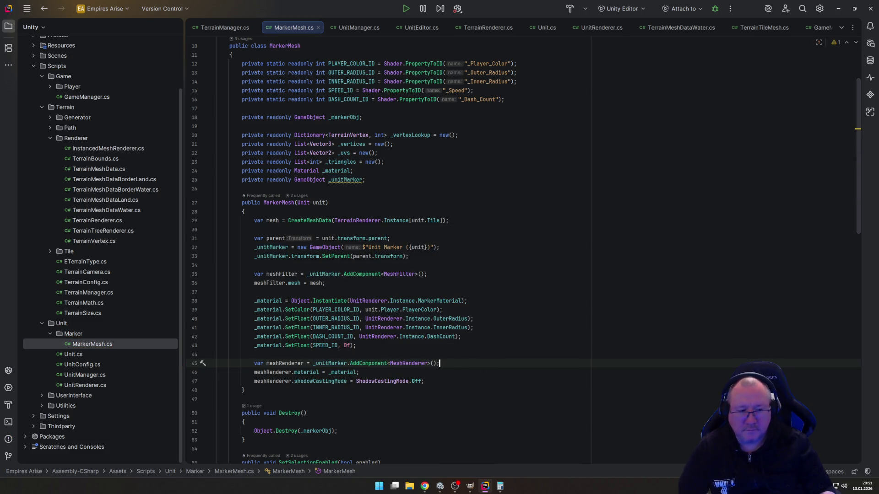
left_click(555, 267)
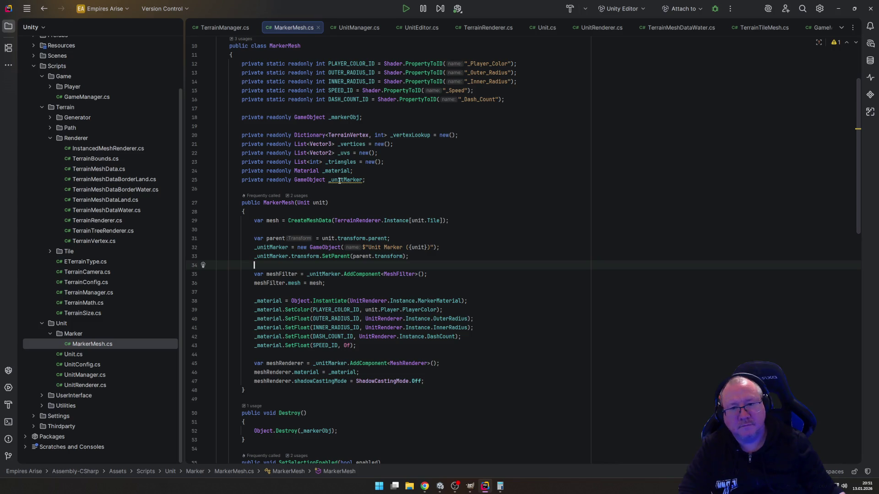
Step: Make the Destroy call remove _unitMarker instead of _markerObj, and save
scroll(320, 275, "down", 2)
double_click(317, 377)
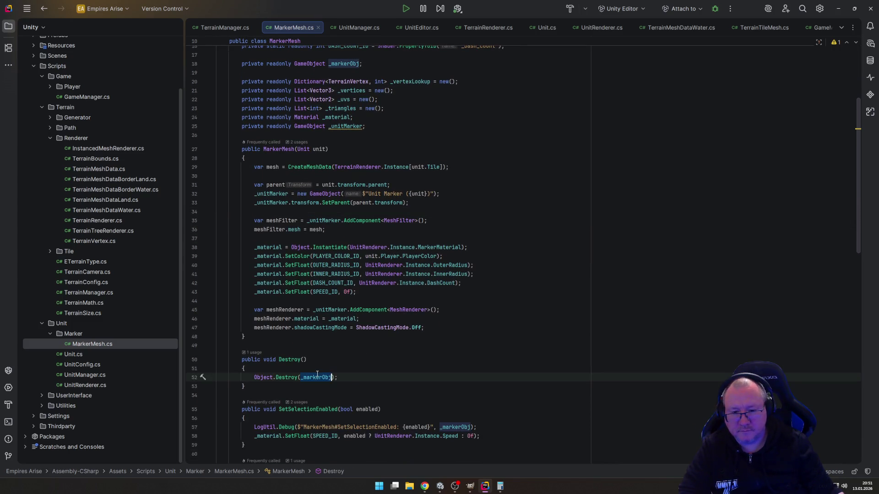
type("_un")
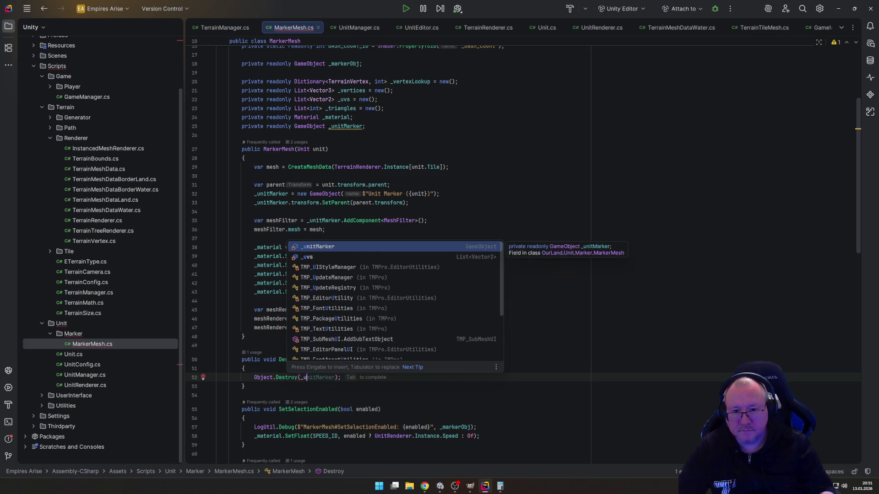
key("Return")
key("End")
key("ctrl+s")
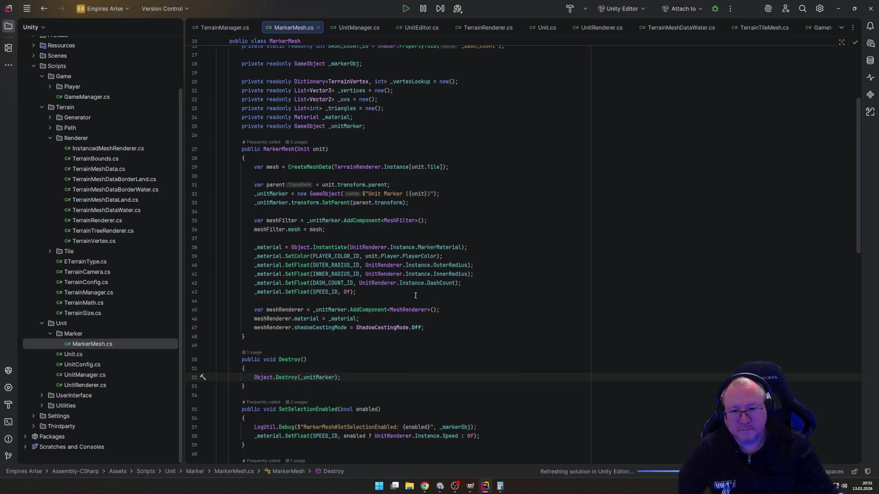
Step: Delete the unused _markerObj field declaration and its leftover blank line
scroll(373, 253, "up", 5)
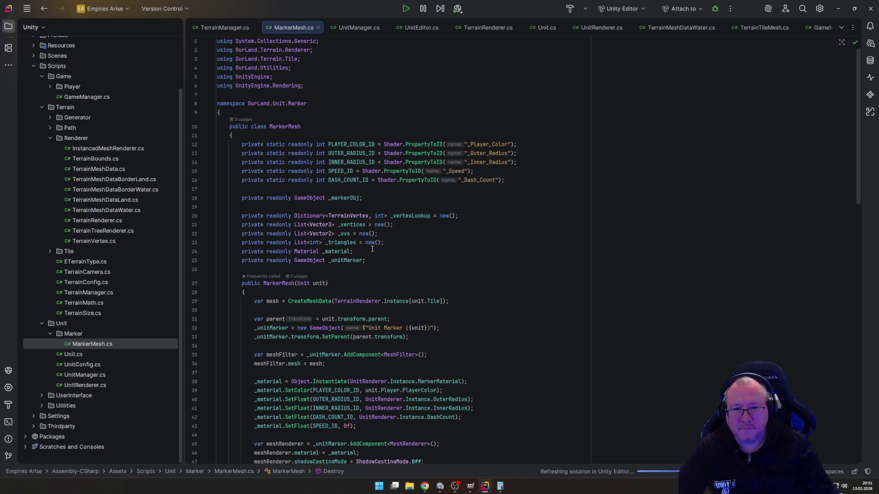
left_click(236, 196)
key("shift+Down")
key("Delete")
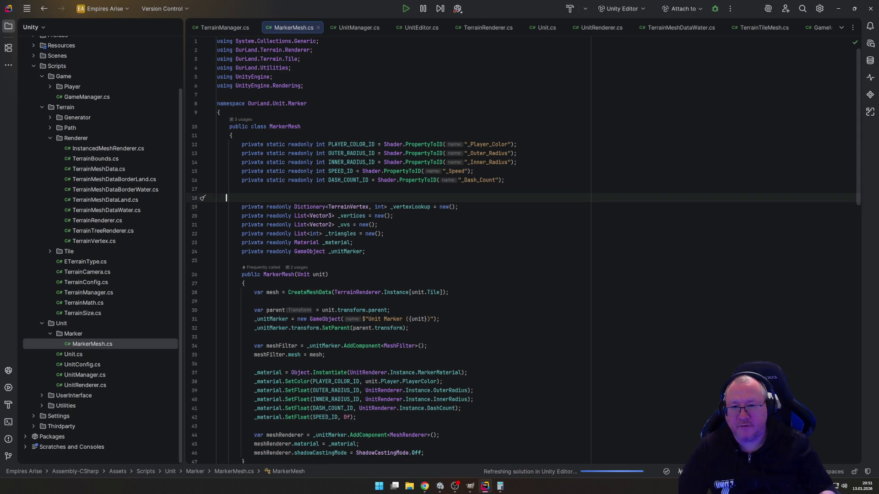
key("BackSpace")
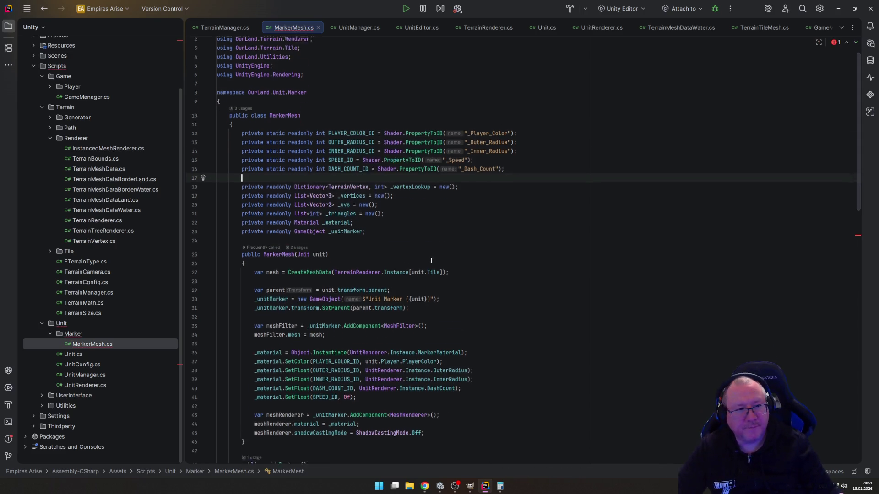
Step: Remove the LogUtil.Debug line from SetSelectionEnabled and save the file
scroll(421, 267, "down", 5)
double_click(455, 383)
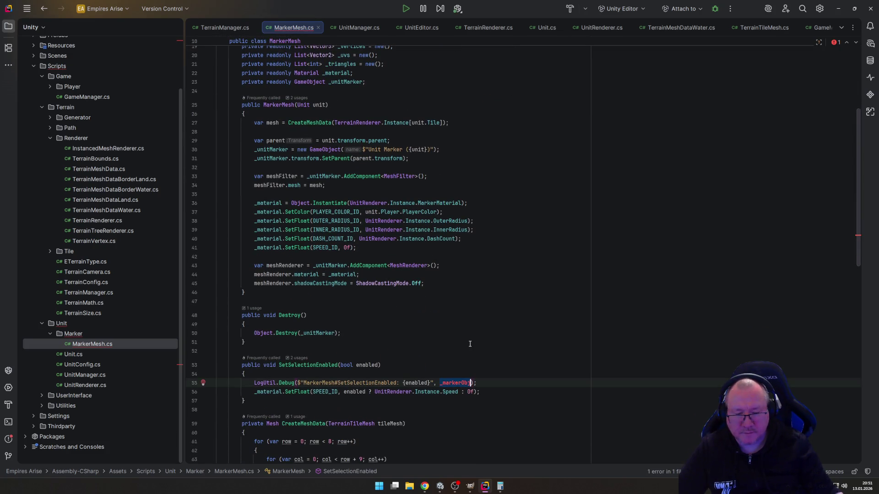
type("_")
key("Escape")
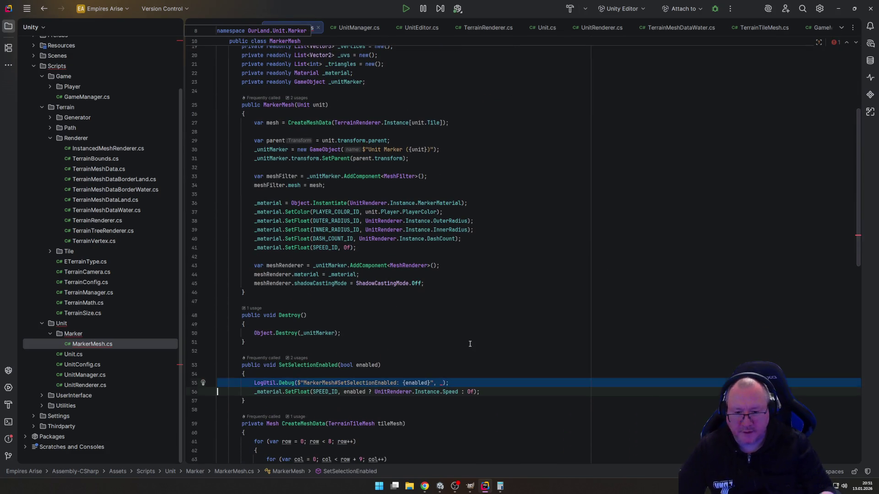
key("ctrl+y")
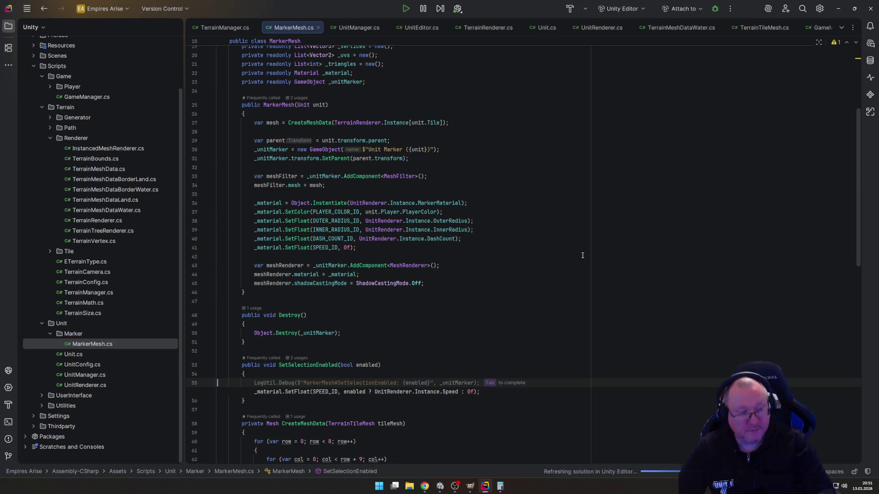
key("ctrl+s")
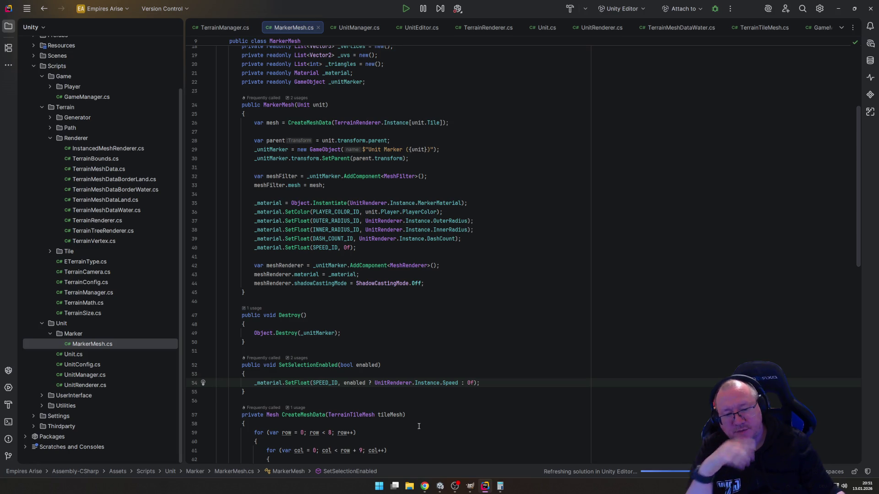
Step: Switch to the Empires Arise Unity window and start the game in Play mode
mouse_move(438, 485)
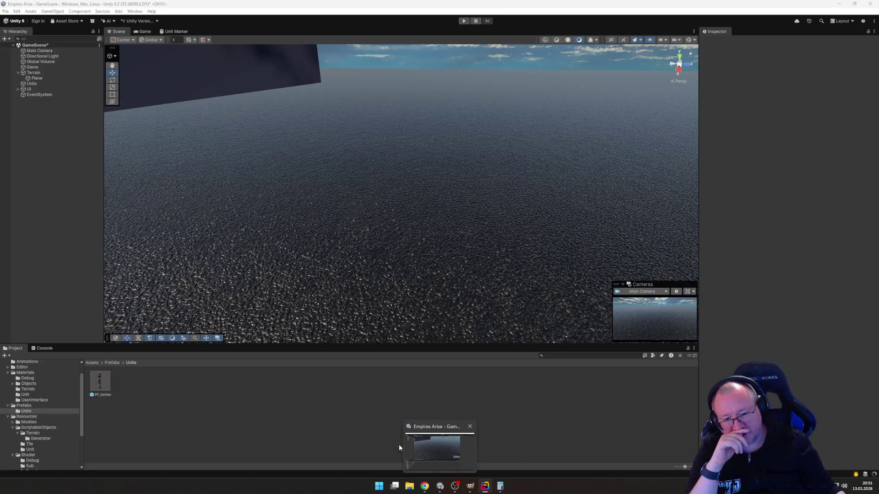
left_click(400, 444)
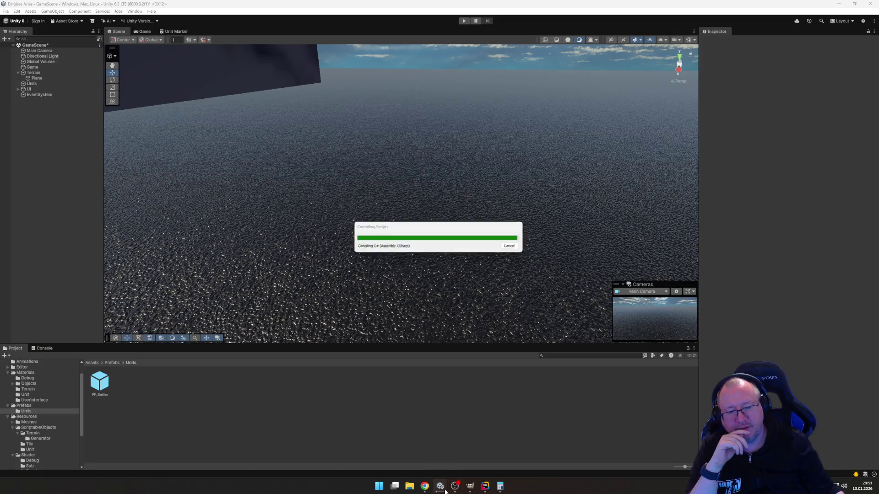
mouse_move(440, 489)
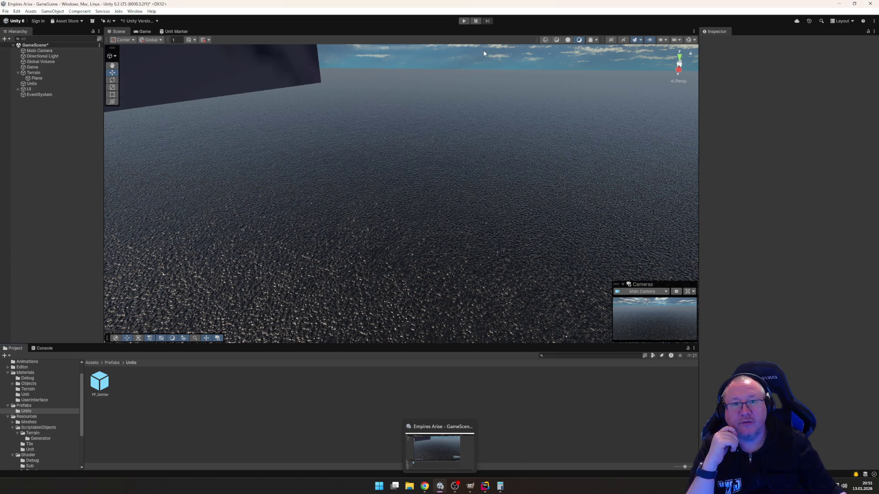
key("ctrl+p")
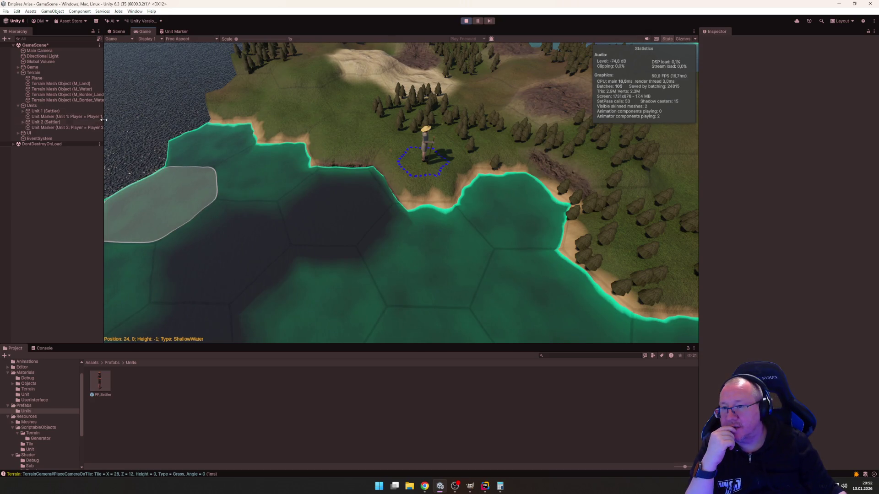
Step: Widen the Hierarchy, inspect both settlers' Unit Marker objects, and frame one in Scene view
mouse_move(105, 118)
left_mouse_down()
mouse_move(260, 119)
mouse_move(243, 119)
left_mouse_up()
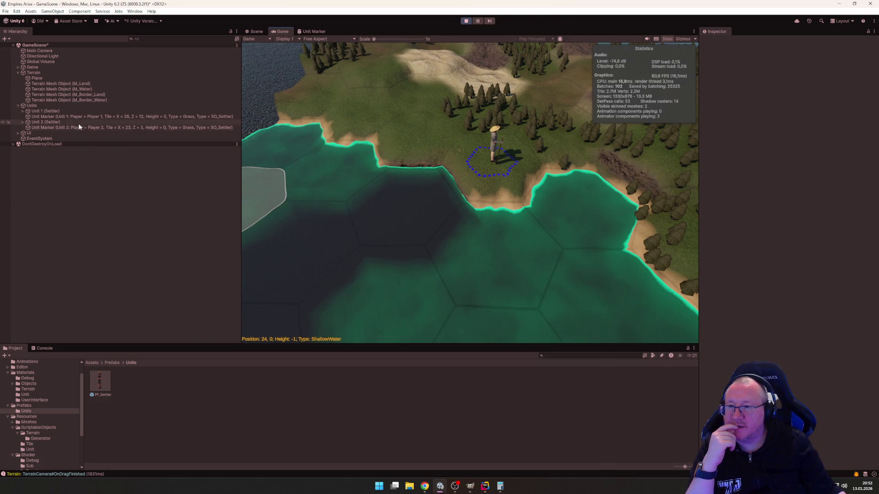
left_click(47, 117)
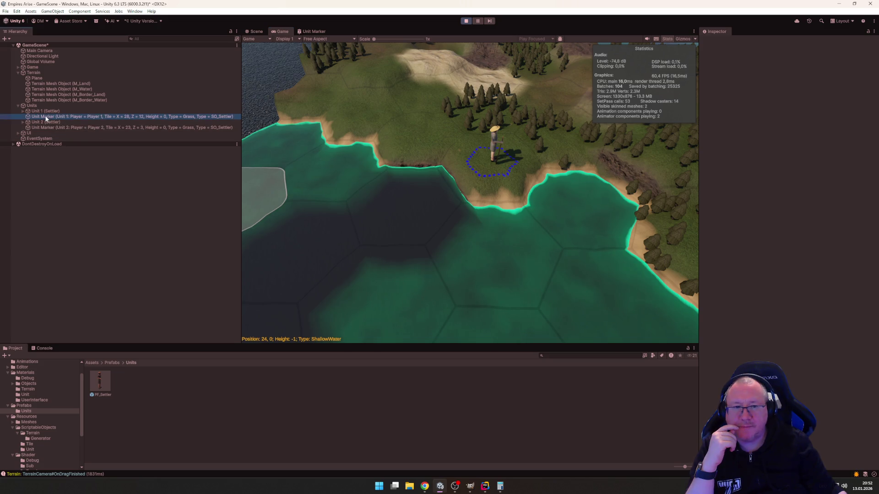
left_click(48, 128)
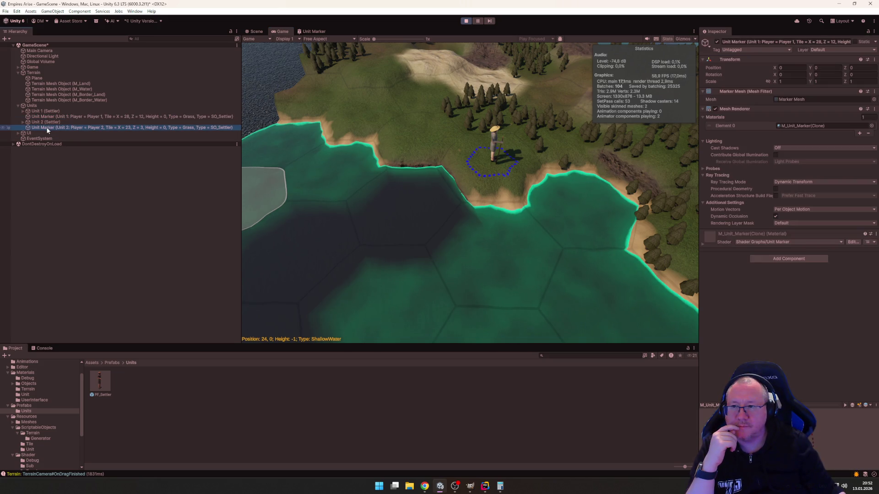
left_click(254, 32)
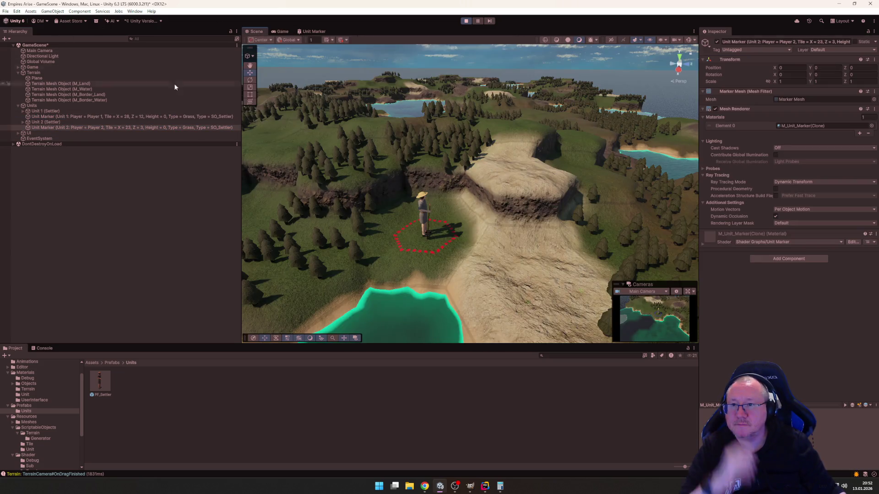
double_click(47, 116)
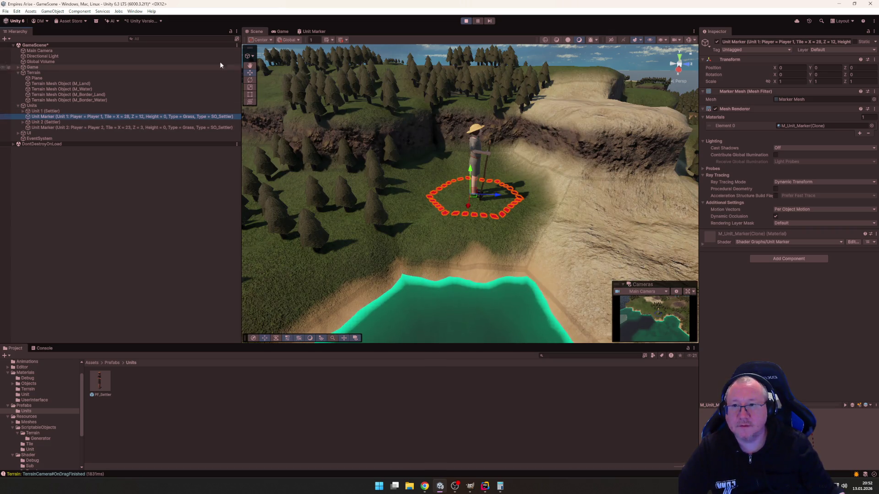
Step: Return to the Game view and narrow the Hierarchy to enlarge the game
left_click(283, 31)
left_click_drag(241, 76, 77, 75)
left_click_drag(420, 236, 449, 237)
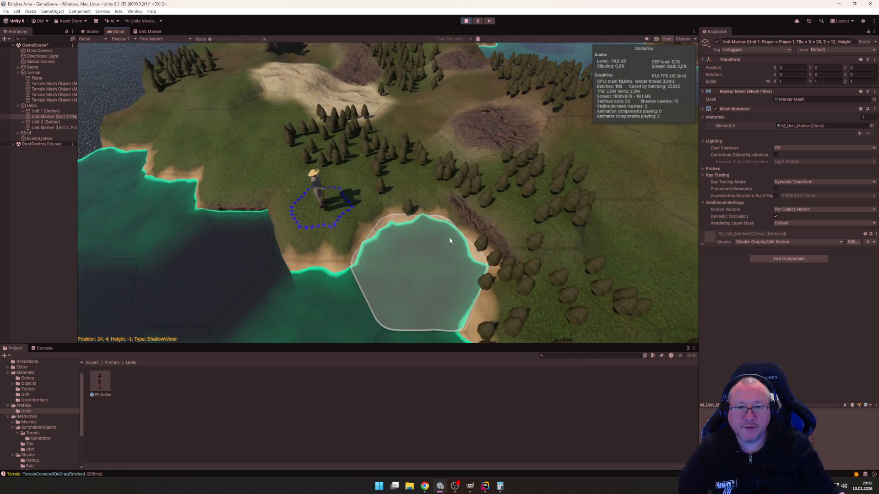
Step: Select the blue-ringed settler and plan a move toward the forest hex
left_click(321, 199)
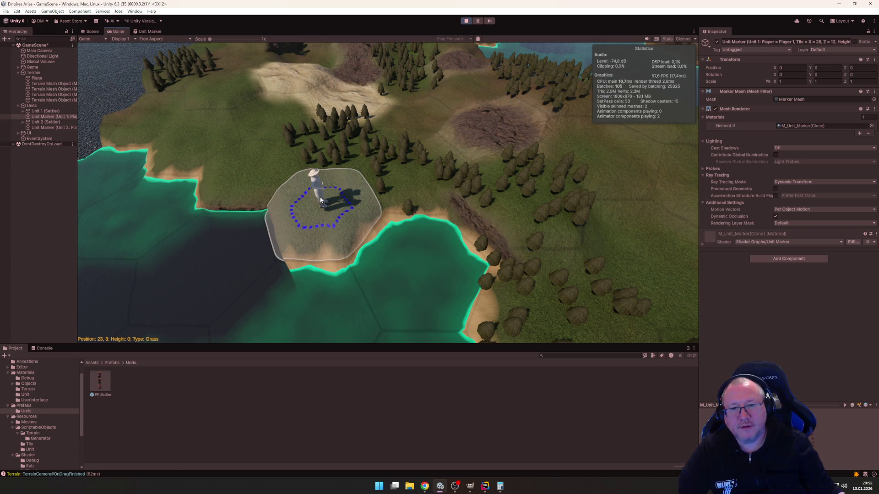
mouse_move(321, 200)
left_mouse_down()
mouse_move(268, 134)
mouse_move(238, 165)
mouse_move(526, 183)
mouse_move(247, 170)
mouse_move(471, 59)
mouse_move(597, 224)
mouse_move(408, 114)
mouse_move(234, 115)
mouse_move(514, 250)
mouse_move(310, 122)
mouse_move(480, 127)
mouse_move(524, 185)
mouse_move(611, 161)
left_mouse_up()
scroll(458, 228, "up", 3)
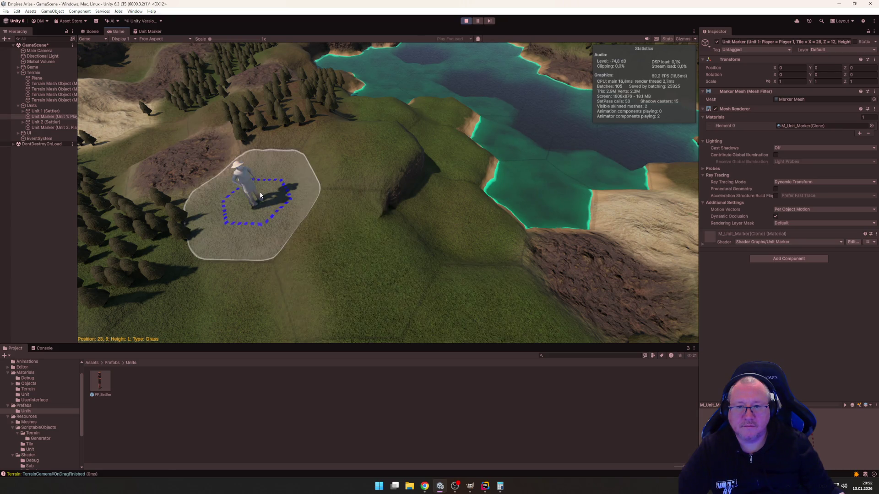
mouse_move(442, 269)
left_mouse_down()
mouse_move(455, 249)
mouse_move(426, 171)
left_mouse_up()
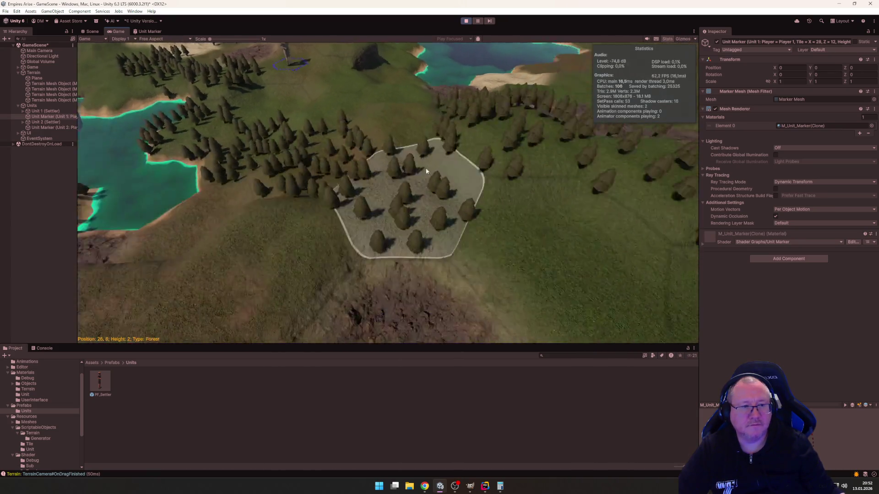
scroll(426, 172, "down", 5)
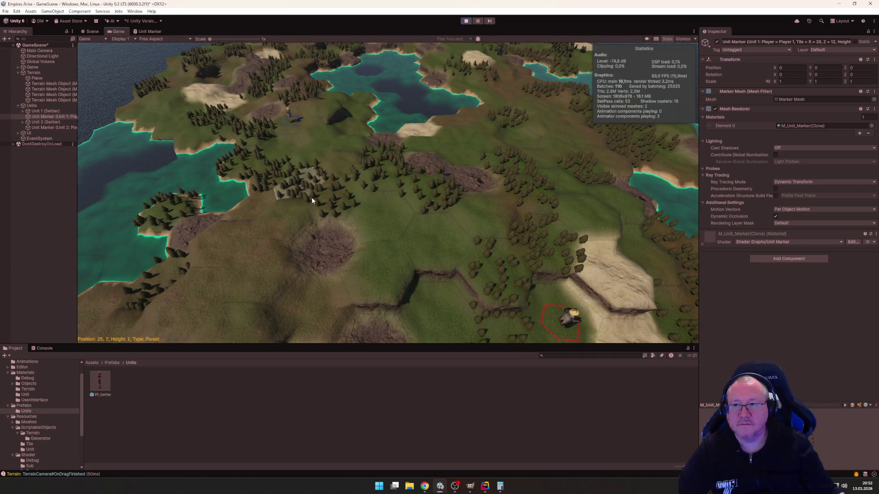
Step: Send the settler to a distant grass hex, then plan a path for the lower settler
mouse_move(312, 200)
left_mouse_down()
mouse_move(361, 206)
mouse_move(346, 187)
left_mouse_up()
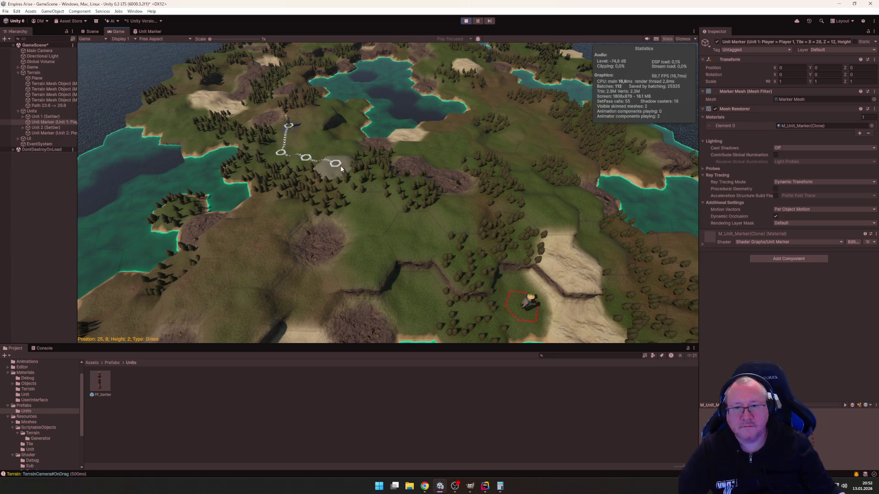
left_click(341, 169)
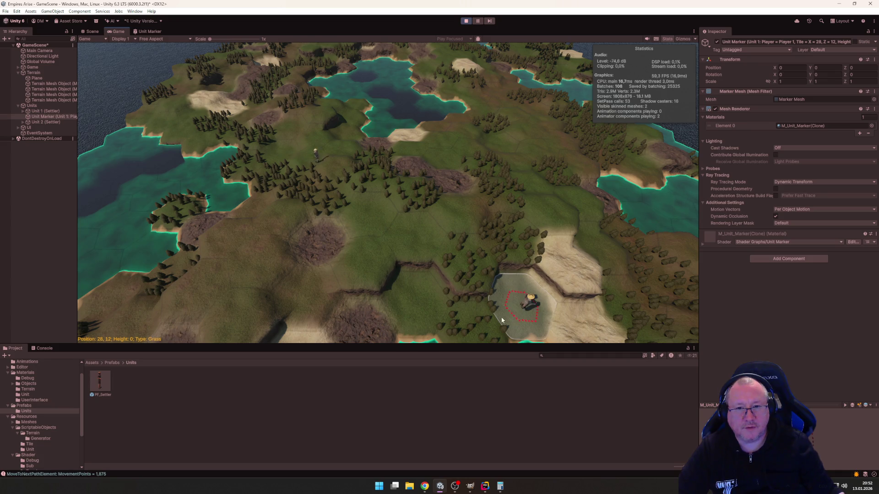
left_click(429, 307)
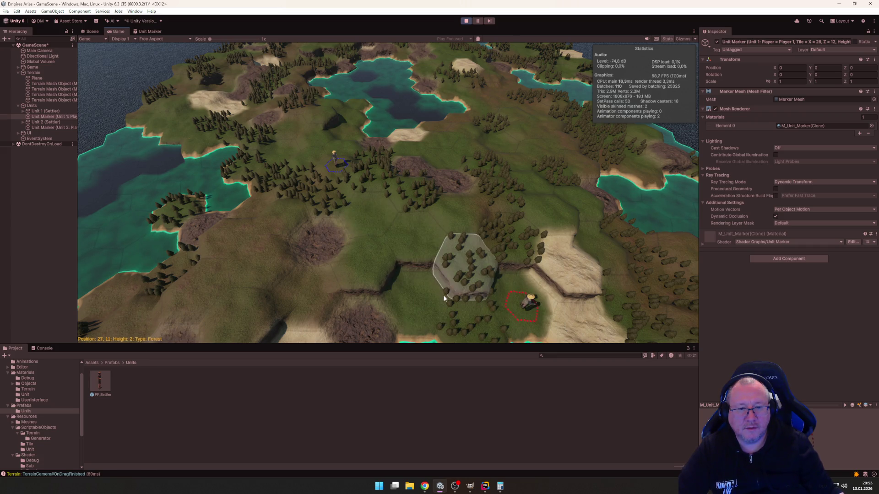
mouse_move(461, 265)
left_mouse_down()
mouse_move(377, 304)
mouse_move(323, 290)
mouse_move(350, 175)
mouse_move(274, 206)
mouse_move(332, 196)
mouse_move(365, 209)
mouse_move(339, 204)
left_mouse_up()
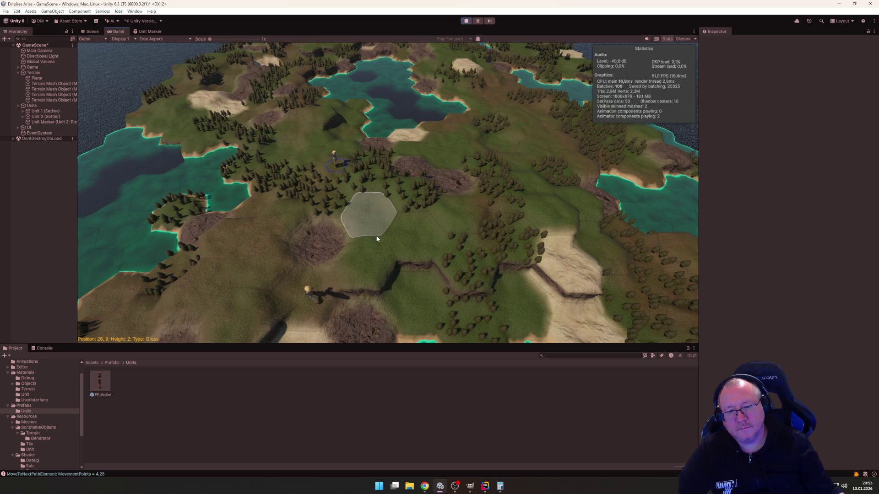
Step: Click an empty grass tile, then click the blue-ringed settler several times to test selection
scroll(377, 239, "up", 5)
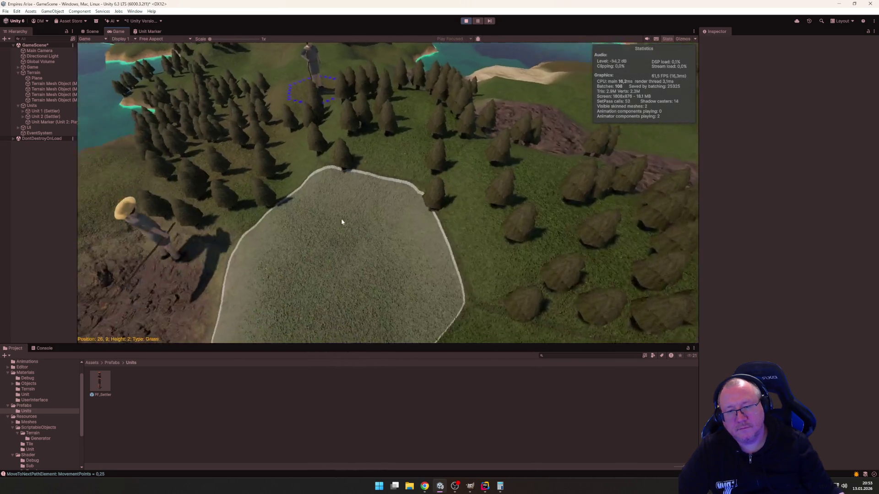
scroll(342, 222, "down", 10)
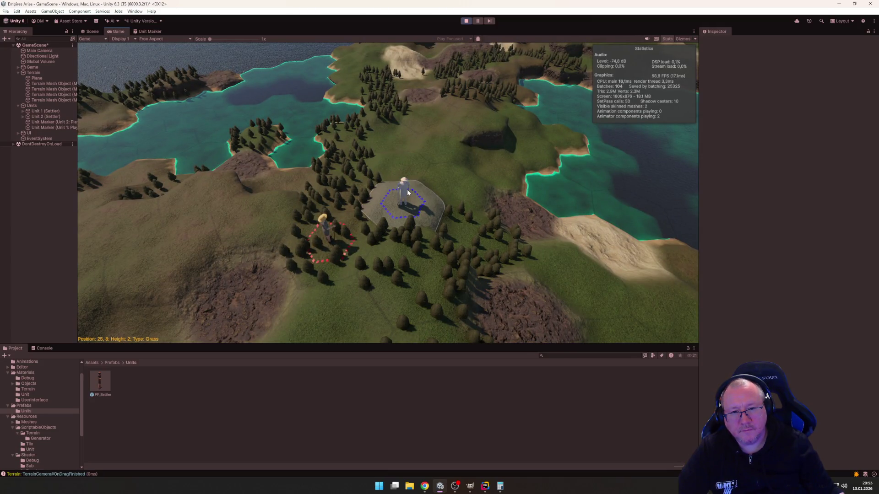
scroll(527, 257, "up", 5)
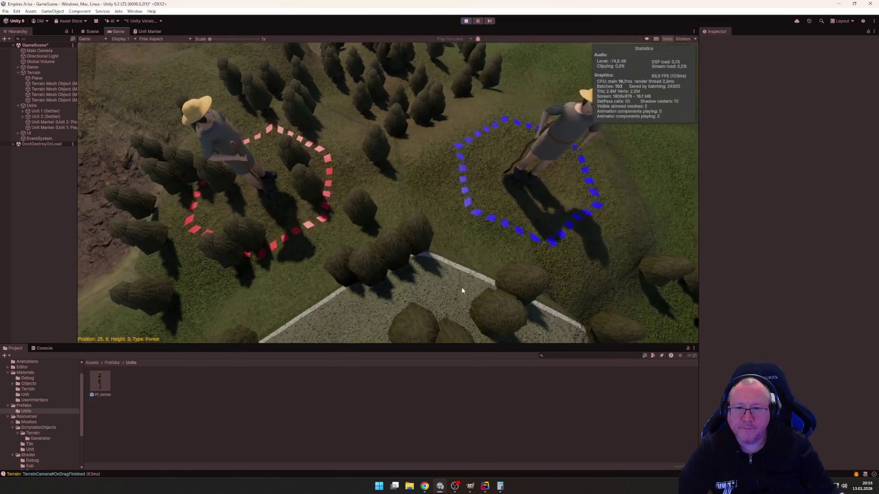
scroll(462, 291, "down", 2)
scroll(399, 272, "down", 3)
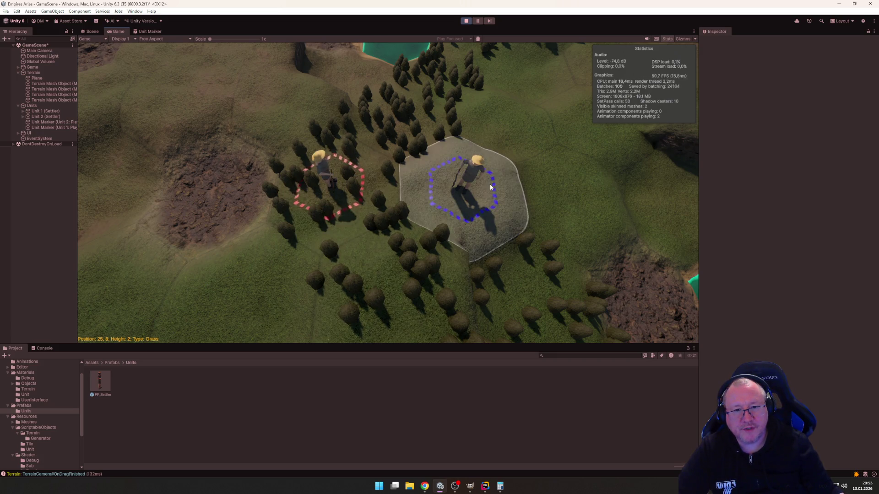
left_click(559, 202)
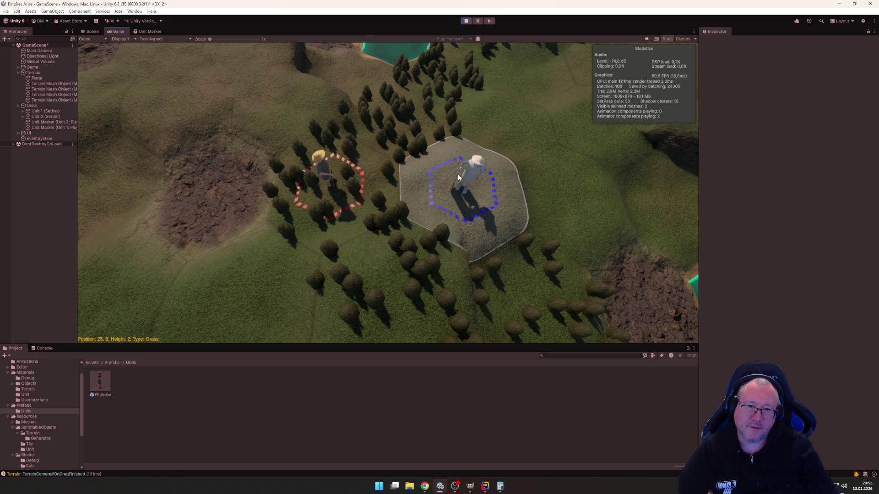
left_click(450, 187)
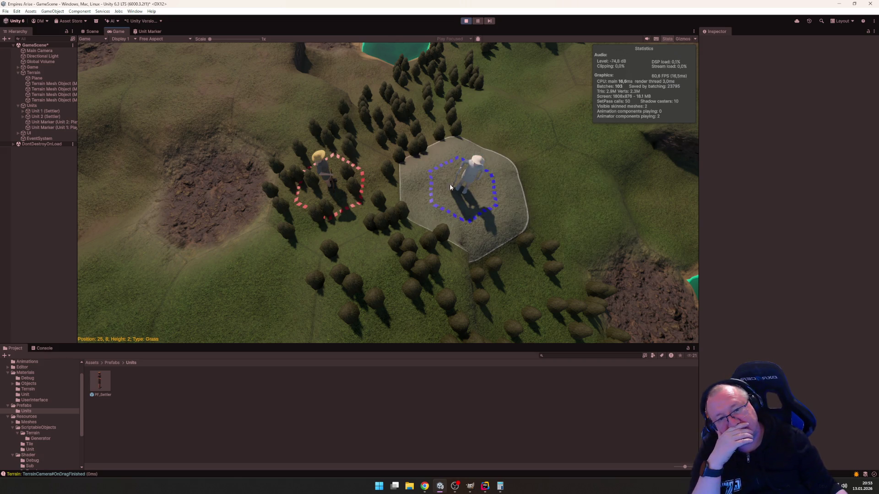
left_click(470, 175)
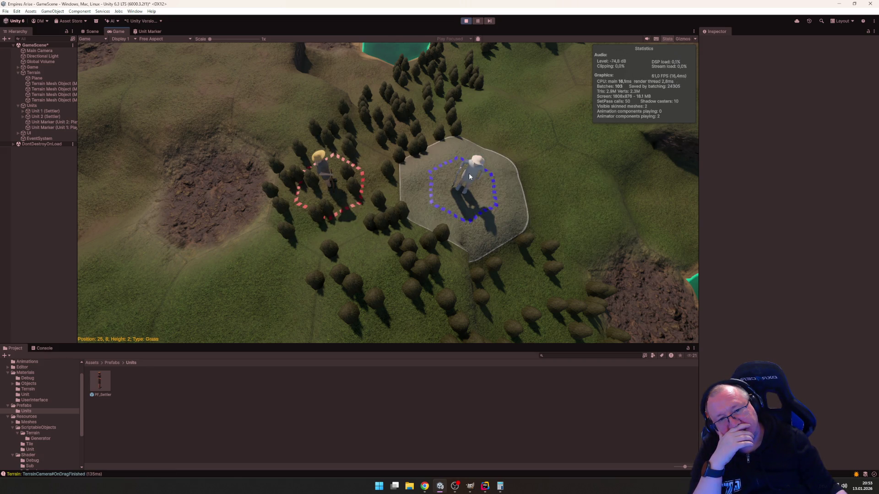
left_click(326, 167)
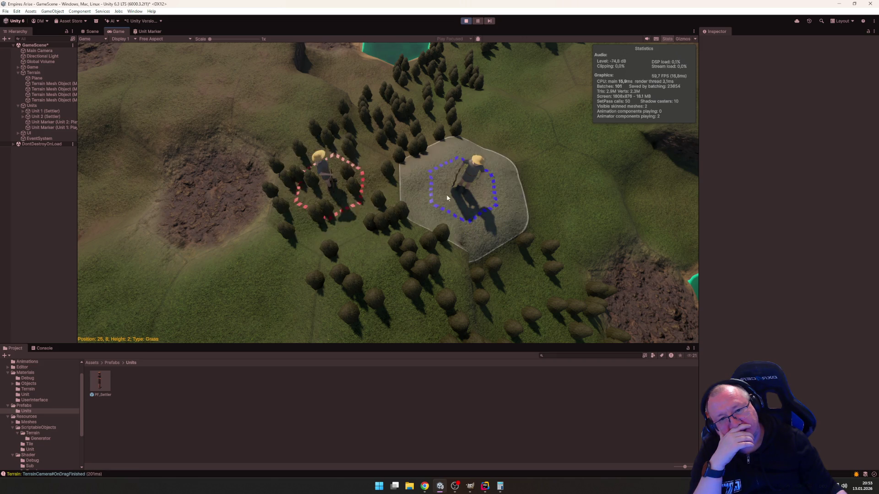
Step: Stop the running game and bring up UnitManager.cs in Rider
left_click(466, 22)
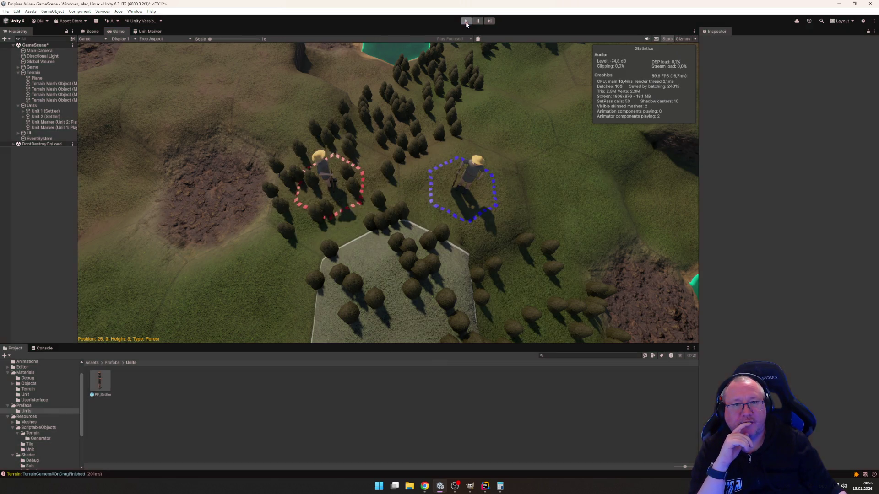
left_click(486, 486)
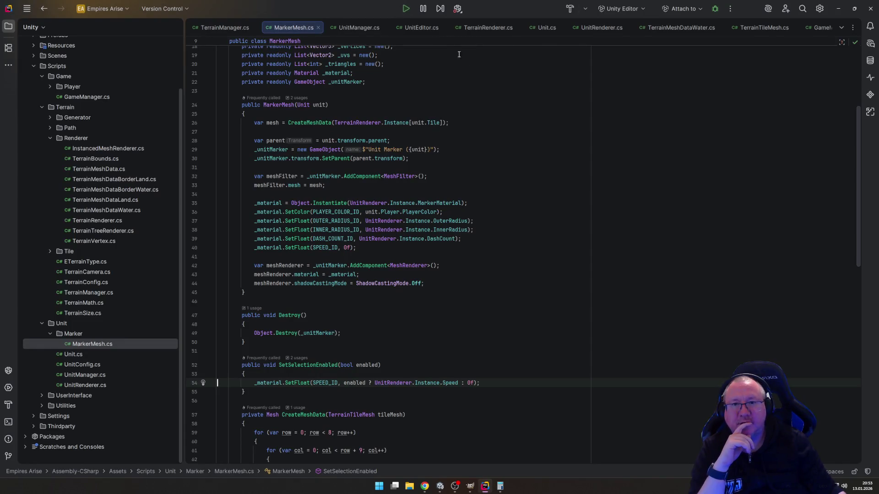
left_click(359, 27)
scroll(430, 218, "down", 5)
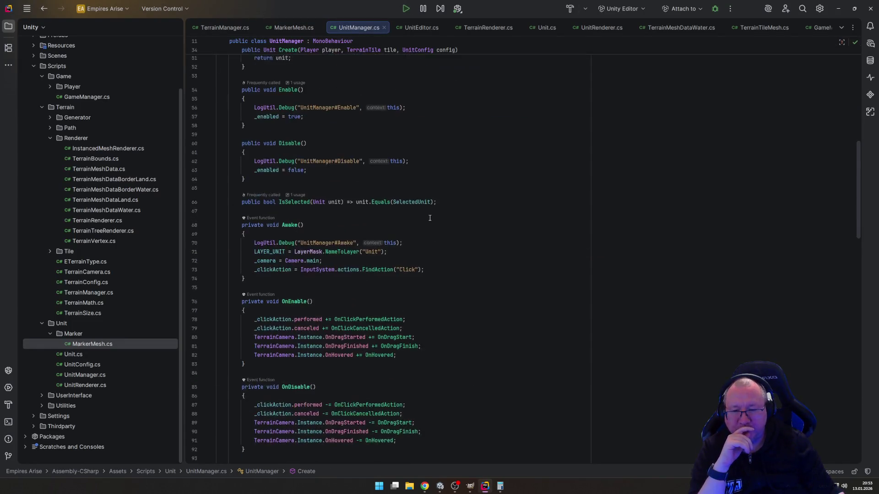
scroll(430, 218, "down", 10)
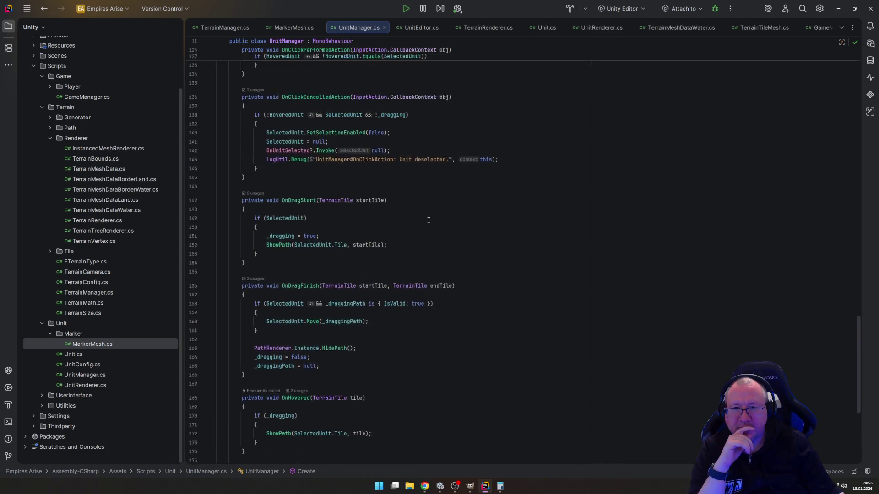
scroll(428, 220, "up", 10)
scroll(309, 203, "down", 5)
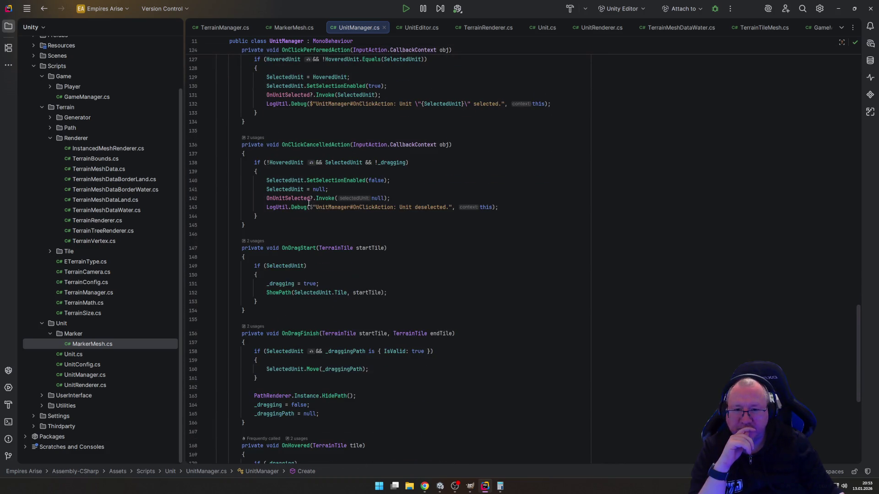
scroll(309, 203, "up", 4)
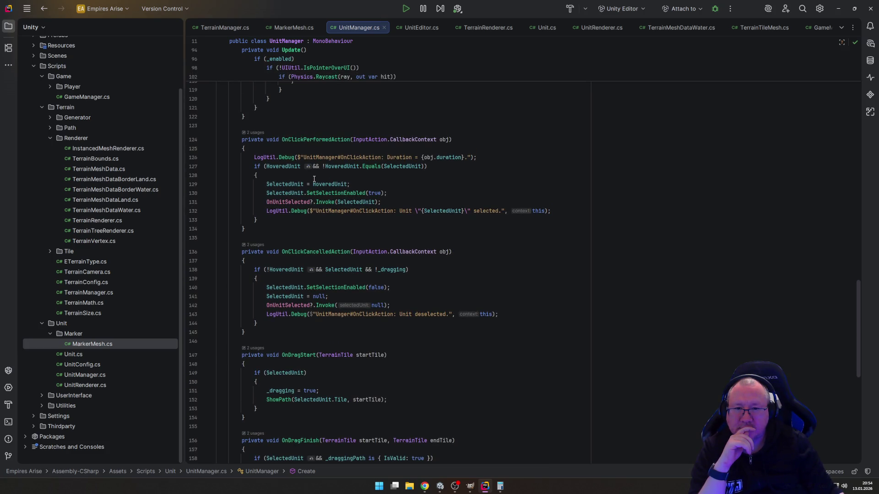
Step: Add an empty if (SelectedUnit) { } block after line 128's brace, then close Rider
left_click(314, 176)
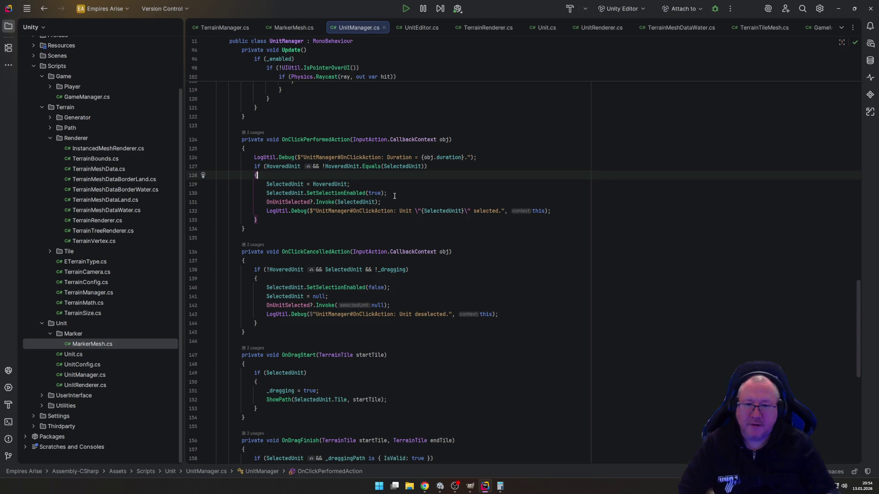
key("Return")
type("if (Se")
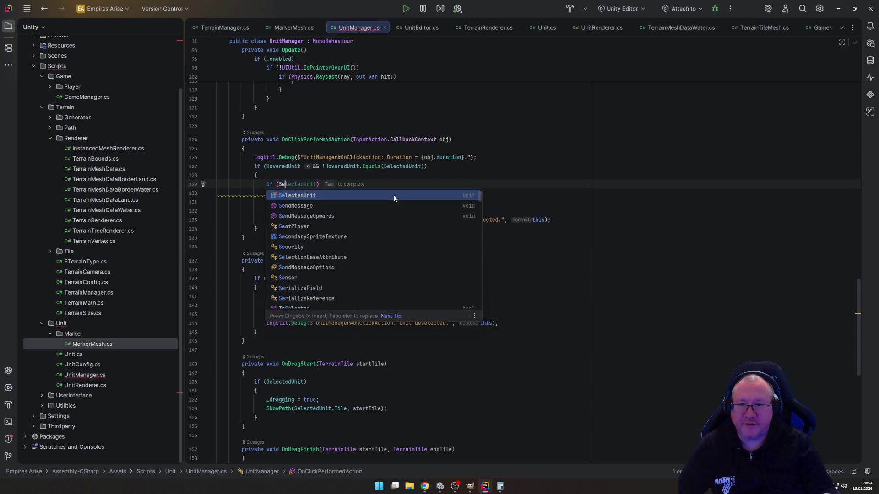
left_click(393, 195)
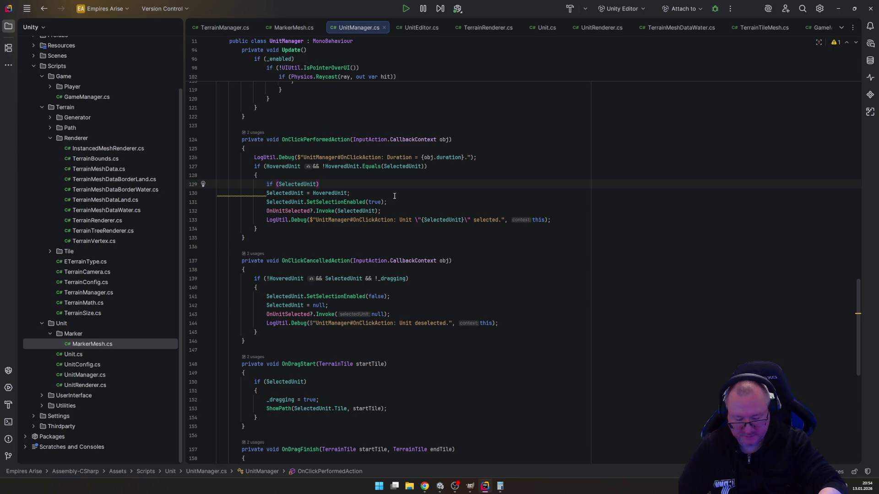
key("Return")
key("Down")
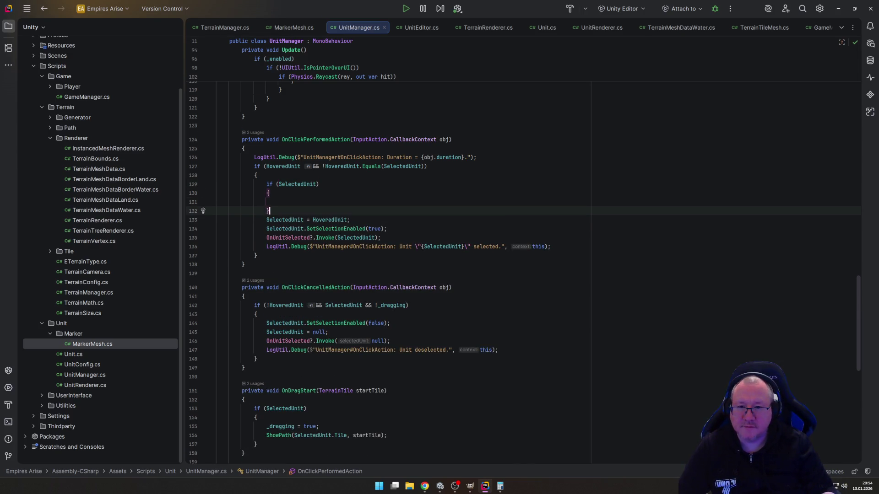
key("Return")
key("Up")
key("Up")
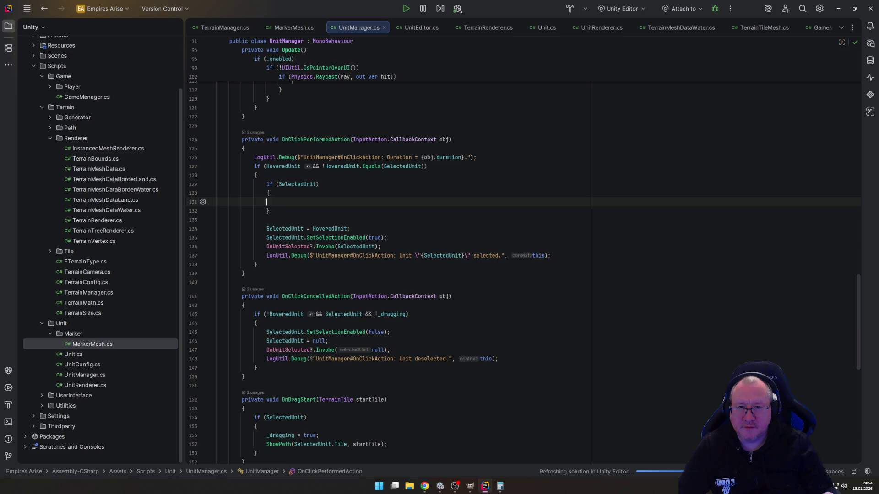
key("Tab")
key("Tab")
key("Tab")
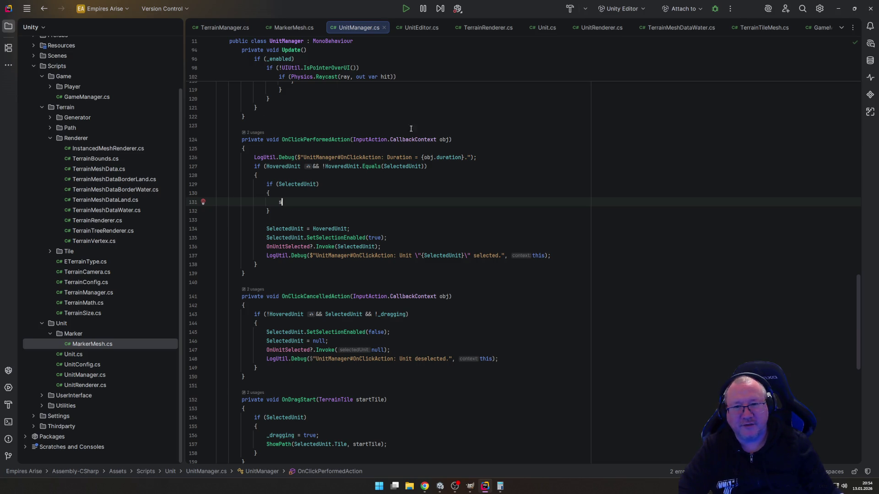
left_click(870, 8)
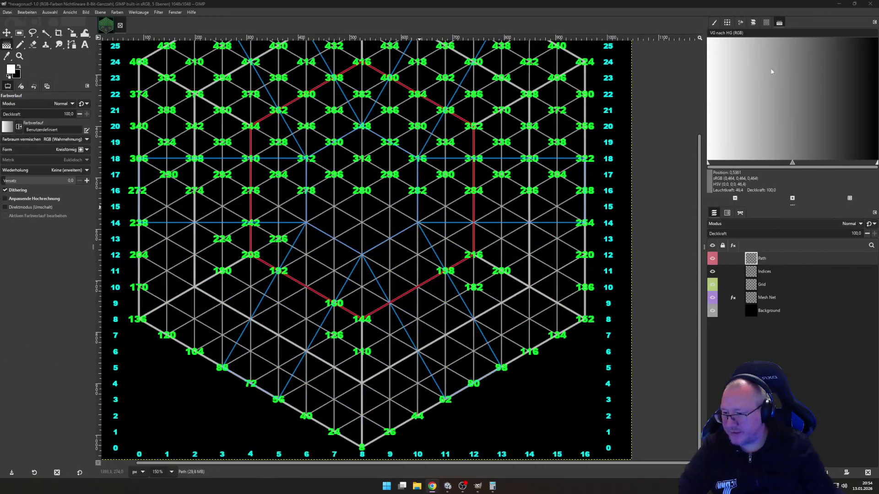
Step: Minimize GIMP, close the Calculator, and bring the Unity Editor back to the front
left_click(839, 4)
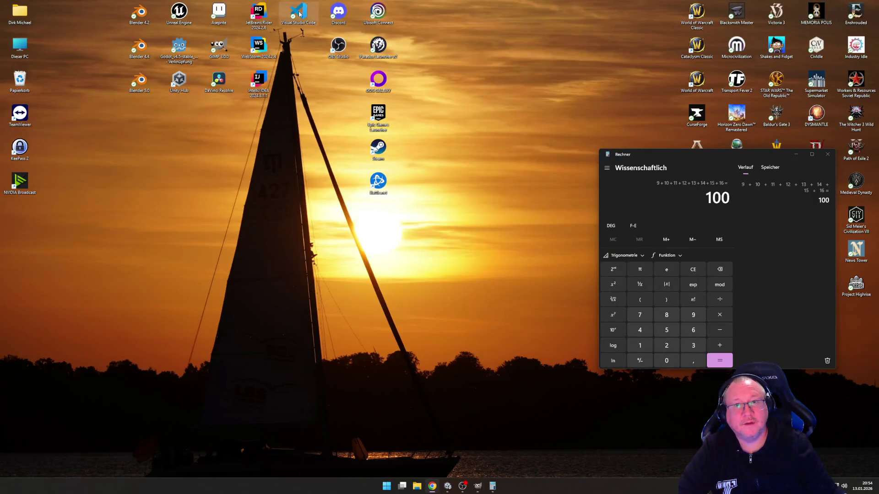
left_click(827, 155)
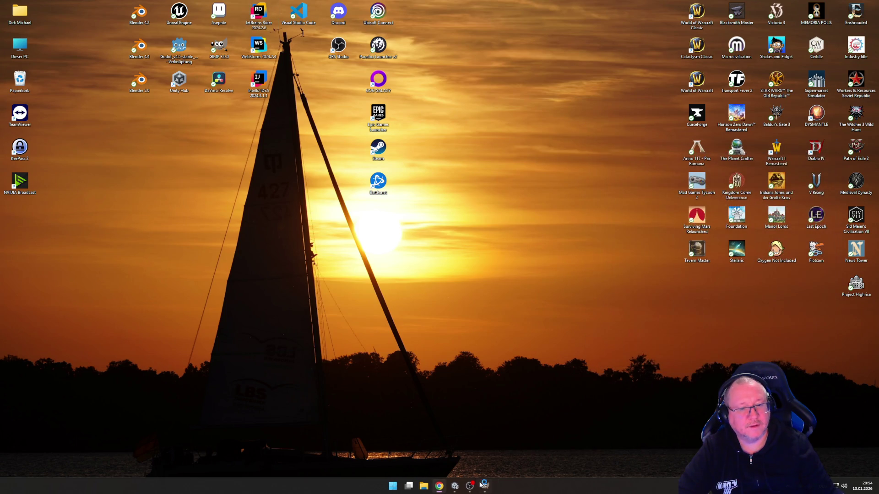
left_click(454, 487)
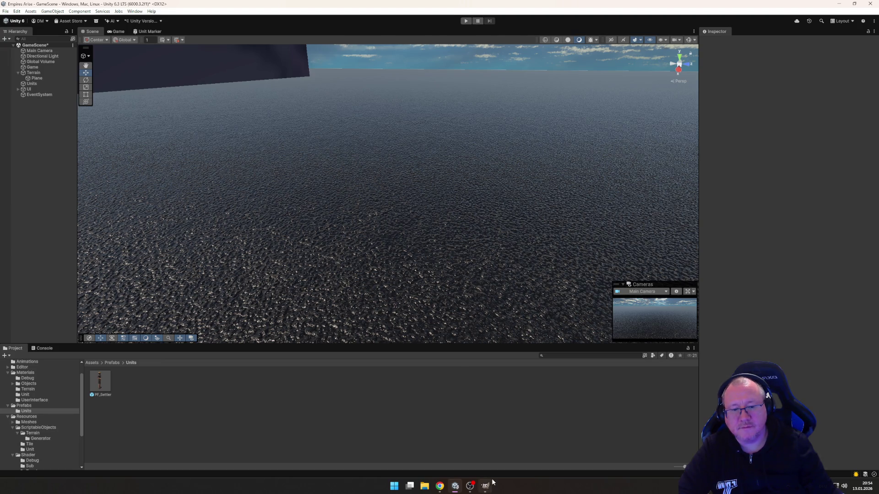
Step: Minimize Unity and reopen the Empires Arise project from Rider's Welcome screen
mouse_move(486, 487)
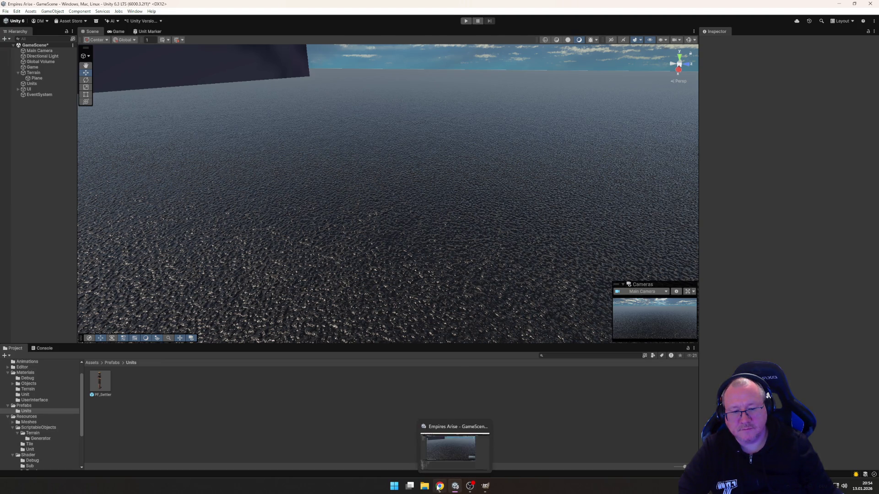
mouse_move(437, 488)
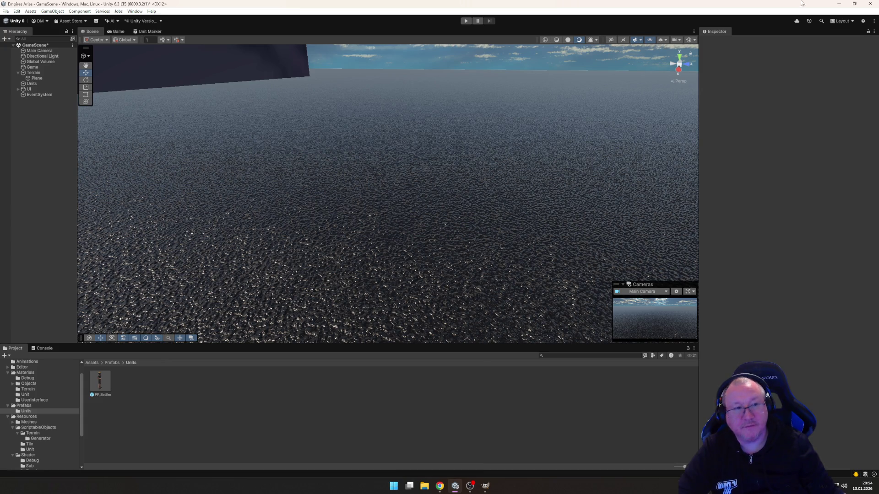
left_click(840, 4)
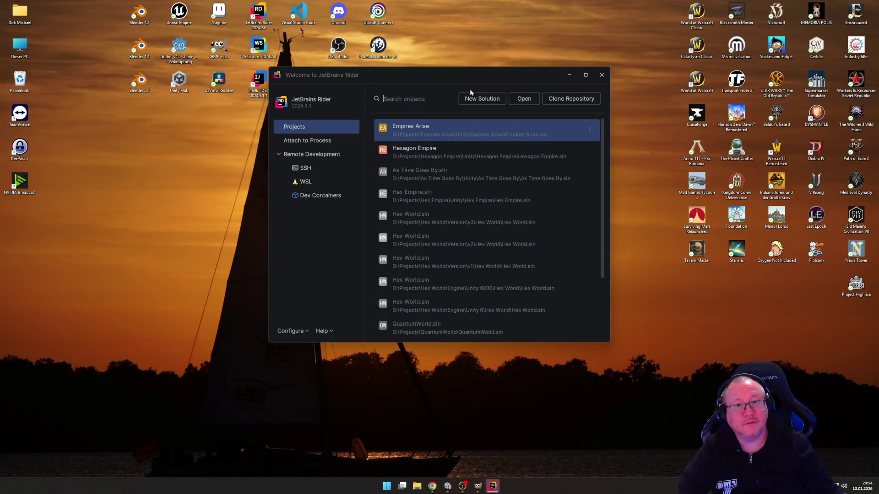
left_click(419, 131)
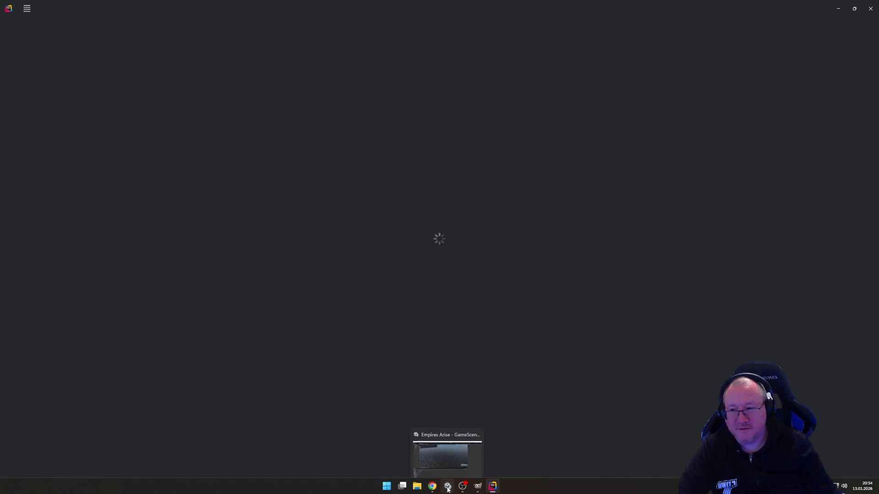
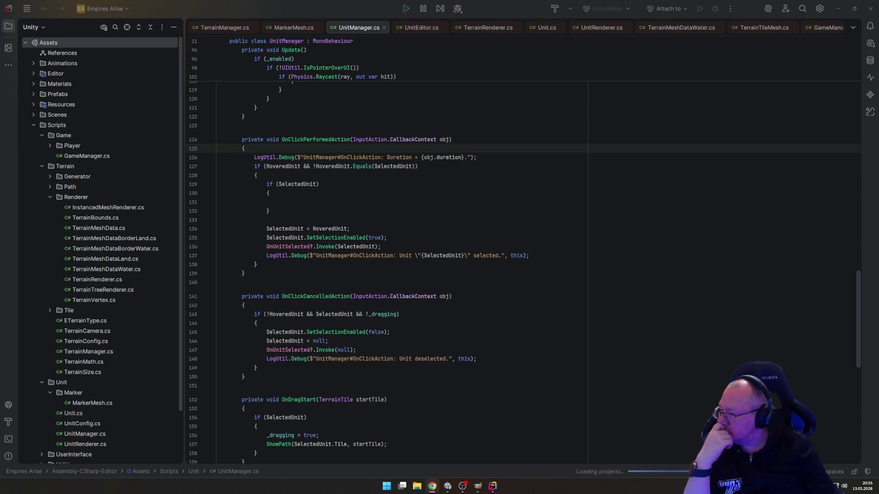
Step: In OnClickPerformedAction, replace the empty if (SelectedUnit) block with SelectedUnit?.SetSelectionEnabled(false);
left_click(362, 193)
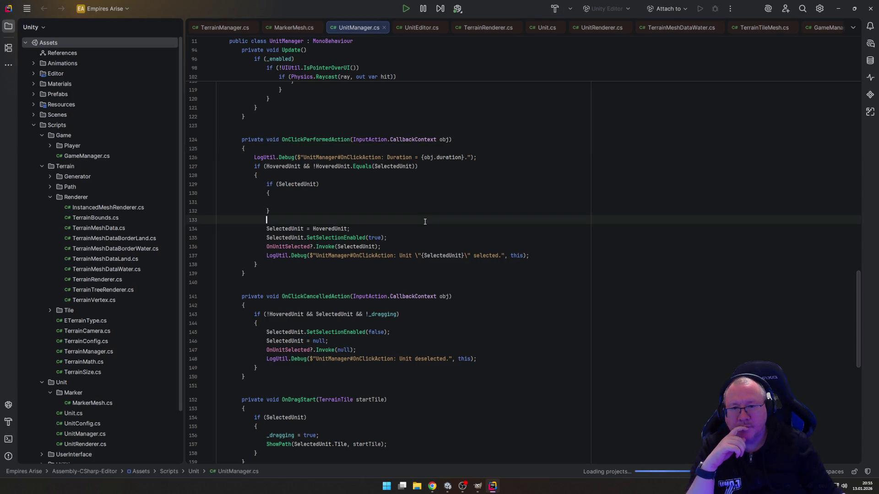
left_click(361, 179)
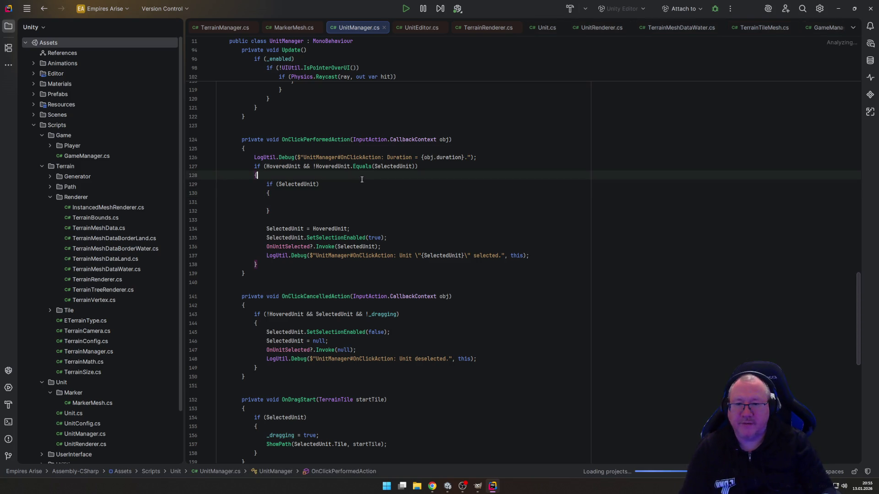
key("Down")
key("Home")
key("shift+Down")
key("shift+Down")
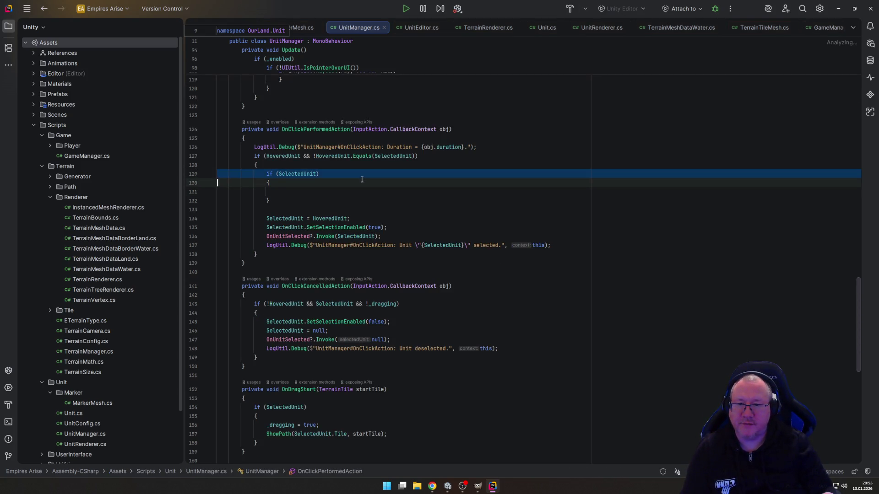
key("shift+Down")
key("shift+Down")
key("Delete")
type("Se")
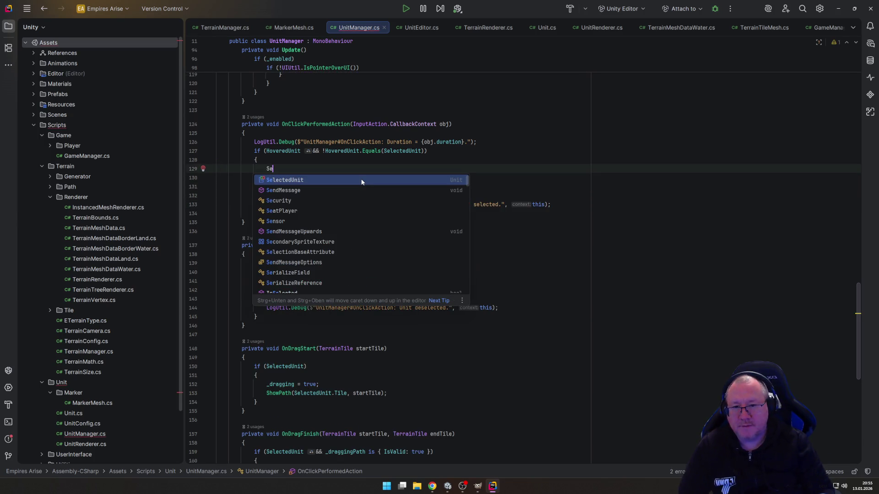
key("Return")
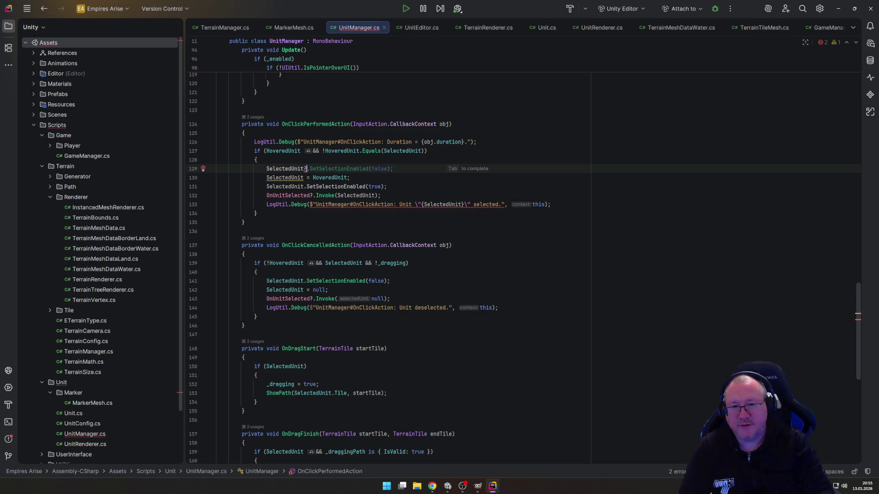
key("Tab")
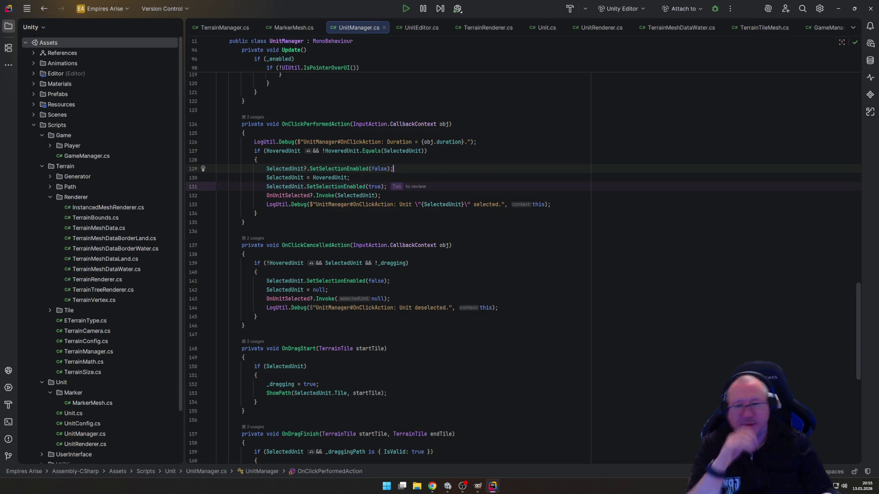
key("Down")
key("Down")
key("Down")
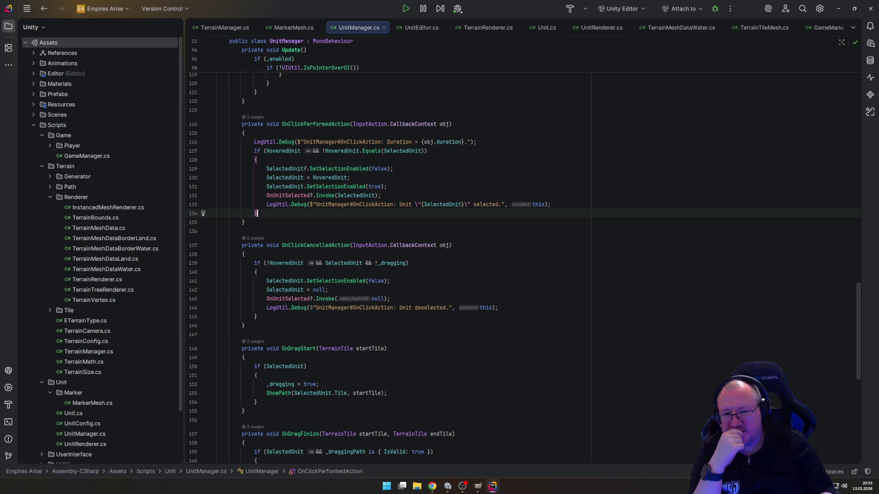
Step: Enter play mode in Unity and pan the game camera across the hex map with WASD
left_click(448, 485)
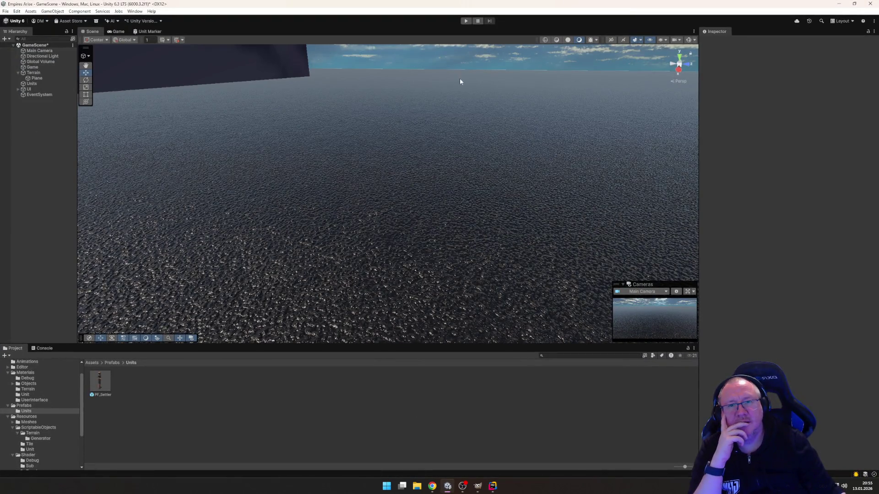
left_click(466, 21)
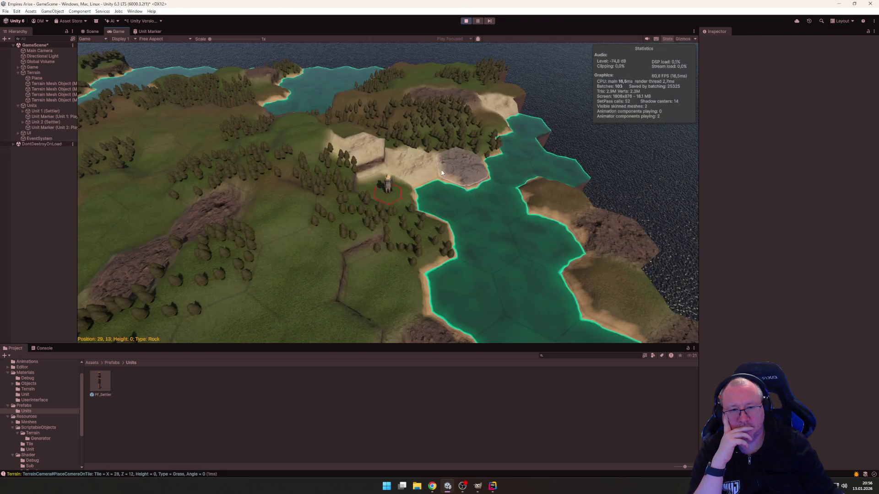
key("w")
key("a")
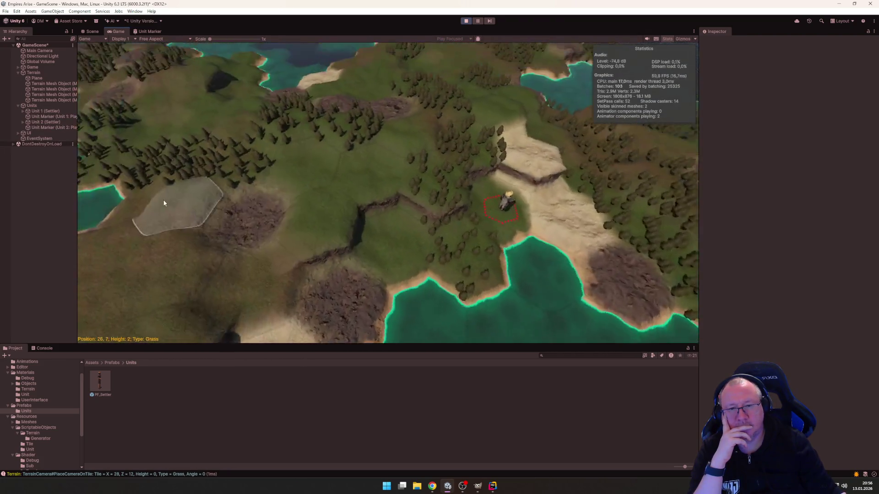
key("s")
key("a")
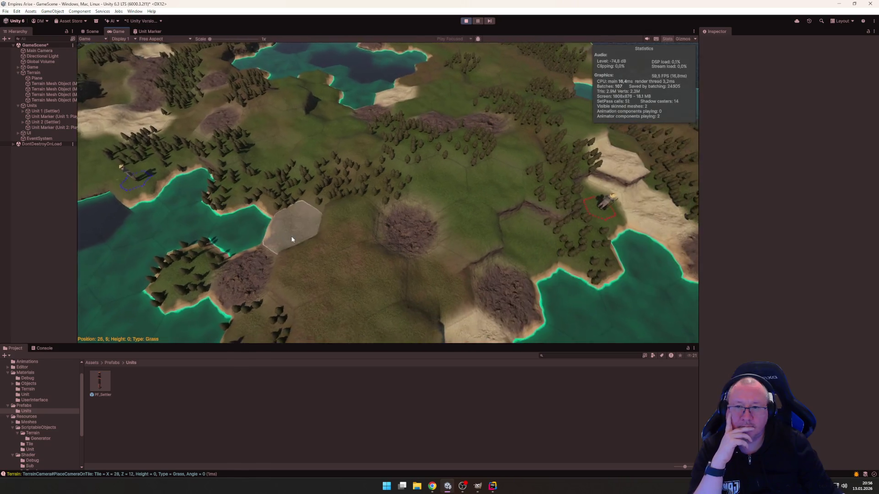
Step: Drag the map back to the settler unit, then stop play mode
left_click_drag(307, 235, 363, 235)
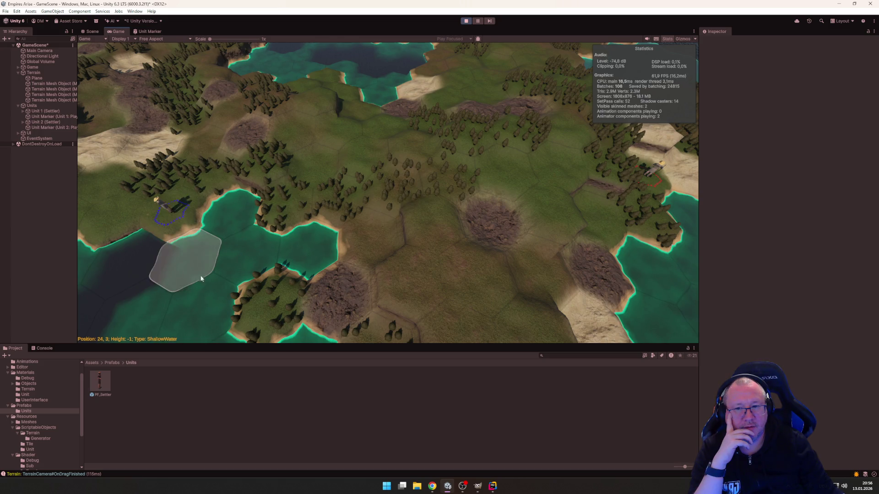
mouse_move(245, 255)
left_mouse_down()
mouse_move(351, 224)
mouse_move(219, 206)
mouse_move(289, 252)
left_mouse_up()
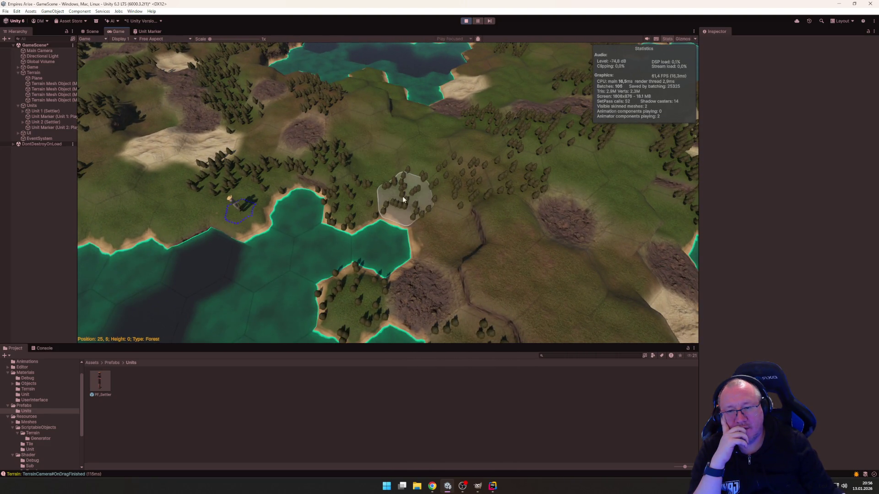
left_click_drag(402, 196, 276, 189)
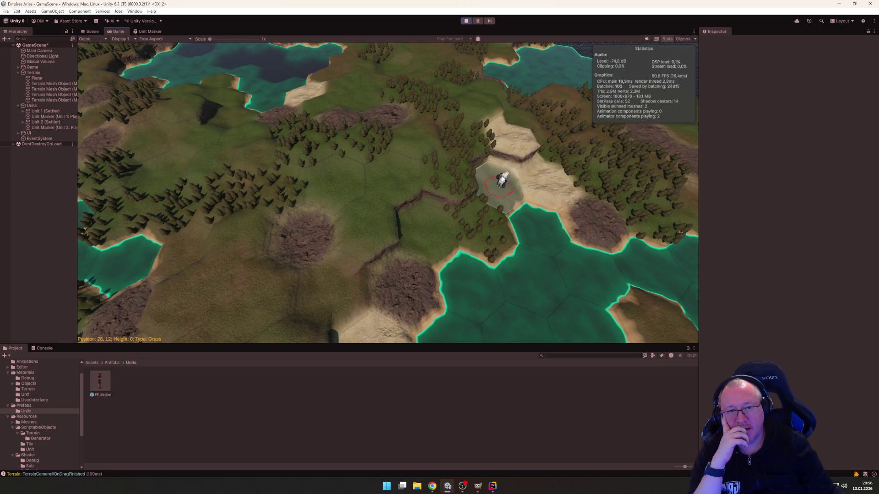
left_click_drag(427, 216, 308, 222)
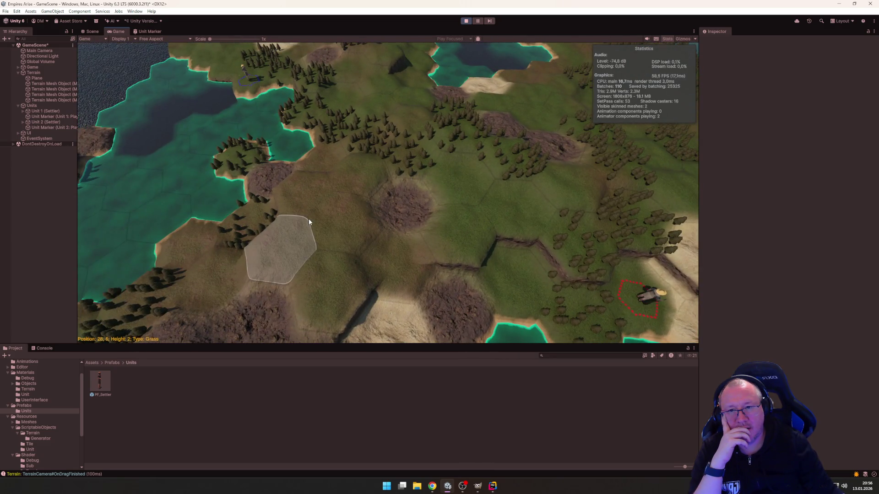
scroll(338, 236, "down", 2)
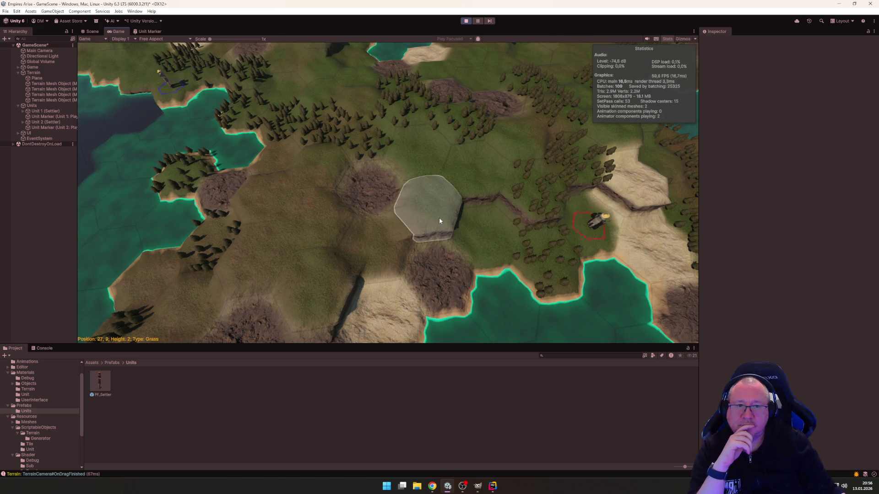
key("w")
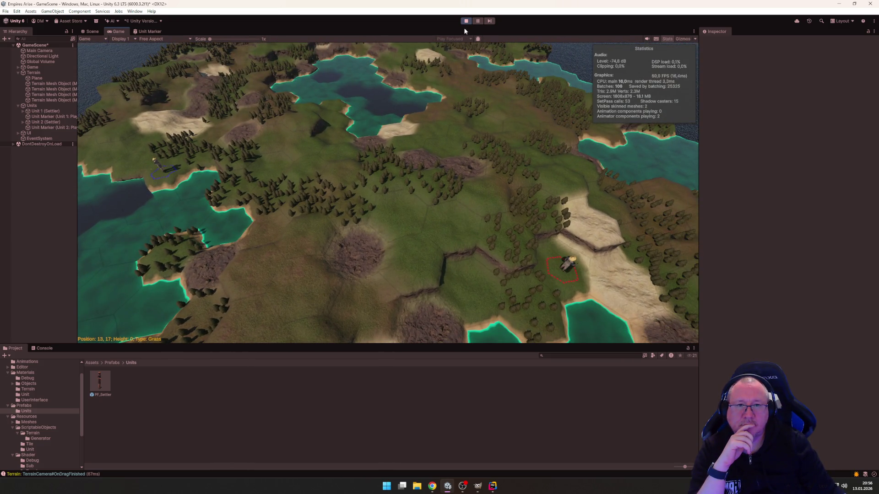
left_click(467, 21)
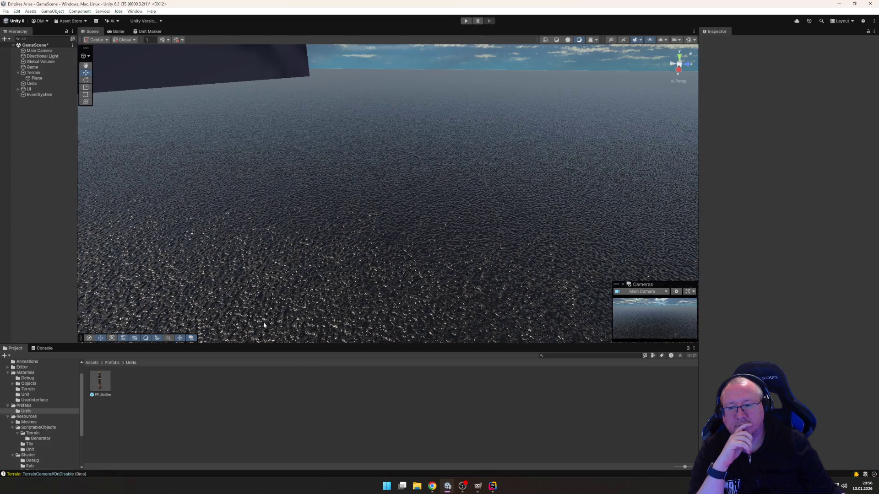
Step: Open GameManager.cs and duplicate the Player 2 creation line
left_click(492, 487)
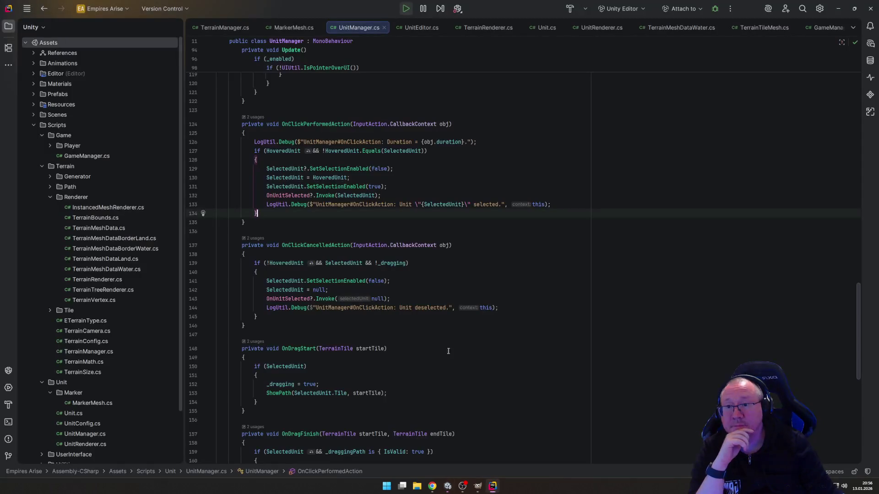
double_click(102, 156)
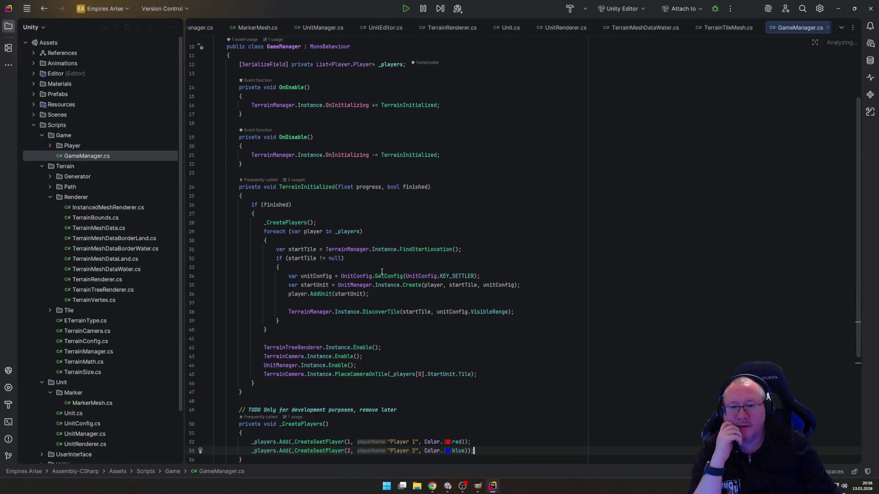
scroll(384, 279, "down", 2)
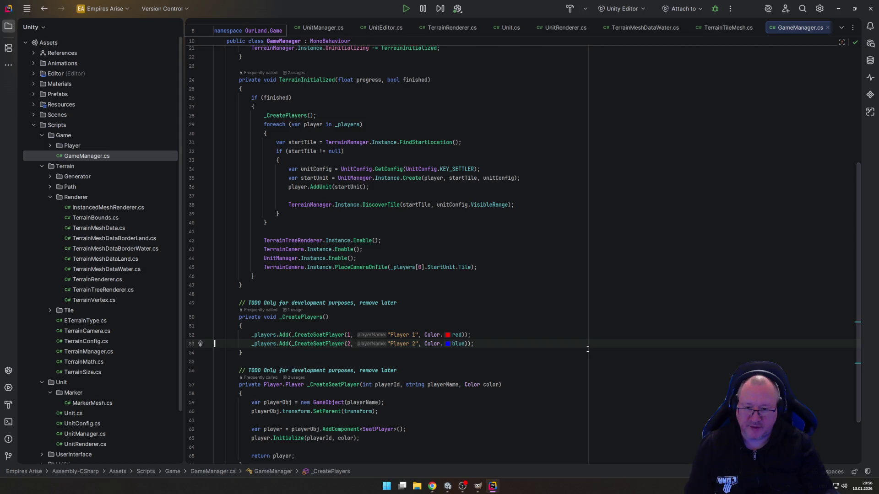
triple_click(588, 347)
key("ctrl+c")
key("ctrl+v")
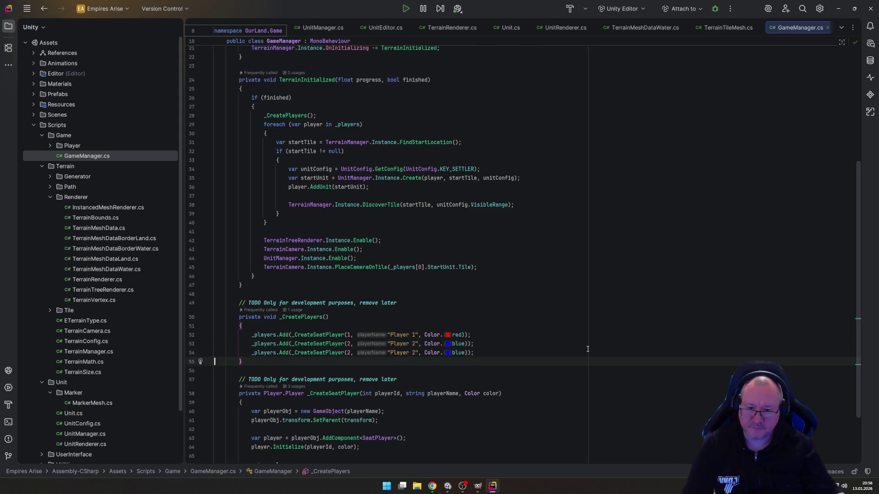
Step: Change the copied line to seat 3, 'Player 3', Color.green, and save
double_click(349, 353)
type("3")
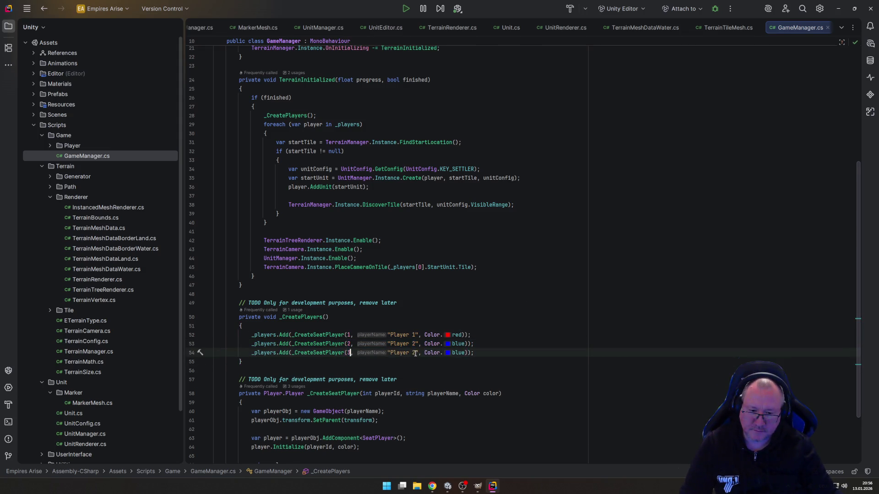
double_click(414, 353)
type("3")
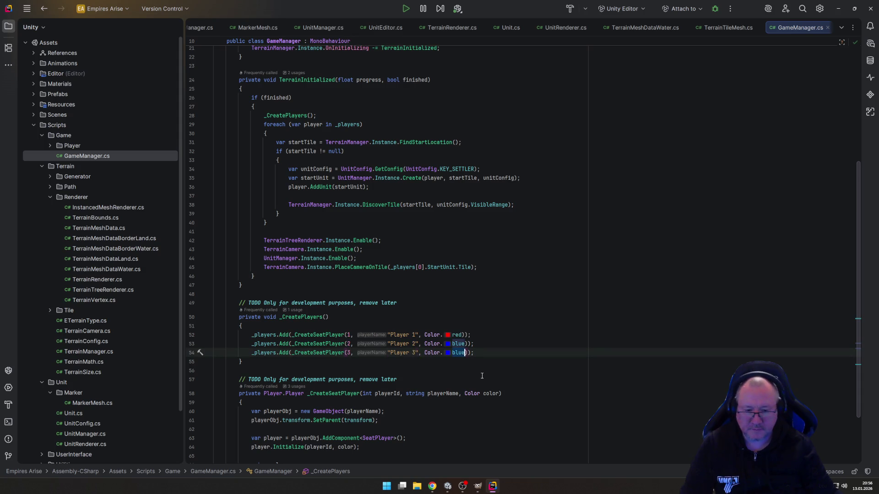
key("BackSpace")
key("BackSpace")
key("BackSpace")
type(".gr")
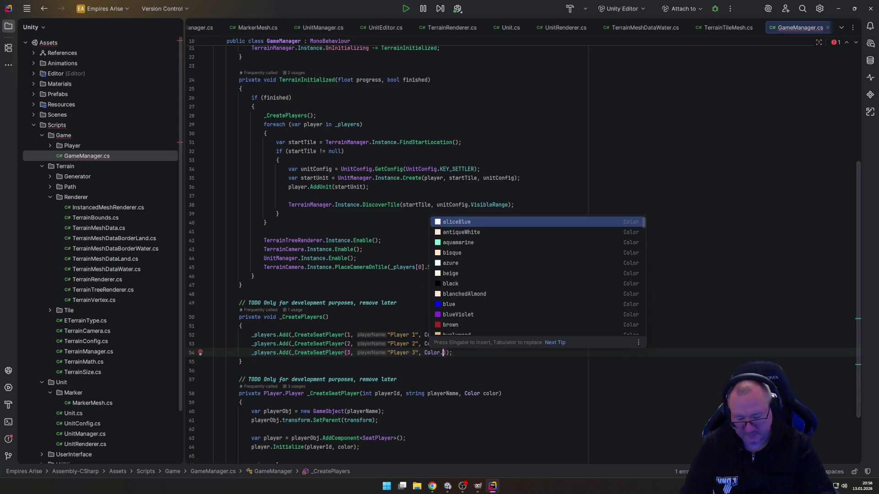
key("Down")
key("Down")
key("Down")
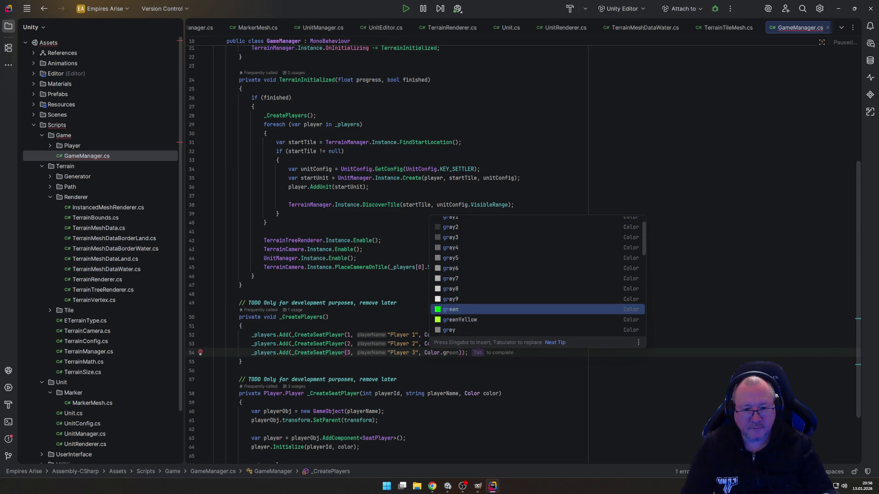
key("Return")
key("End")
key("ctrl+s")
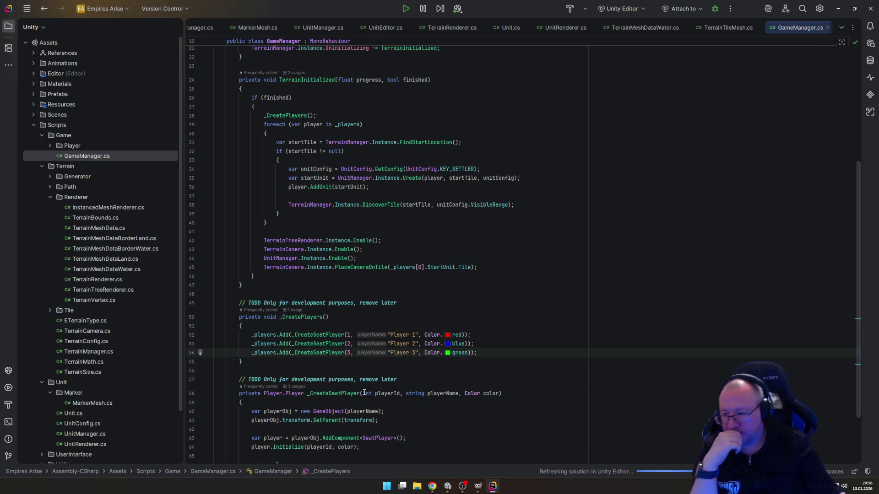
mouse_move(451, 486)
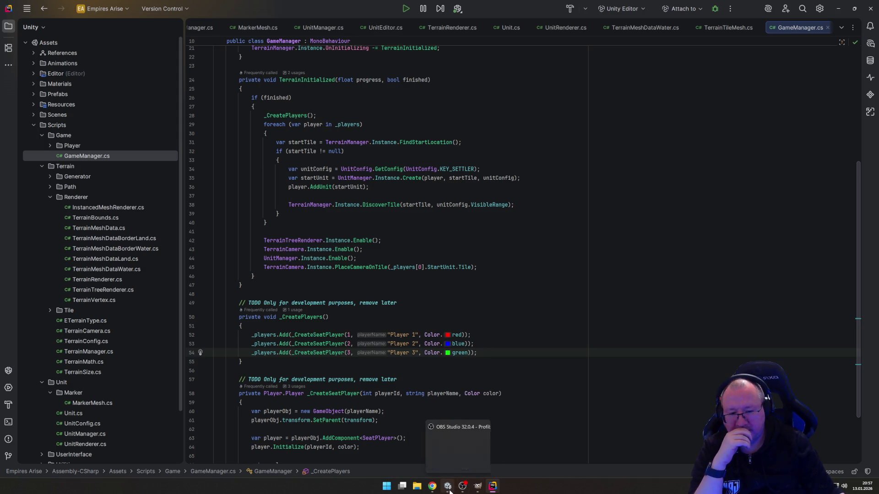
Step: Start play mode with three players and select a settler unit on the map
left_click(448, 488)
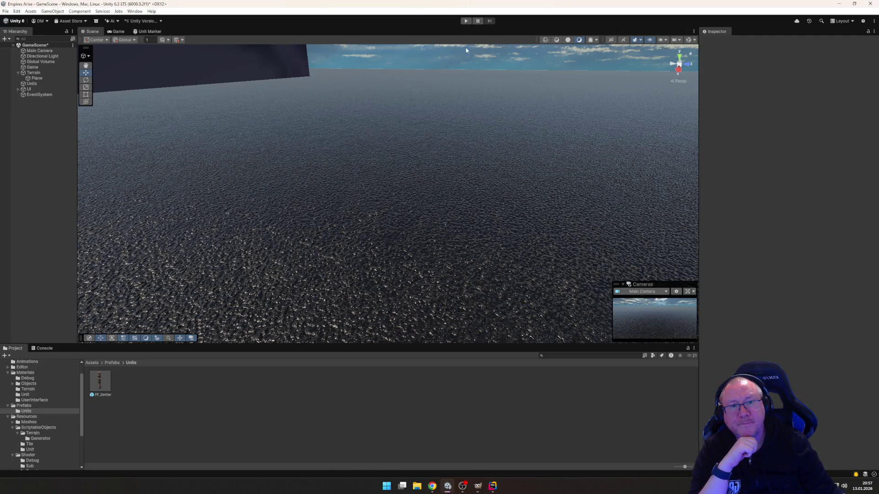
left_click(465, 21)
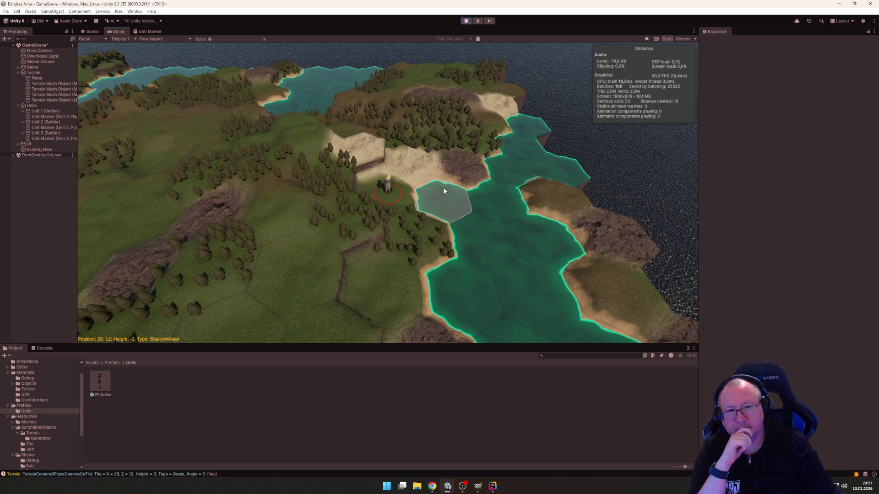
key("s")
key("s")
key("s")
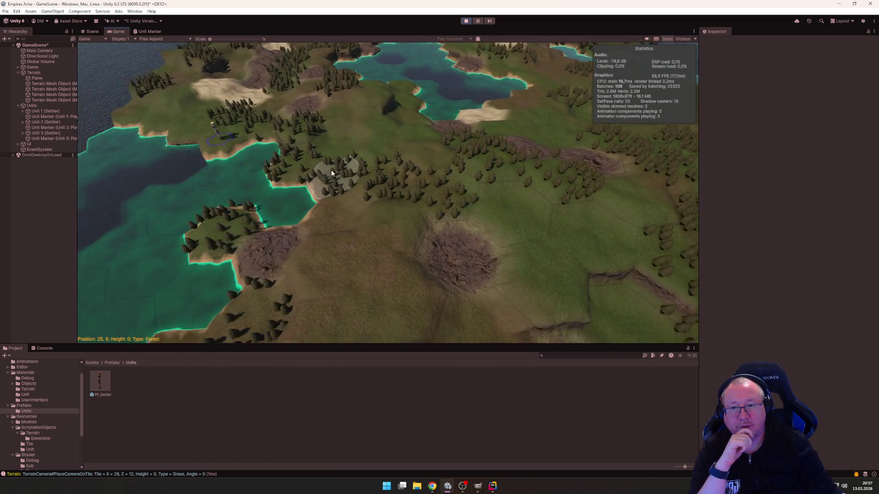
scroll(600, 208, "down", 5)
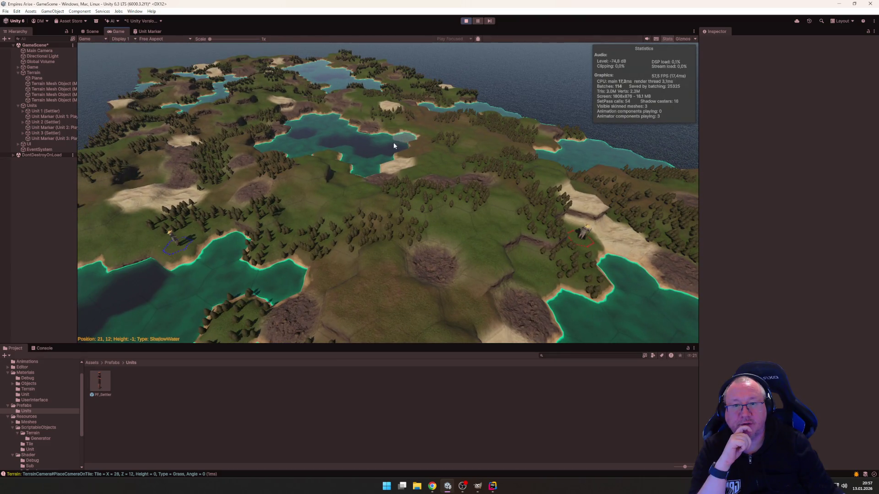
scroll(326, 133, "up", 3)
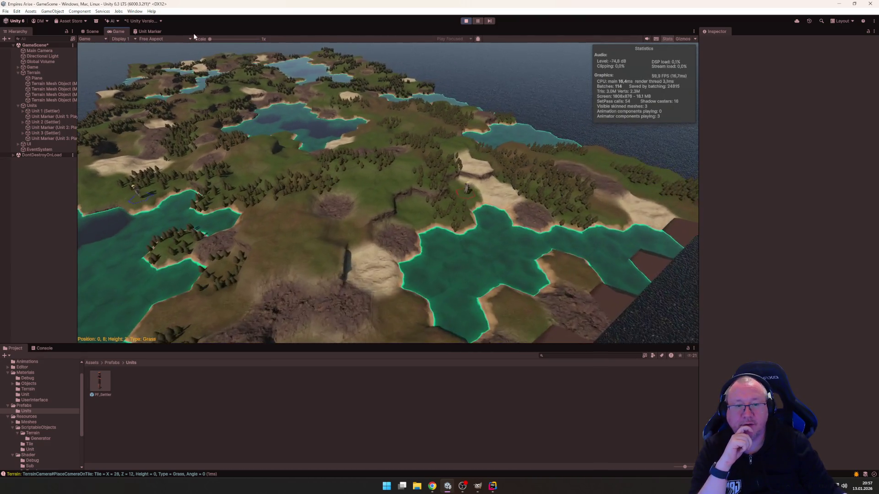
scroll(281, 250, "up", 3)
key("w")
key("w")
key("w")
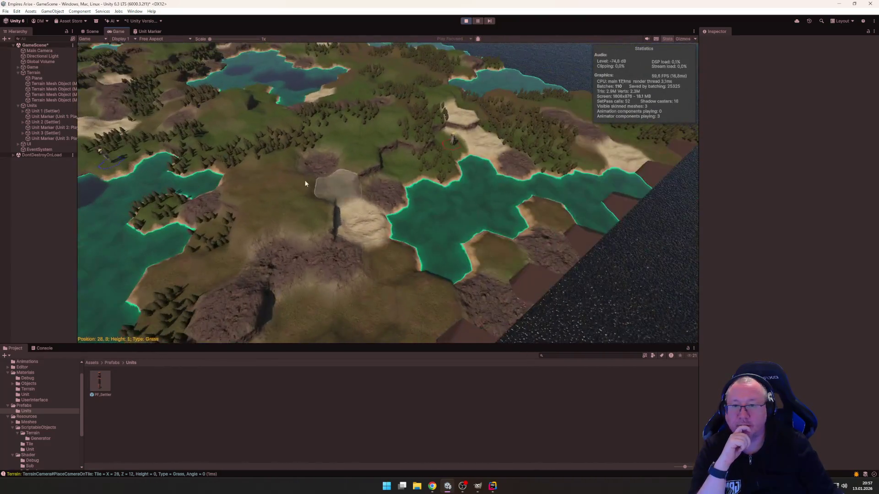
key("q")
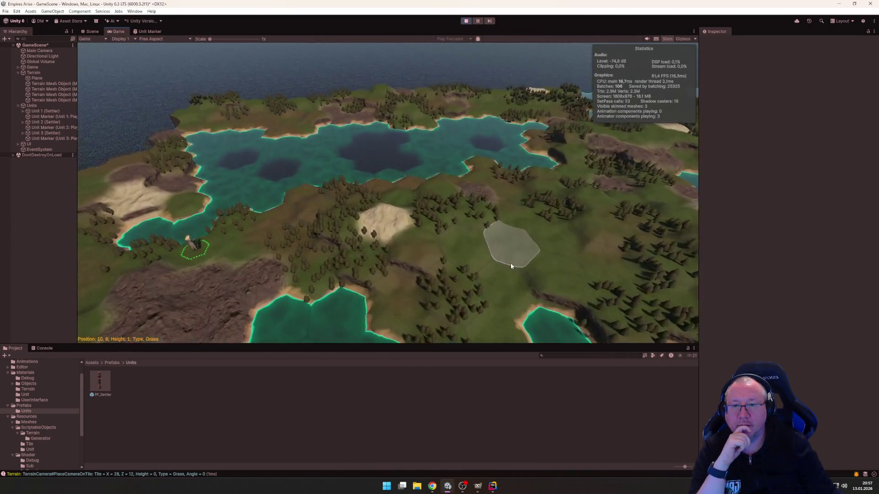
left_click(349, 214)
Step: Pan and zoom around the selected settler, then switch to the Scene view
key("w")
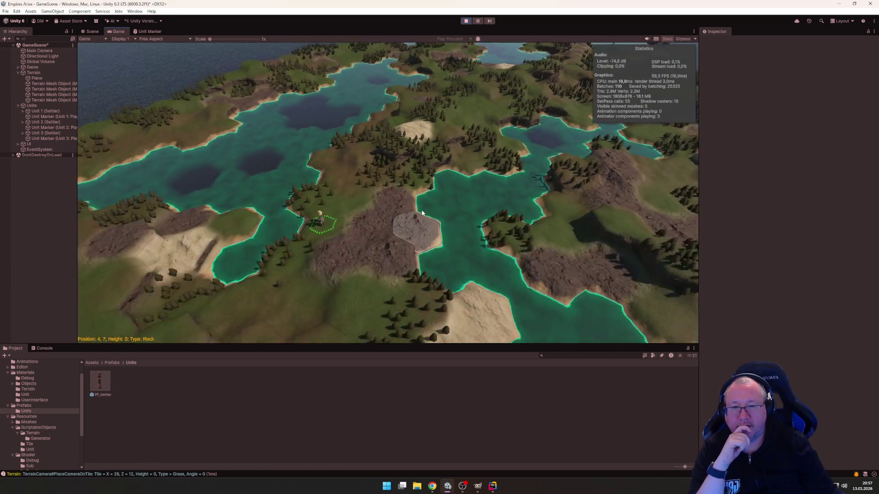
scroll(593, 231, "up", 5)
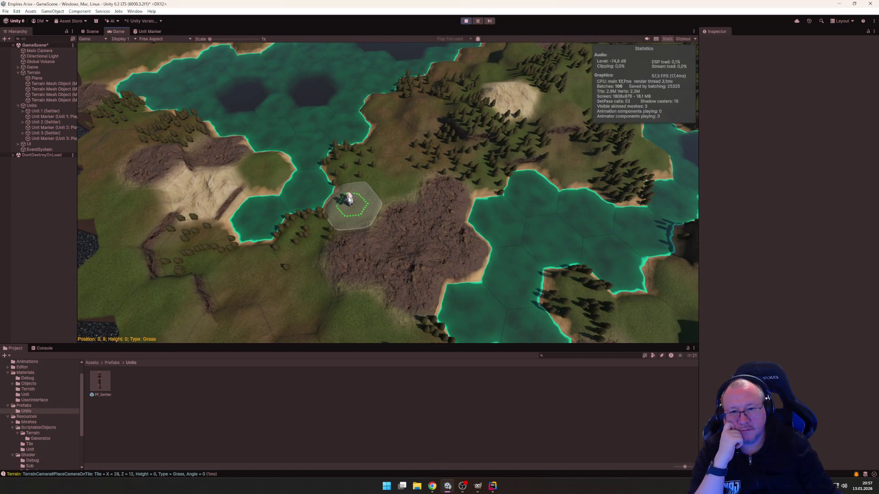
left_click_drag(349, 200, 323, 301)
scroll(323, 301, "up", 6)
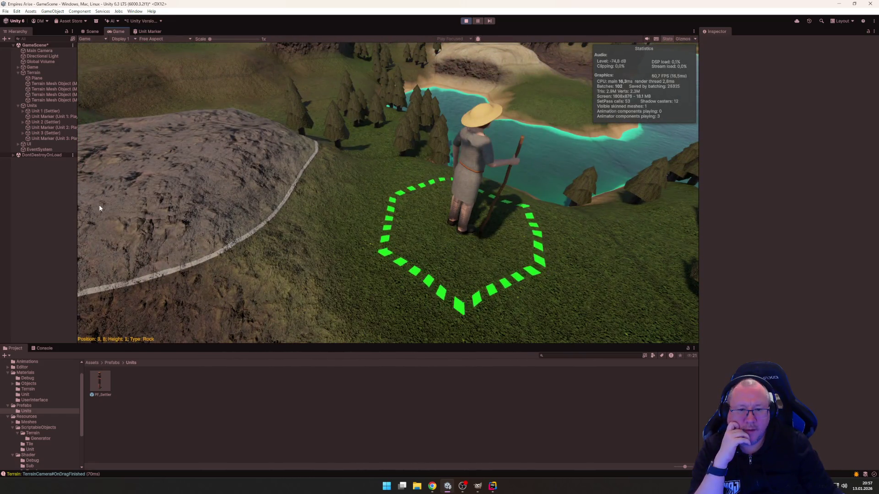
scroll(95, 185, "down", 4)
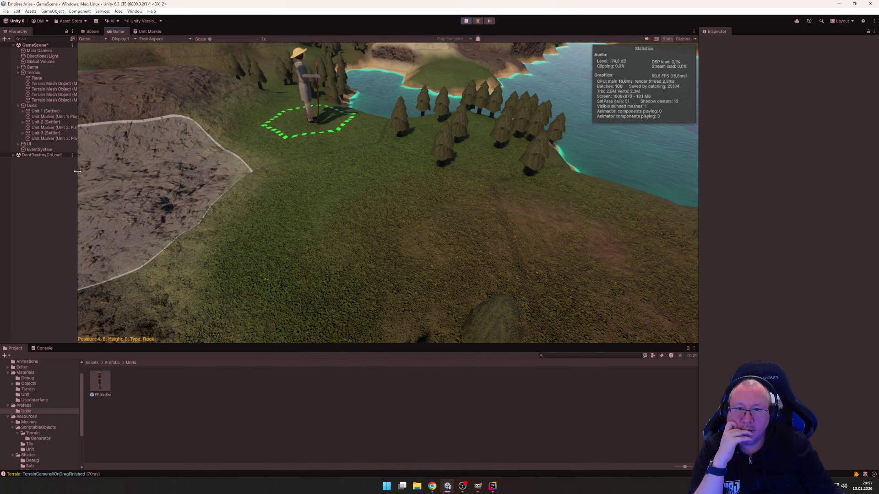
scroll(64, 188, "up", 2)
scroll(59, 191, "down", 2)
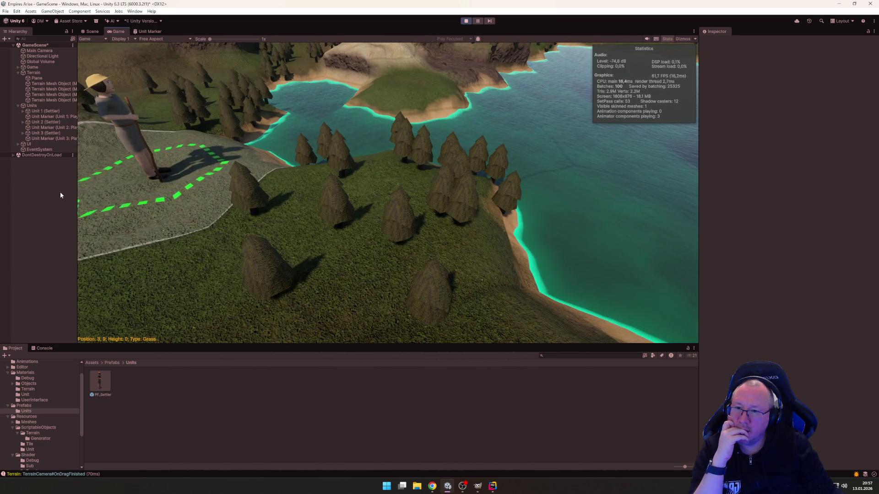
scroll(60, 191, "up", 3)
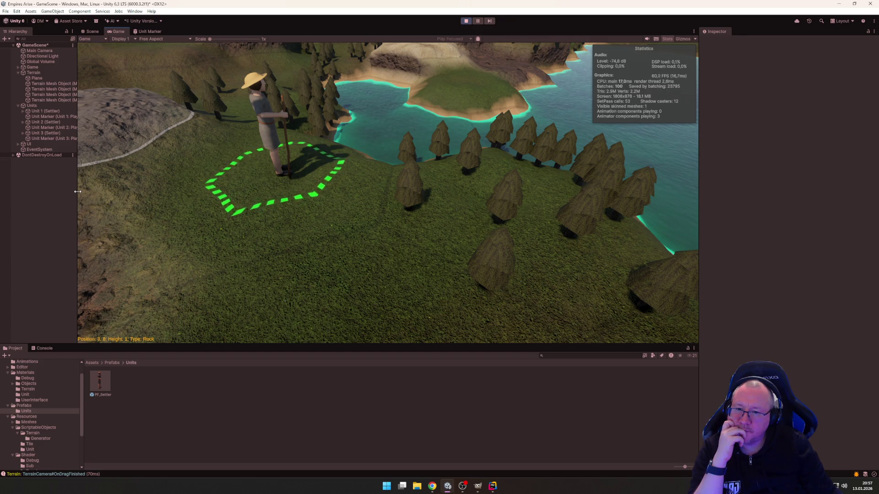
scroll(104, 171, "down", 5)
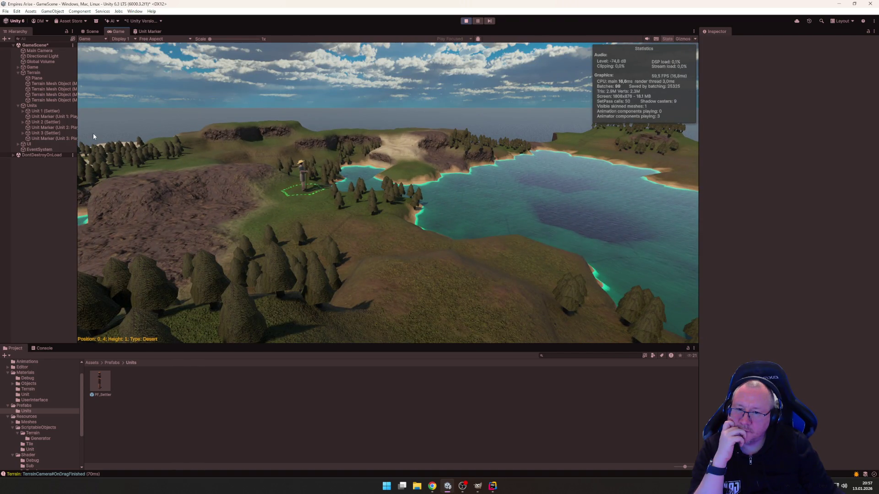
scroll(94, 136, "down", 4)
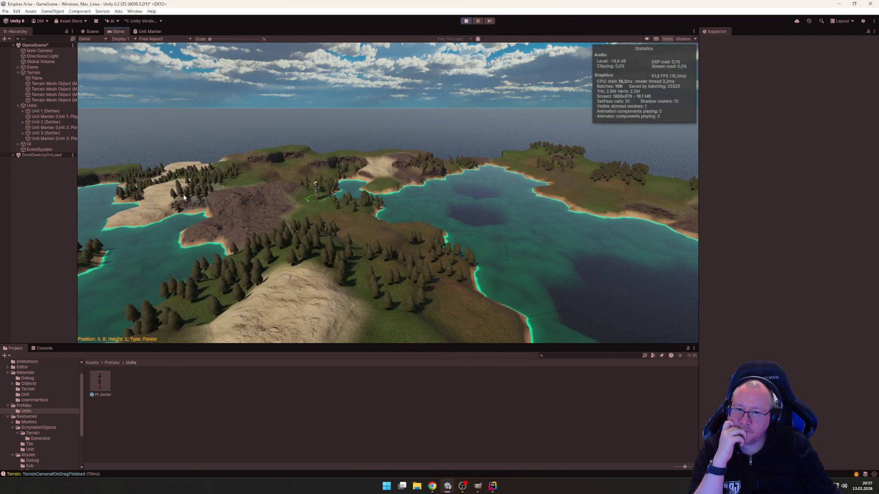
scroll(273, 252, "up", 6)
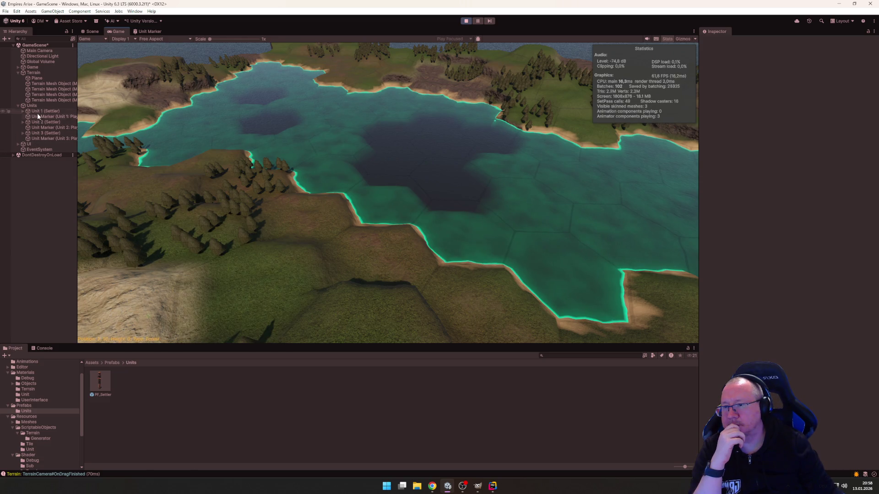
mouse_move(402, 195)
left_mouse_down()
mouse_move(339, 224)
mouse_move(171, 194)
mouse_move(350, 196)
mouse_move(344, 218)
mouse_move(411, 166)
mouse_move(422, 144)
left_mouse_up()
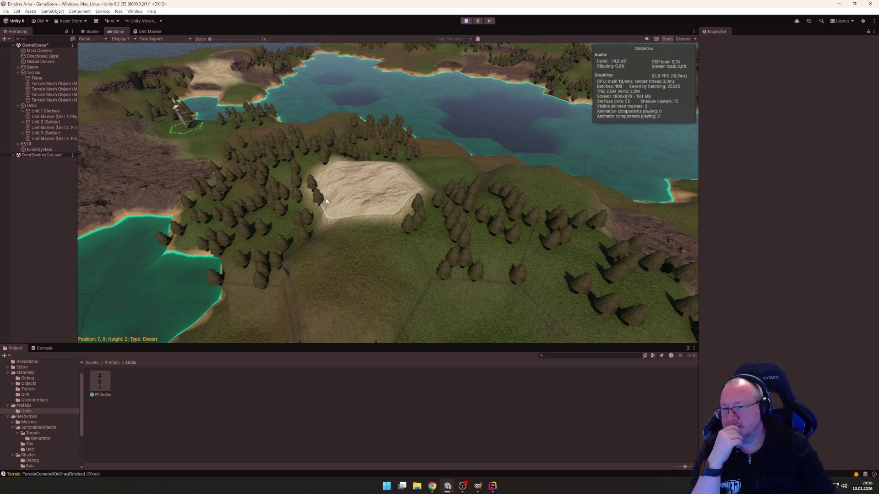
mouse_move(206, 186)
left_mouse_down()
mouse_move(344, 247)
mouse_move(289, 253)
left_mouse_up()
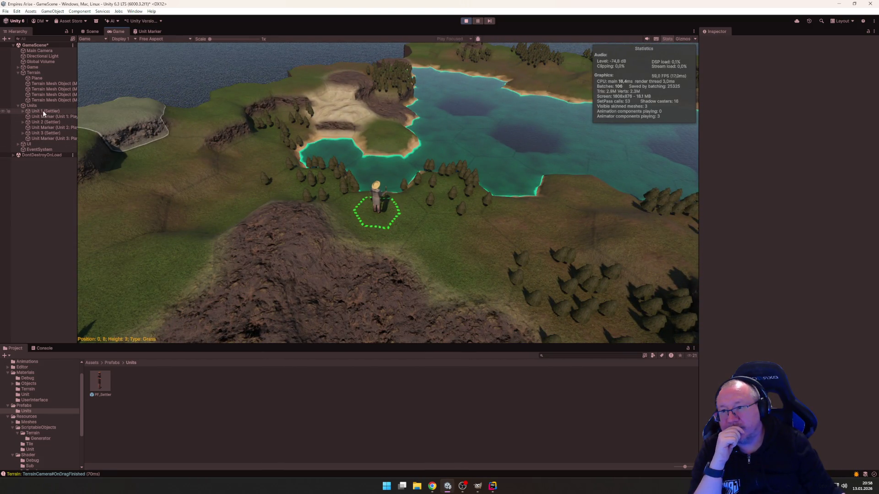
left_click(90, 32)
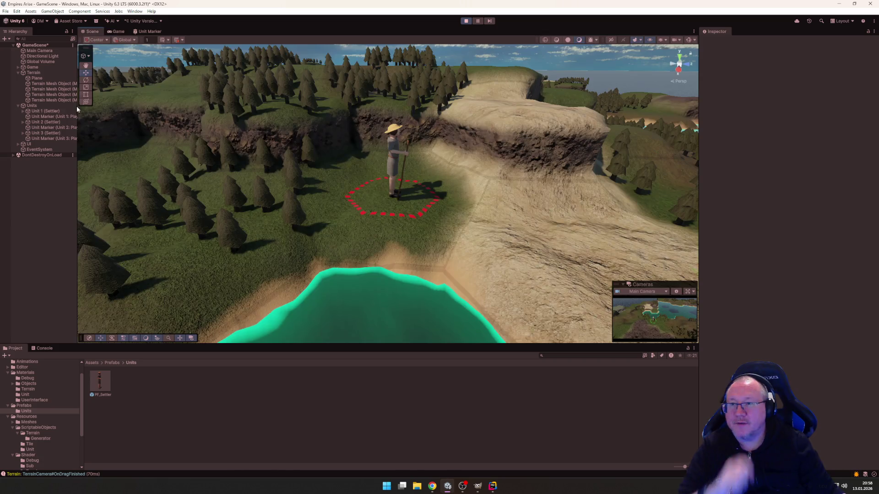
Step: Select and frame Unit 1 (Settler), then inspect the Unit 1 and Unit 2 marker rows
left_click(38, 112)
key("f")
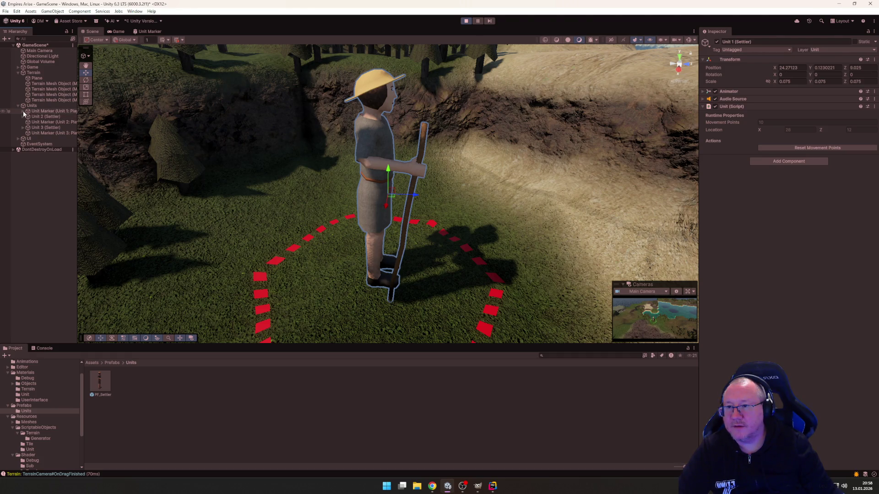
left_click(48, 112)
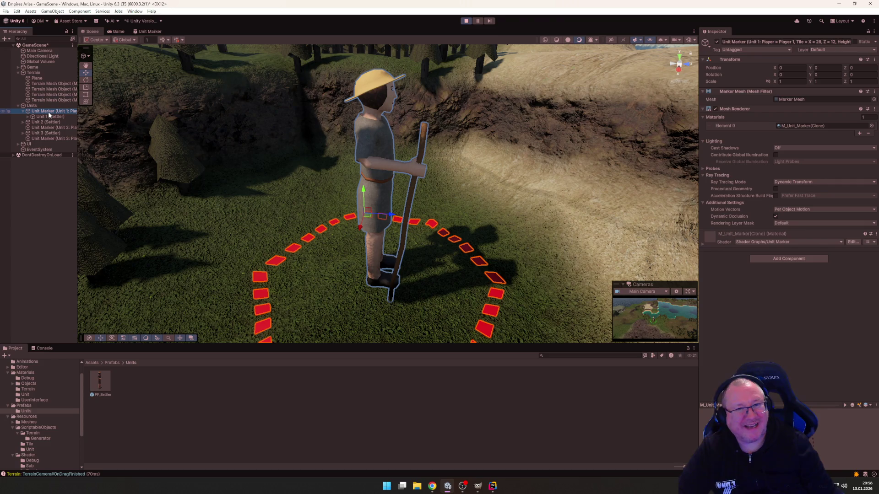
left_click(46, 122)
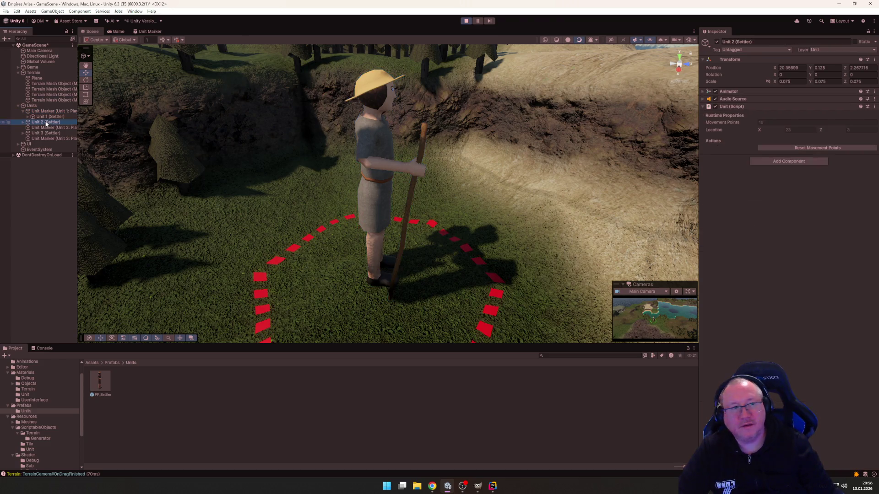
left_click(49, 111)
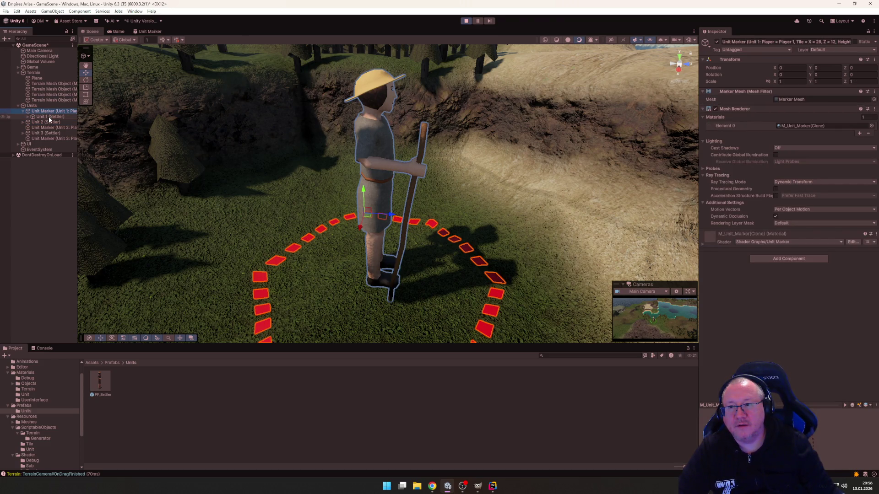
left_click(49, 118)
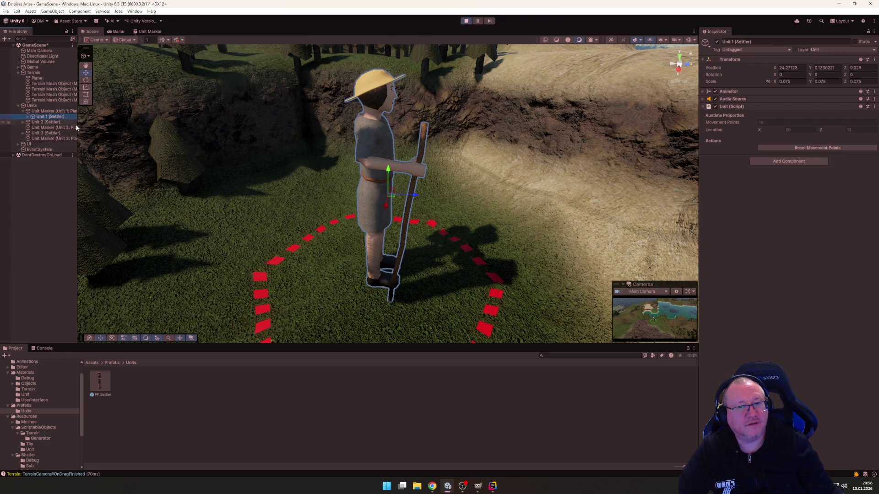
Step: Widen the Hierarchy panel so the full Unit Marker names are readable
scroll(366, 201, "down", 5)
scroll(366, 201, "down", 4)
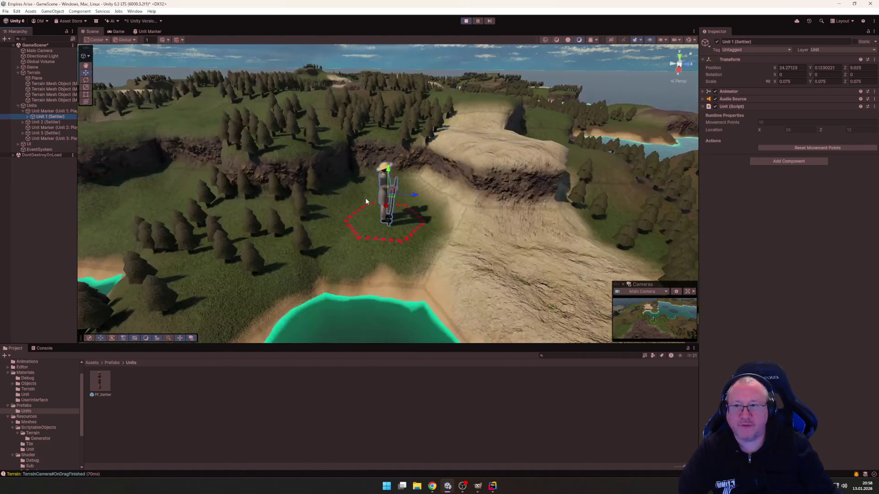
left_click_drag(78, 134, 145, 138)
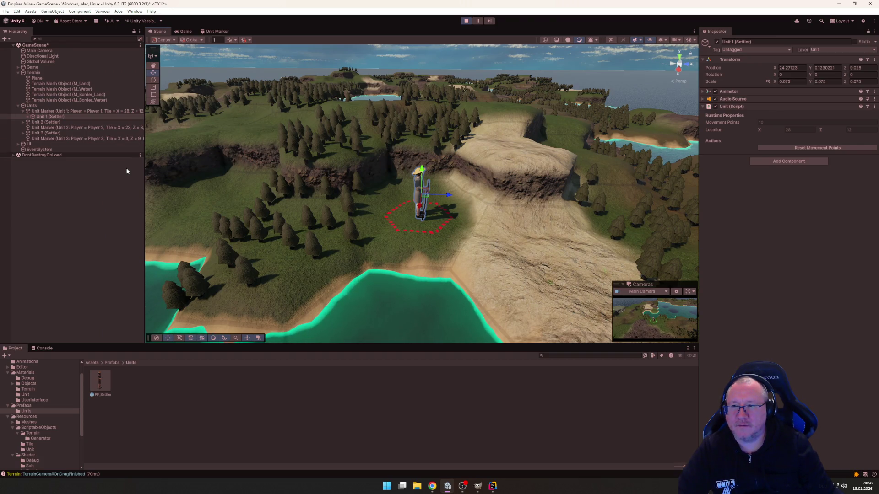
Step: Inspect the settlers and markers of Units 1, 2 and 3 in the Hierarchy
left_click(46, 117)
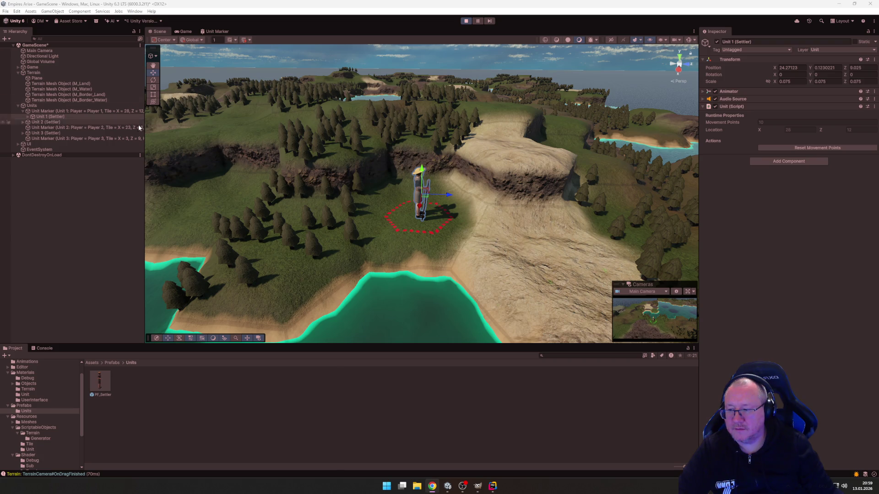
left_click(57, 111)
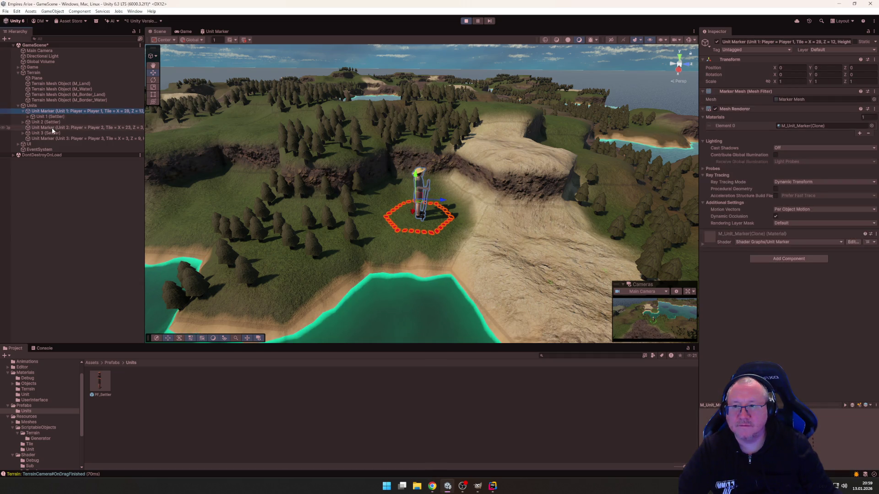
left_click(52, 128)
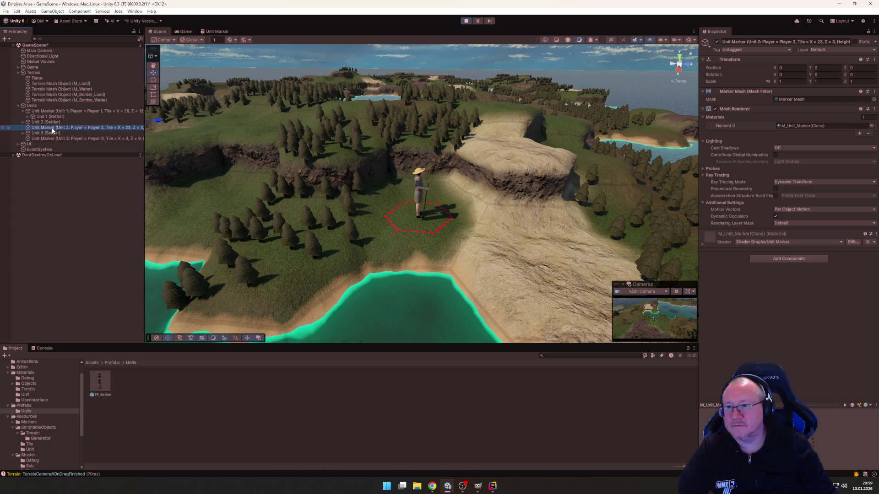
left_click(22, 110)
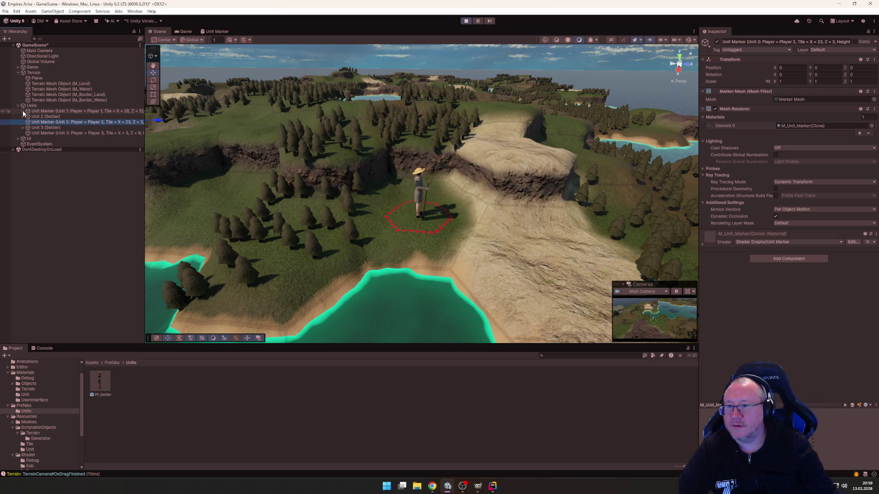
left_click(42, 117)
left_click(43, 122)
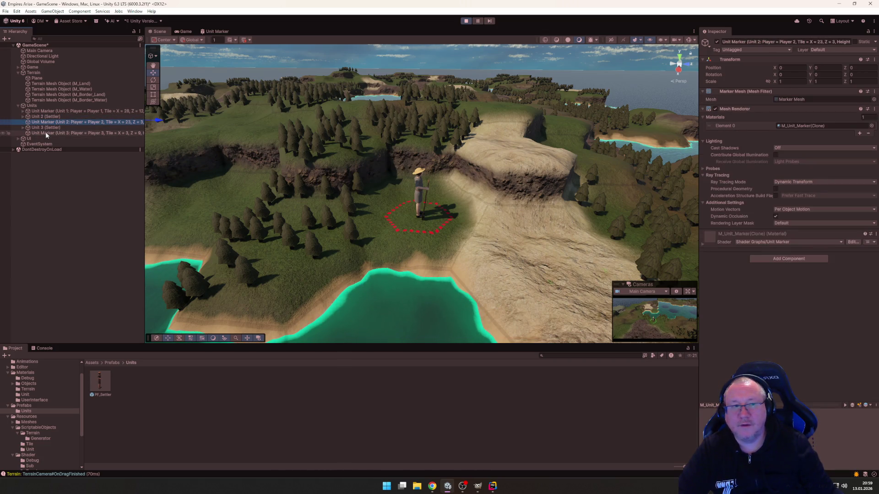
left_click(45, 132)
left_click(46, 123)
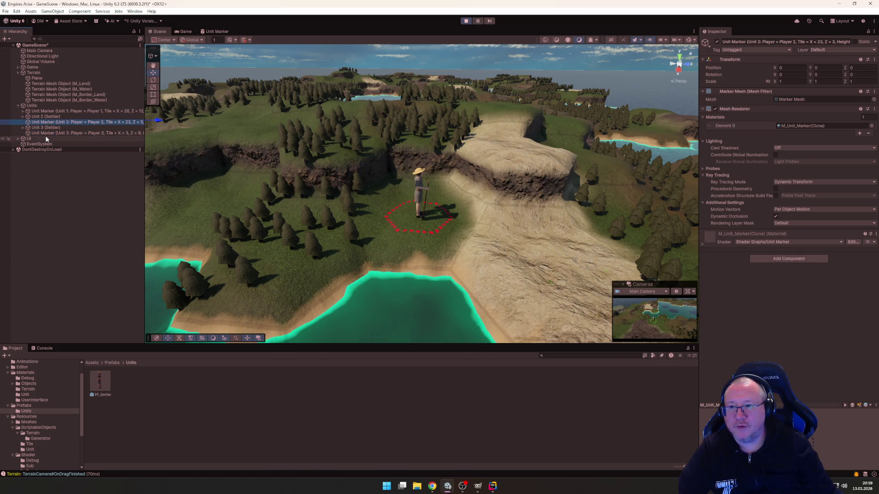
left_click(46, 133)
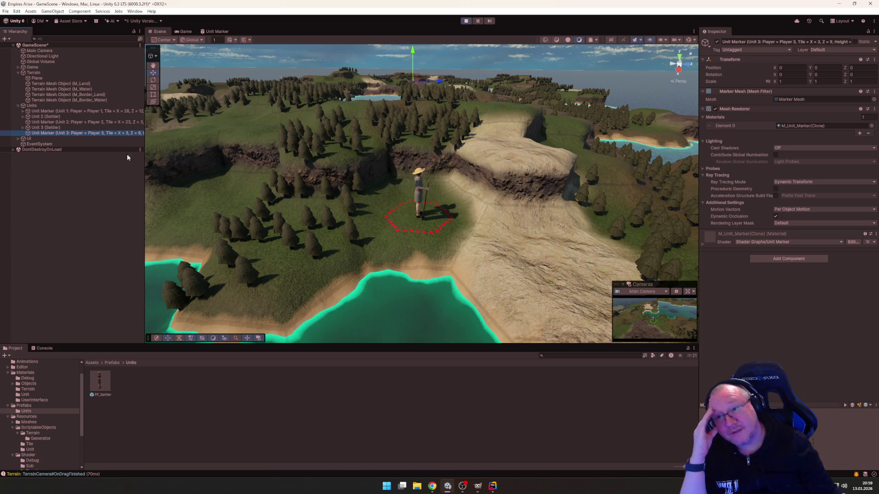
Step: Expand Unit 1's marker, select the M_Land terrain mesh, and return to the Game view
left_click(23, 111)
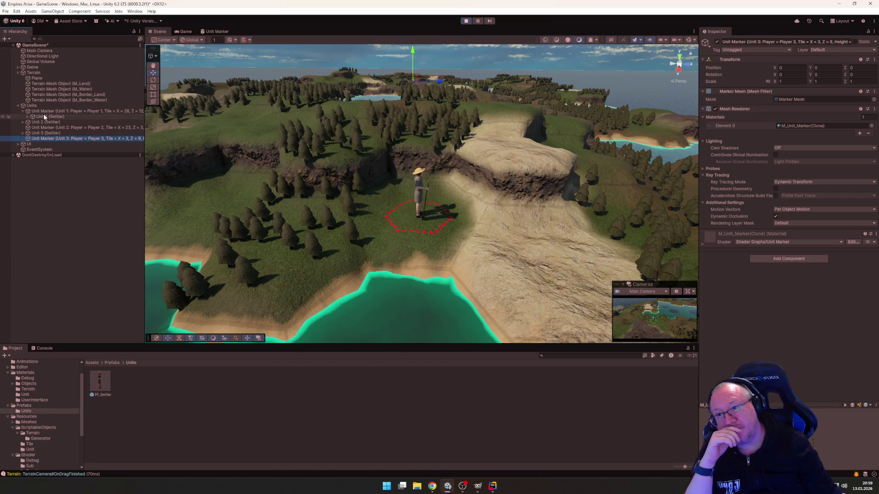
left_click(54, 117)
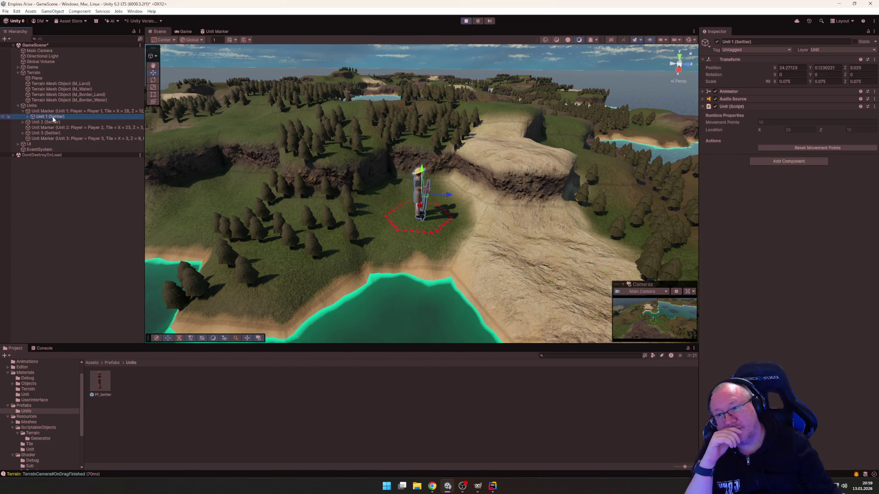
left_click(51, 111)
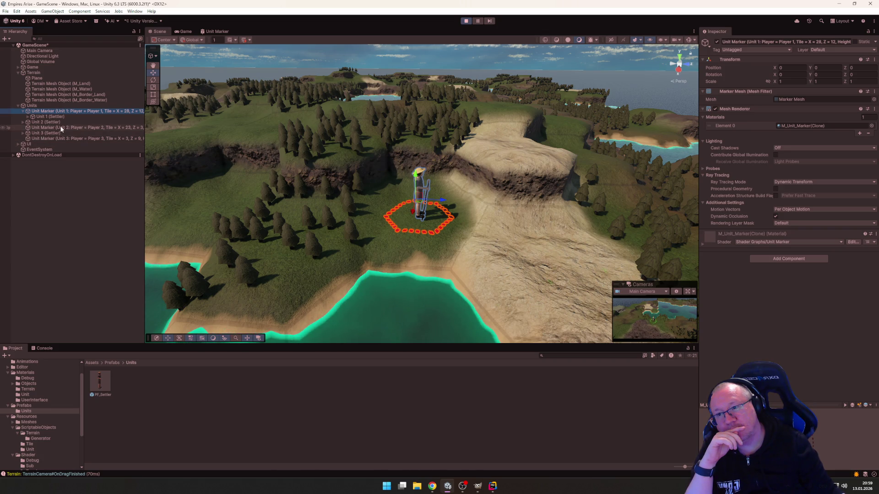
left_click(23, 111)
left_click(24, 111)
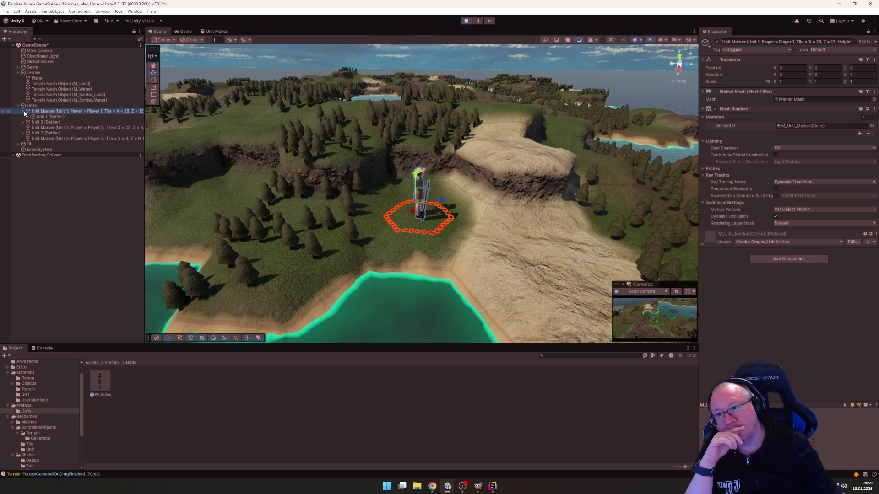
left_click(509, 208)
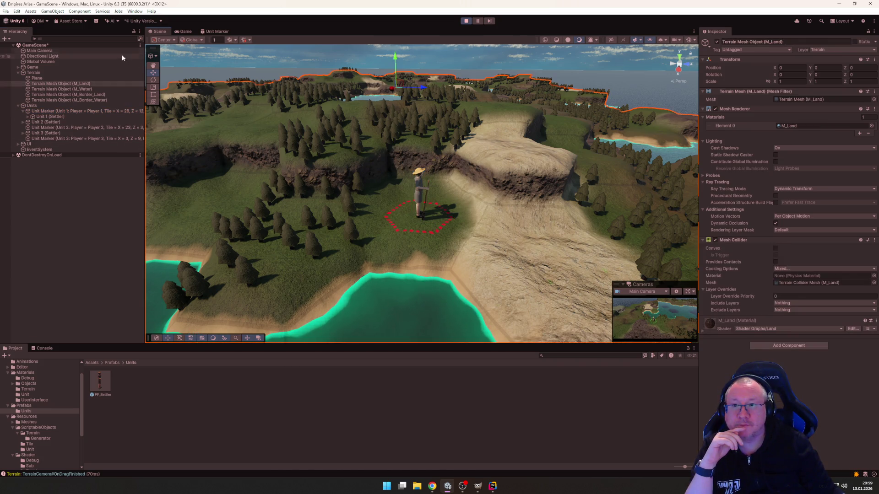
left_click(185, 31)
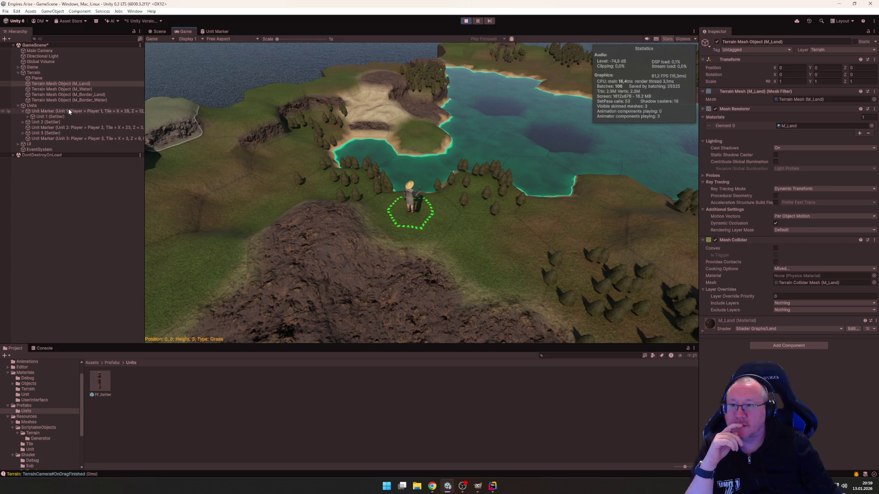
Step: Pan the game camera toward the forested coast and show the Console log
mouse_move(441, 175)
left_mouse_down()
mouse_move(479, 175)
mouse_move(255, 230)
mouse_move(422, 197)
mouse_move(199, 130)
mouse_move(343, 103)
mouse_move(235, 216)
mouse_move(358, 138)
mouse_move(402, 45)
mouse_move(425, 237)
mouse_move(504, 214)
left_mouse_up()
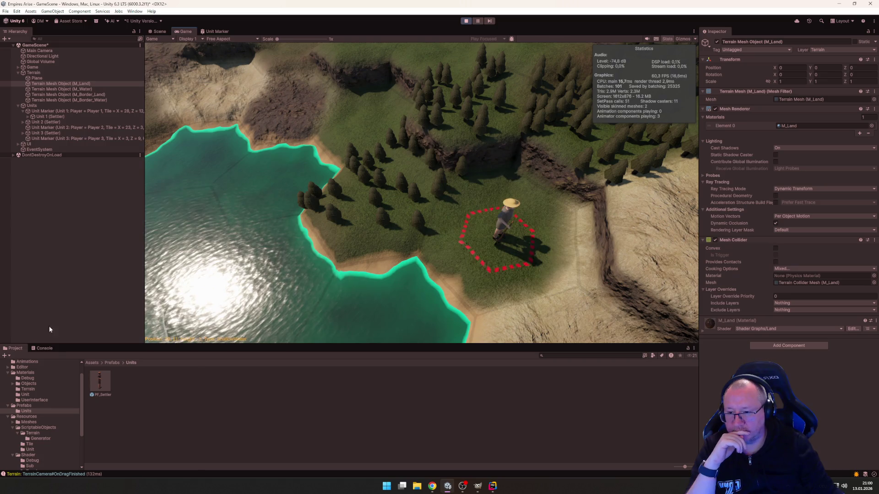
left_click(40, 348)
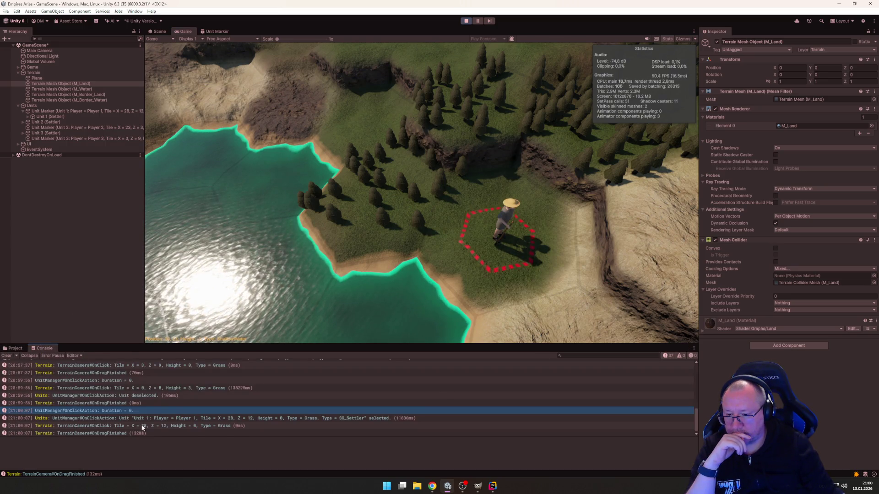
scroll(155, 425, "down", 1)
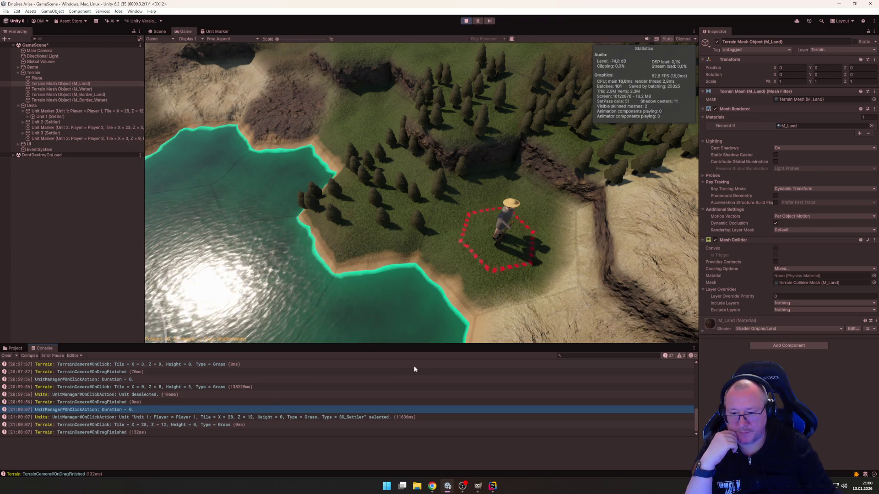
scroll(479, 292, "up", 2)
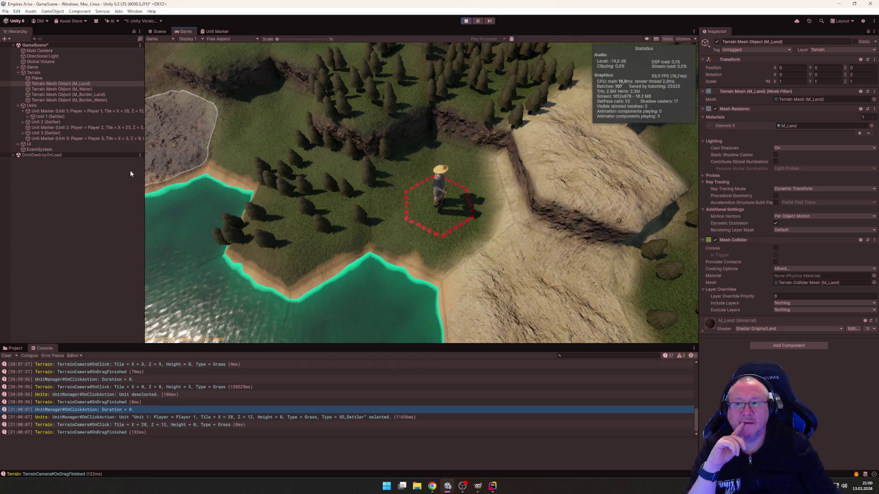
Step: Select the player 1 settler and plot a move path to desert tile 28,13
mouse_move(422, 213)
left_mouse_down()
mouse_move(314, 248)
mouse_move(309, 239)
mouse_move(268, 242)
mouse_move(339, 281)
mouse_move(372, 258)
mouse_move(404, 191)
left_mouse_up()
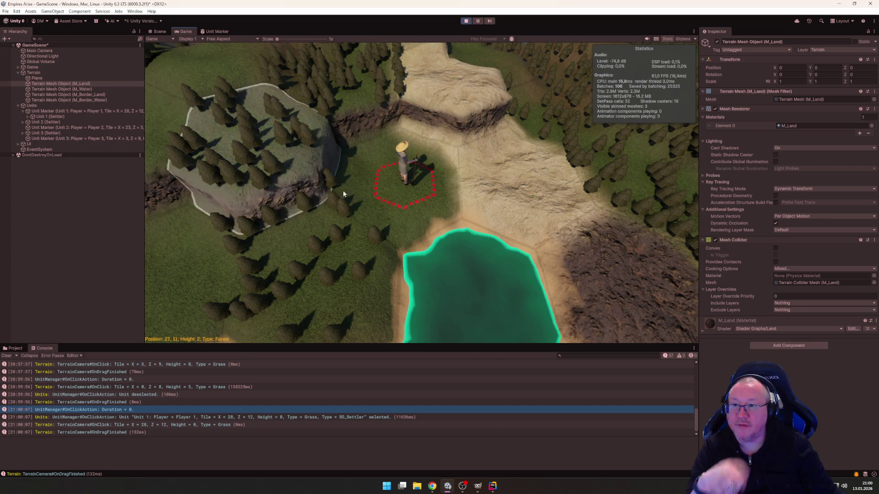
left_click(406, 168)
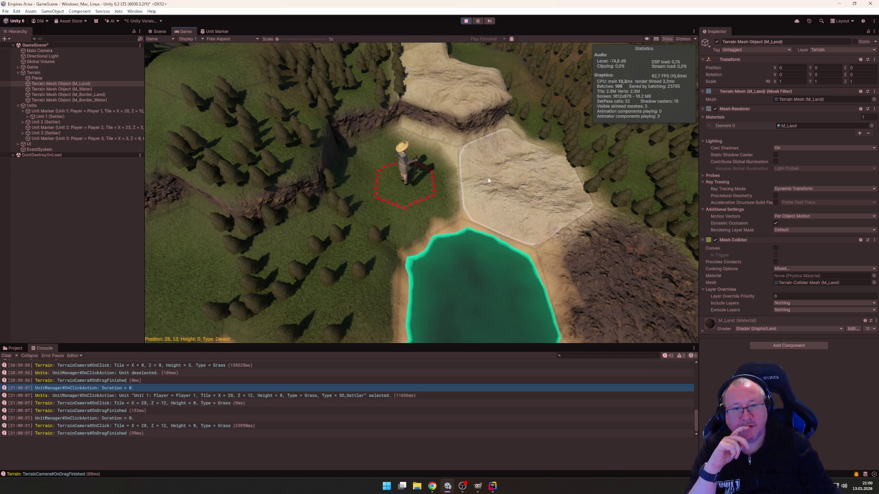
mouse_move(487, 182)
left_mouse_down()
mouse_move(521, 176)
mouse_move(451, 108)
mouse_move(358, 243)
mouse_move(283, 164)
mouse_move(337, 115)
mouse_move(324, 250)
mouse_move(386, 213)
mouse_move(508, 192)
mouse_move(355, 260)
mouse_move(517, 195)
mouse_move(402, 210)
mouse_move(294, 294)
mouse_move(519, 197)
mouse_move(362, 263)
mouse_move(517, 202)
mouse_move(412, 215)
mouse_move(298, 284)
mouse_move(517, 197)
mouse_move(443, 220)
mouse_move(347, 276)
mouse_move(517, 192)
mouse_move(329, 275)
mouse_move(437, 210)
mouse_move(357, 240)
mouse_move(382, 206)
mouse_move(482, 186)
mouse_move(356, 260)
mouse_move(386, 240)
mouse_move(527, 200)
left_mouse_up()
Step: Stop play mode and bring Rider forward showing GameManager.cs
left_click(467, 21)
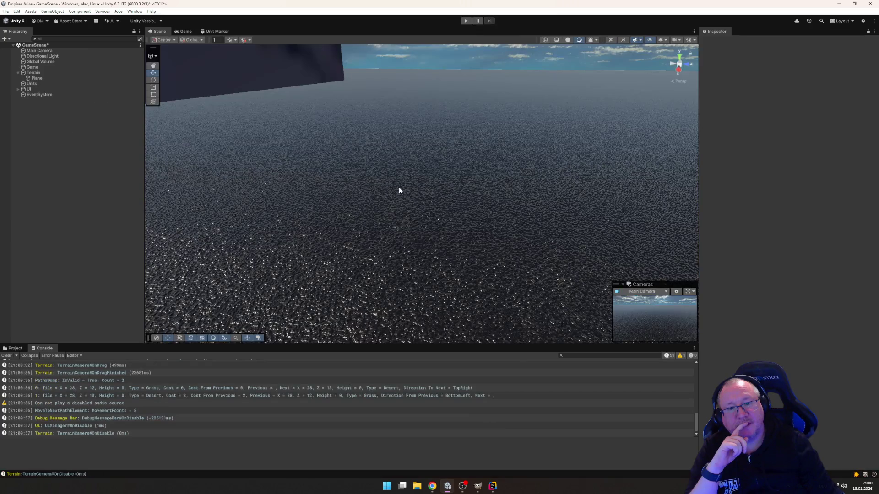
left_click(489, 487)
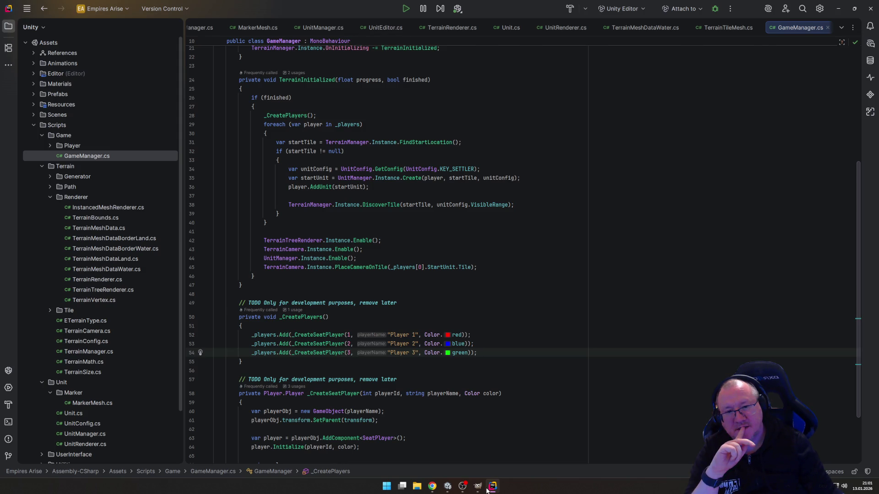
Step: Review UnitManager.cs, highlighting tilePosition to see its usages
left_click(315, 28)
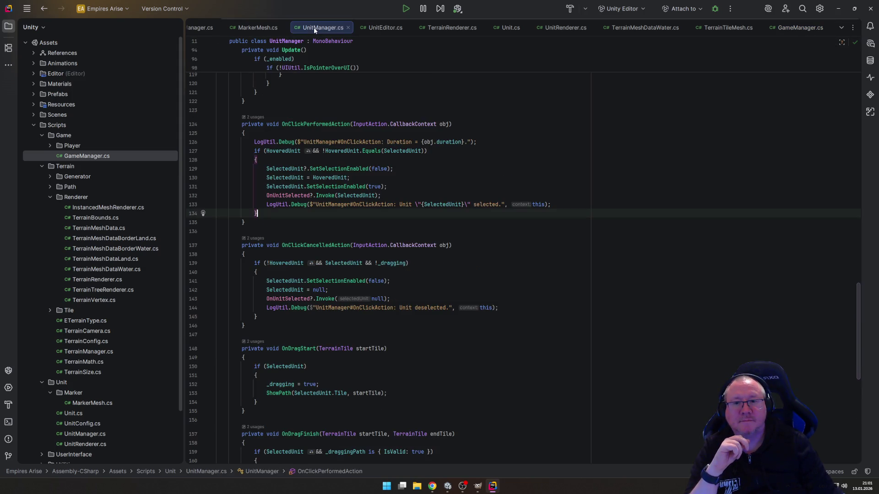
scroll(405, 179, "up", 20)
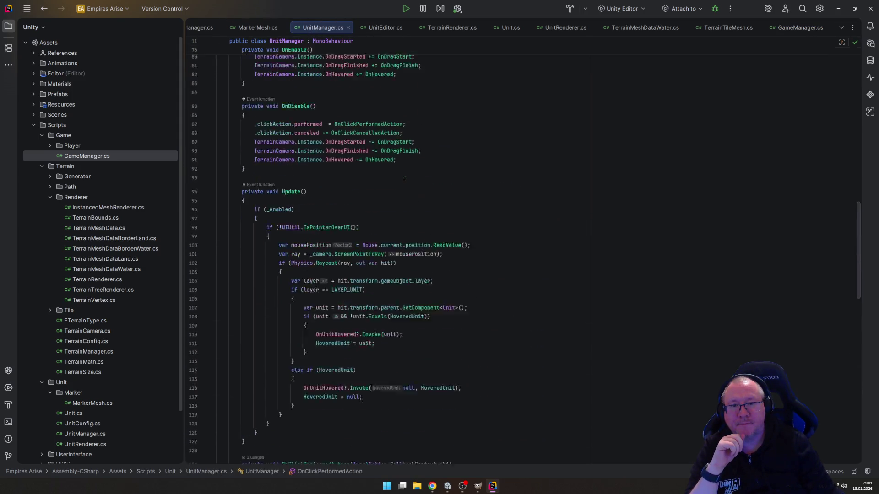
scroll(405, 178, "down", 2)
double_click(433, 232)
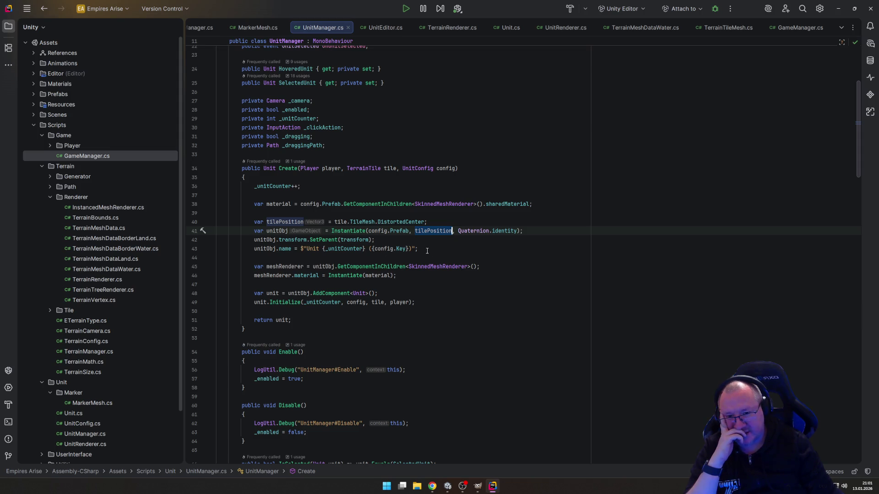
Step: Look over MarkerMesh.cs, then return to Unity and start the game again
mouse_move(405, 265)
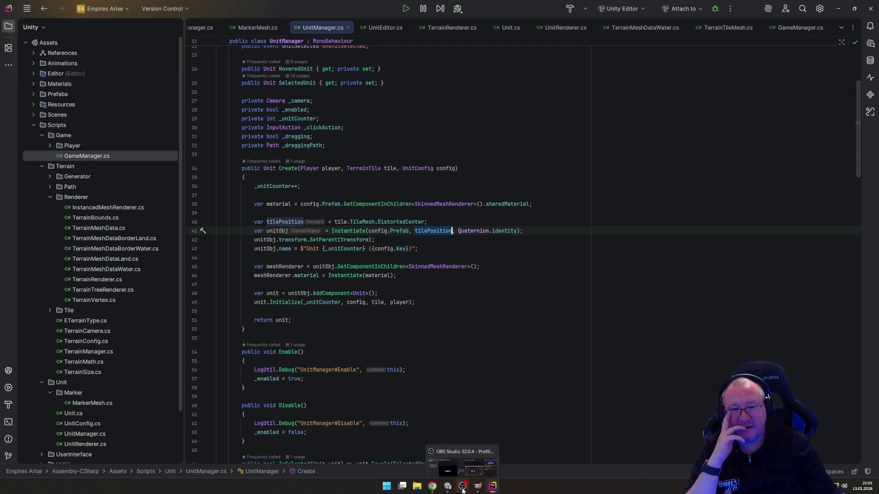
mouse_move(480, 491)
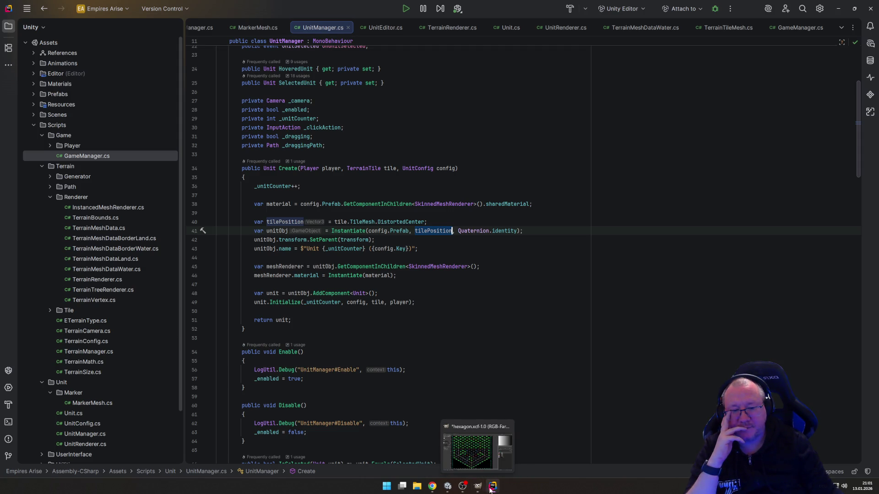
mouse_move(448, 488)
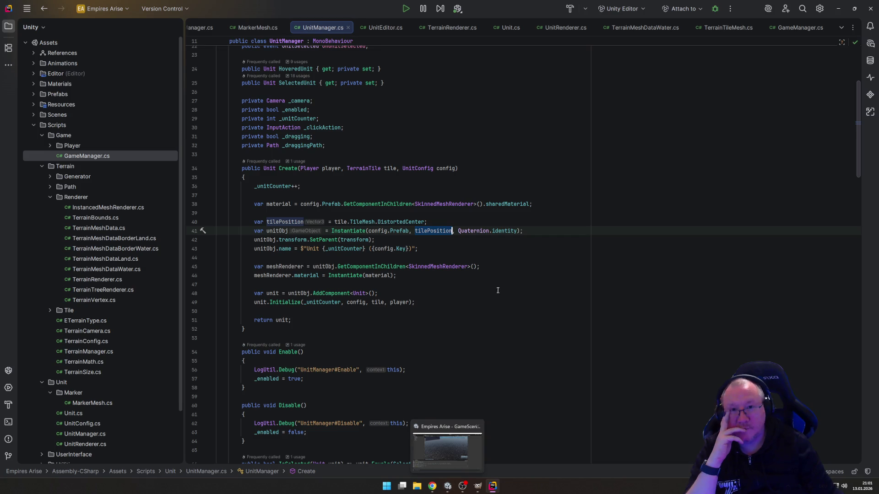
left_click(269, 29)
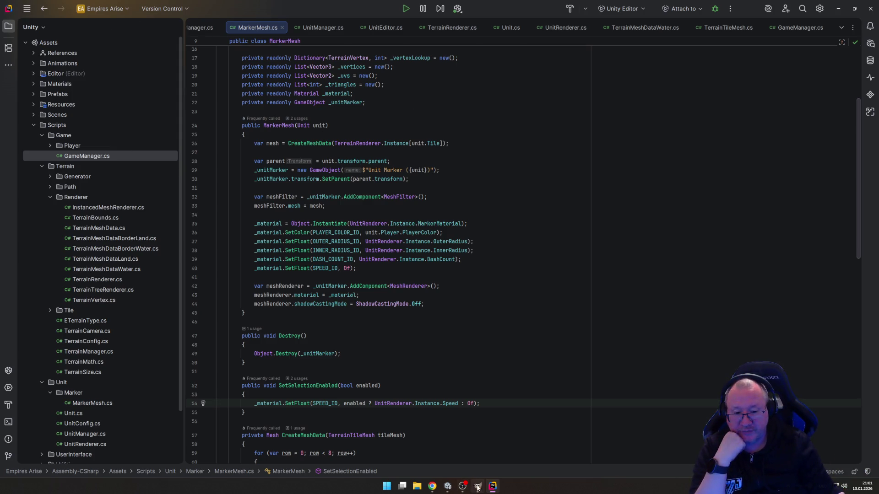
left_click(451, 490)
left_click(466, 21)
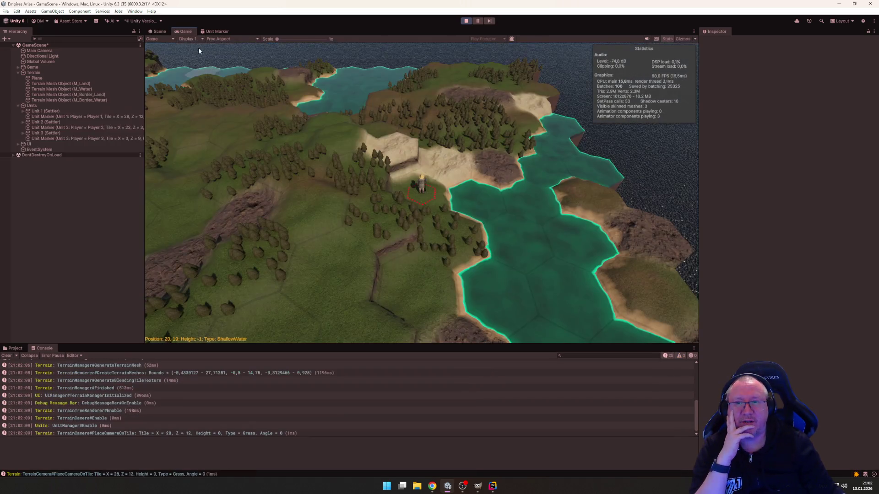
Step: Select the settler and try plotting paths toward nearby rock and forest hexes
scroll(405, 195, "up", 5)
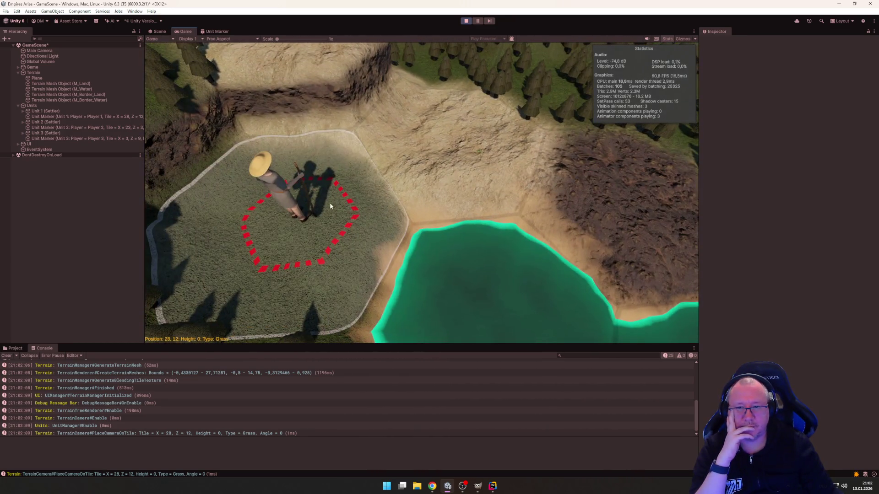
left_click(330, 203)
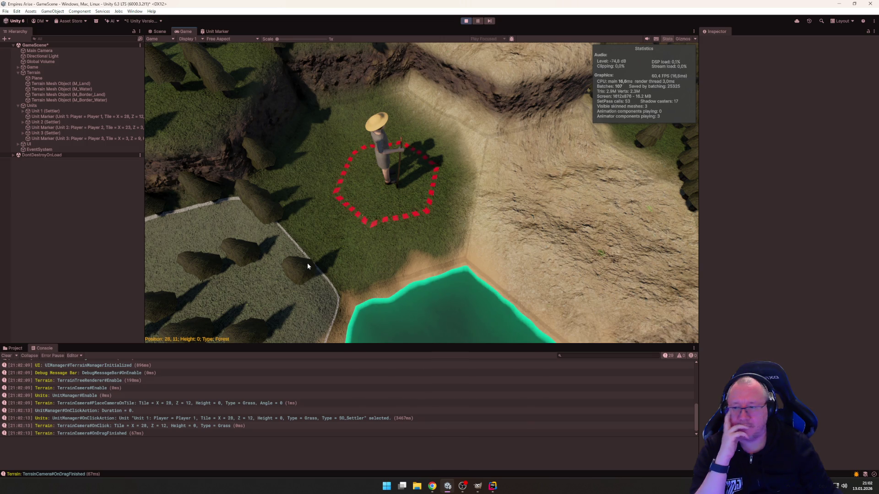
key("alt+Tab")
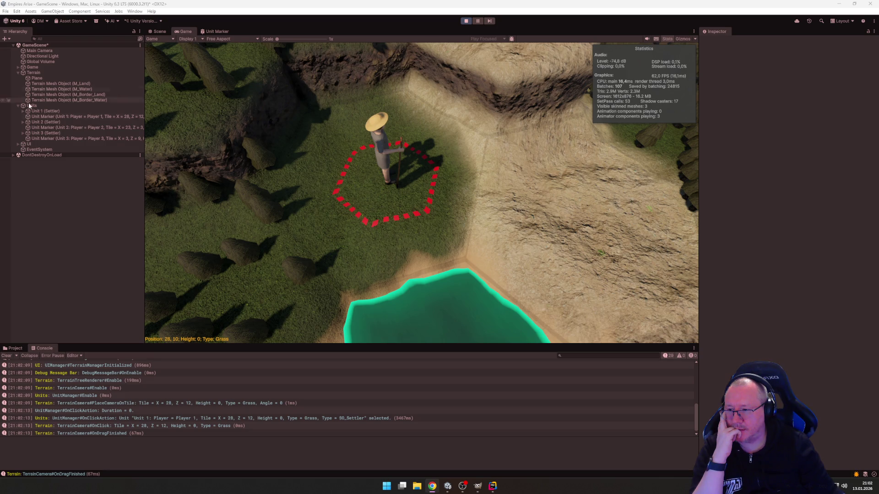
key("alt+Tab")
scroll(325, 218, "up", 3)
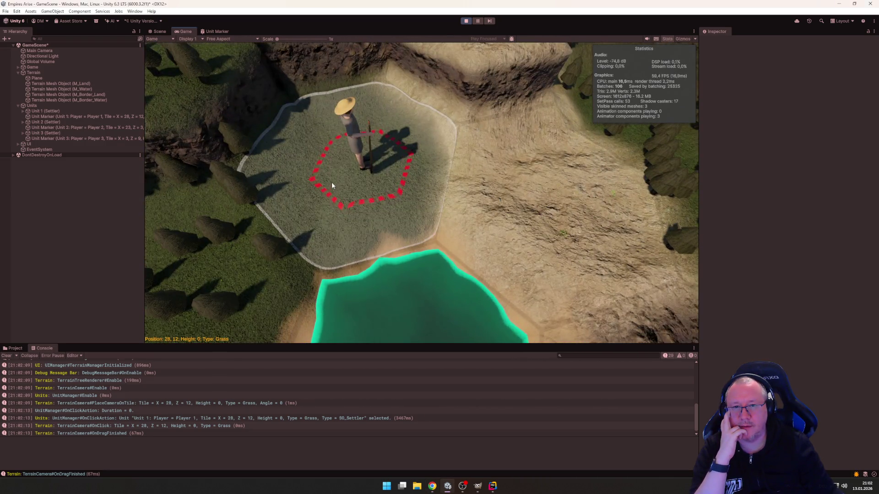
scroll(332, 185, "down", 3)
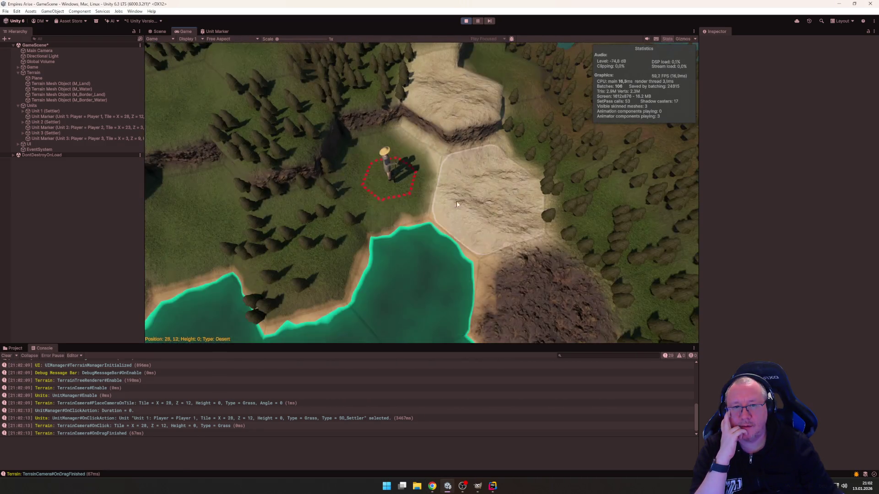
mouse_move(480, 199)
left_mouse_down()
mouse_move(523, 276)
mouse_move(346, 174)
left_mouse_up()
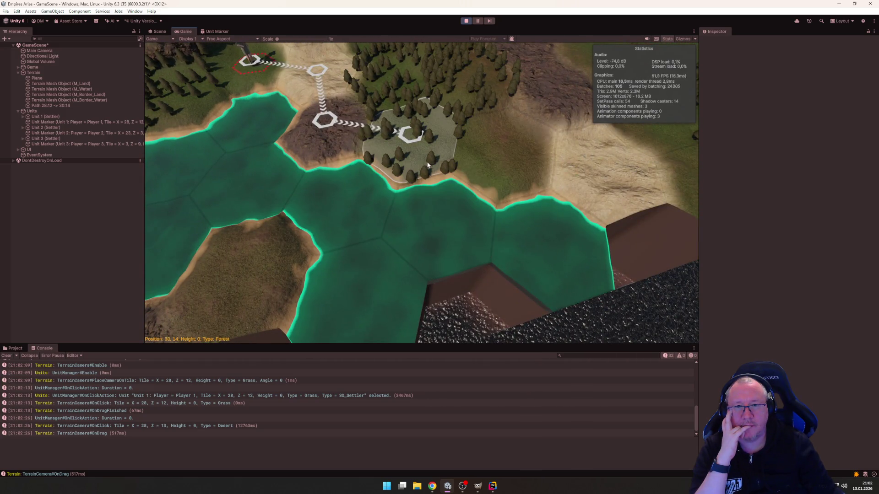
left_click_drag(428, 165, 428, 165)
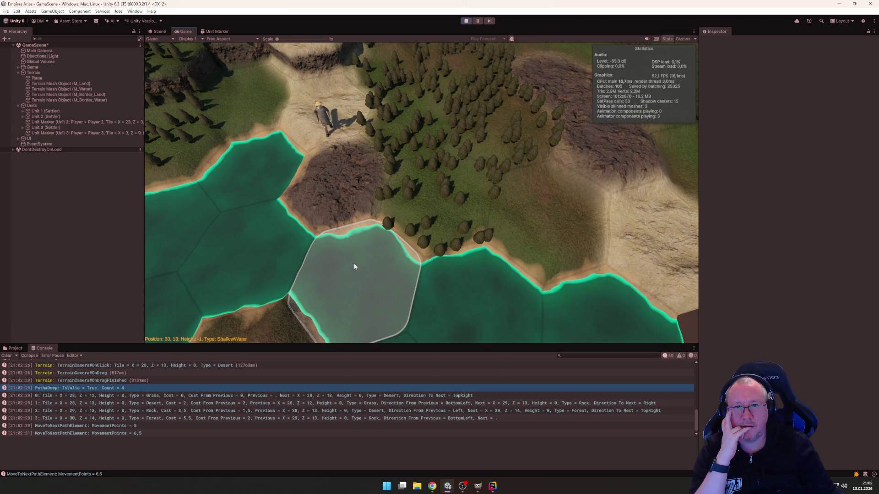
scroll(355, 266, "down", 3)
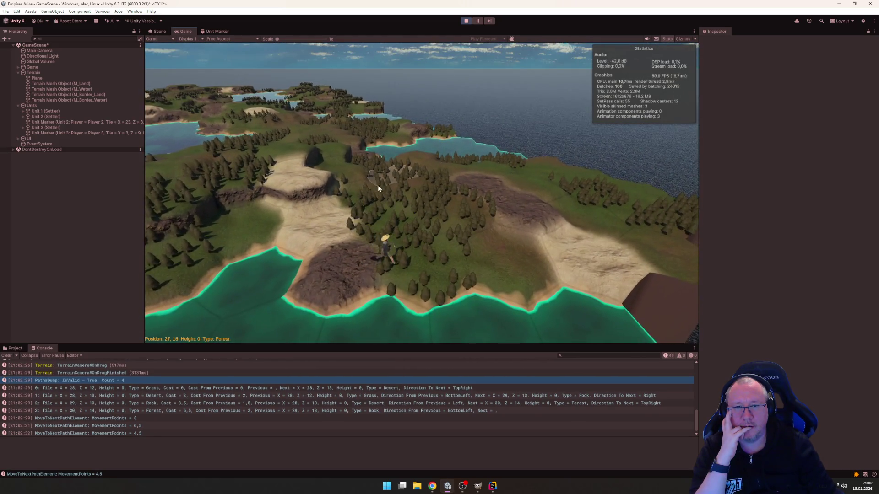
scroll(377, 184, "up", 3)
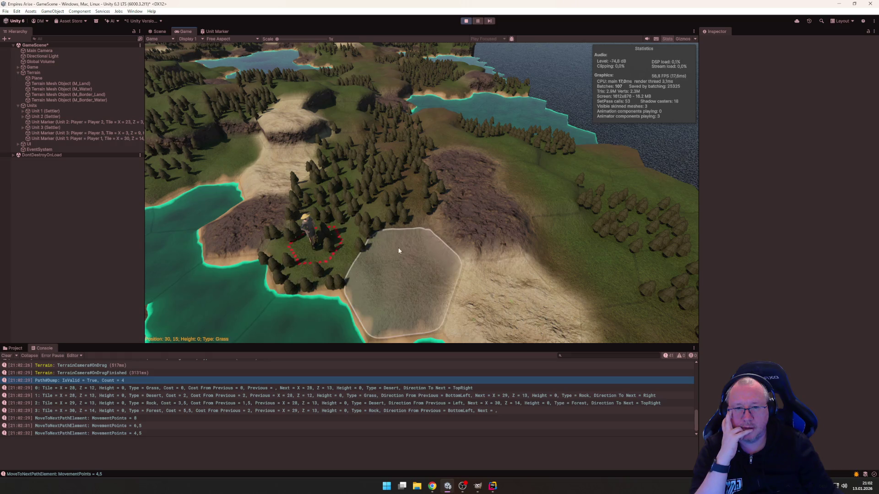
left_click_drag(390, 212, 470, 217)
scroll(559, 243, "up", 3)
scroll(389, 268, "down", 2)
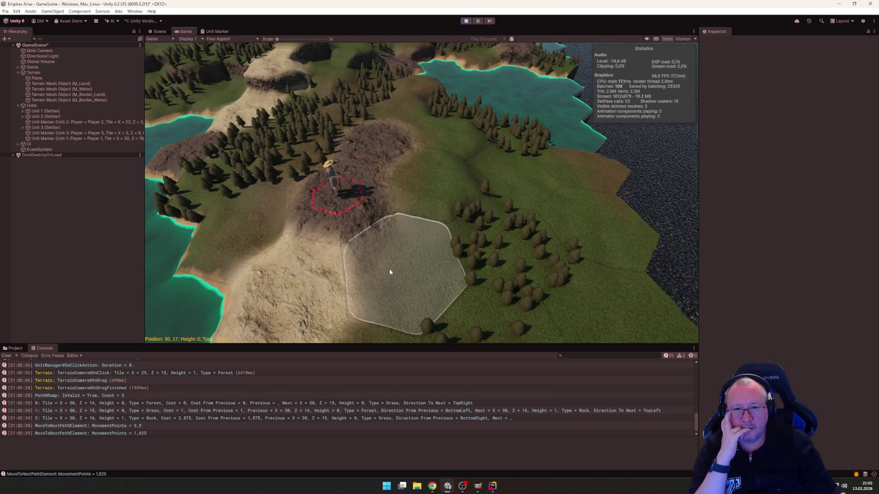
Step: Reselect the settler on tile 30,16 and move it one hex onto rock tile 29,16
left_click(389, 270)
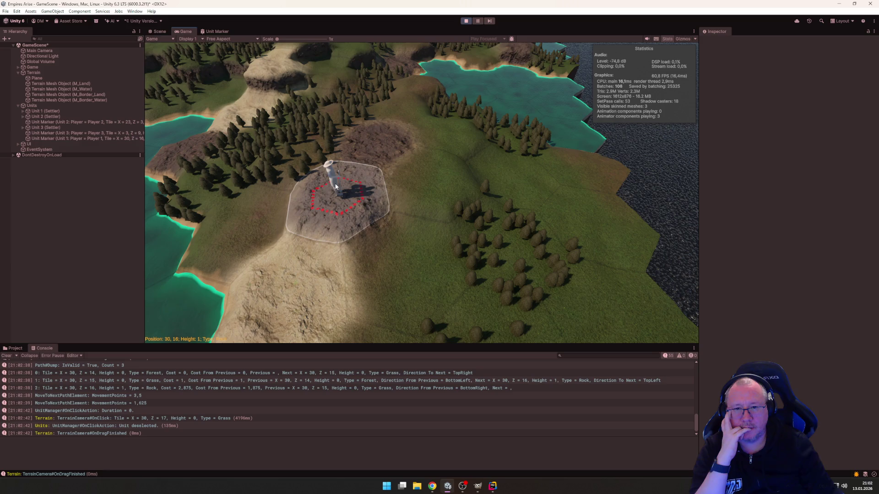
left_click(301, 186)
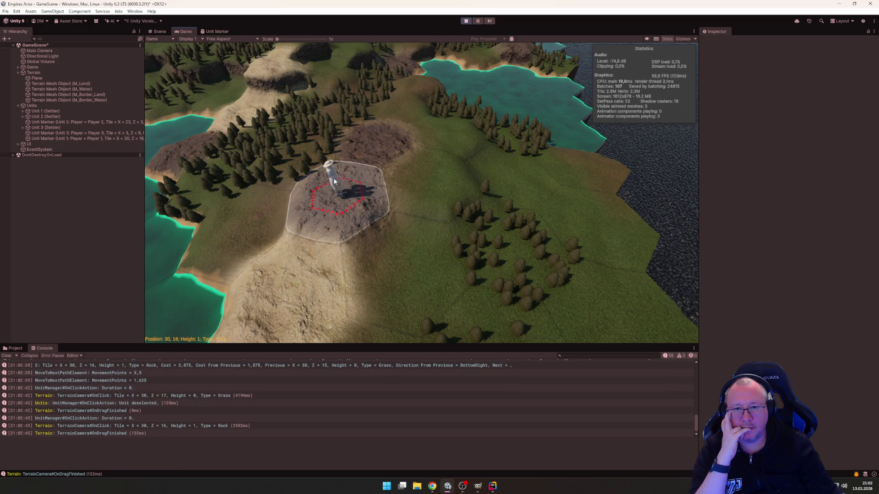
left_click(301, 186)
scroll(485, 230, "up", 3)
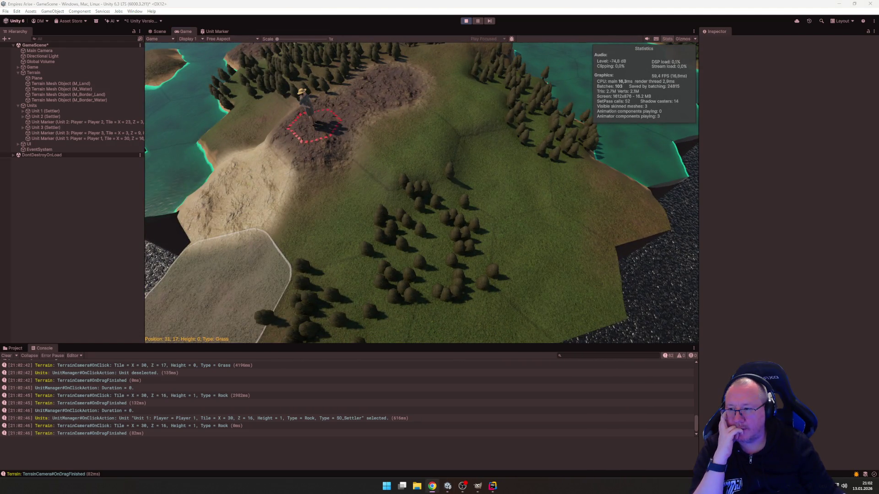
mouse_move(304, 170)
left_mouse_down()
mouse_move(431, 186)
mouse_move(328, 136)
left_mouse_up()
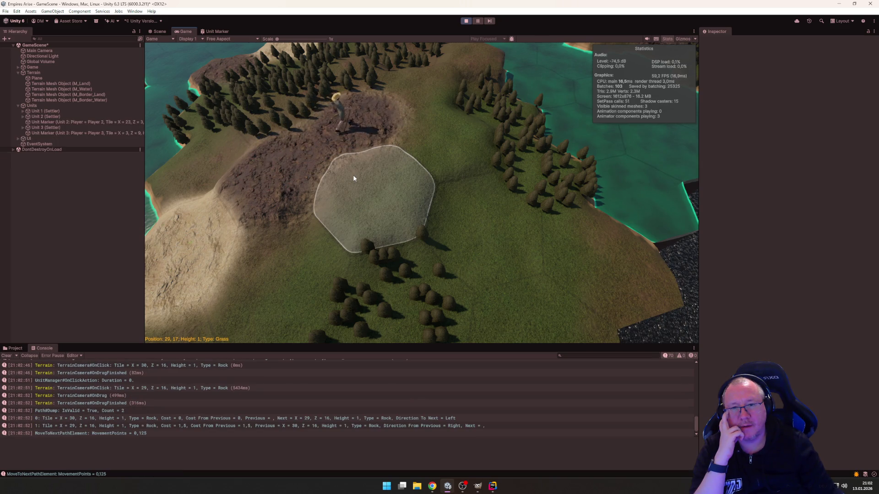
scroll(353, 178, "down", 2)
scroll(365, 209, "up", 2)
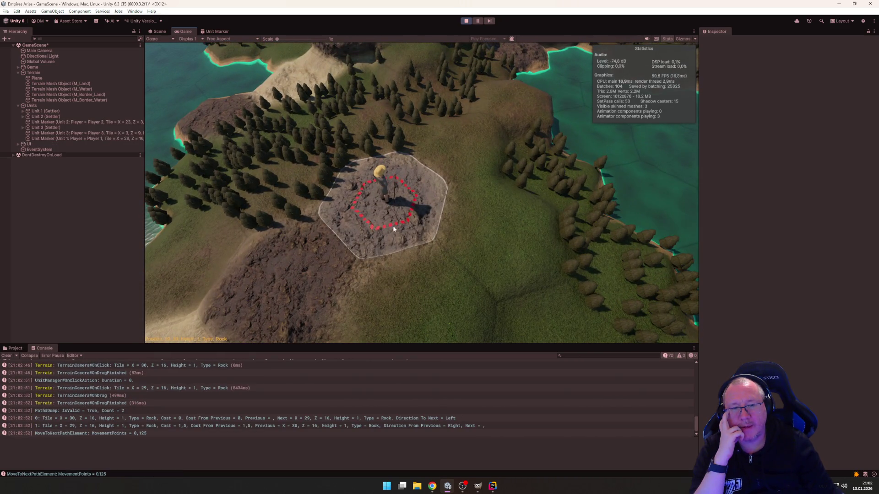
scroll(393, 225, "up", 2)
scroll(377, 229, "down", 3)
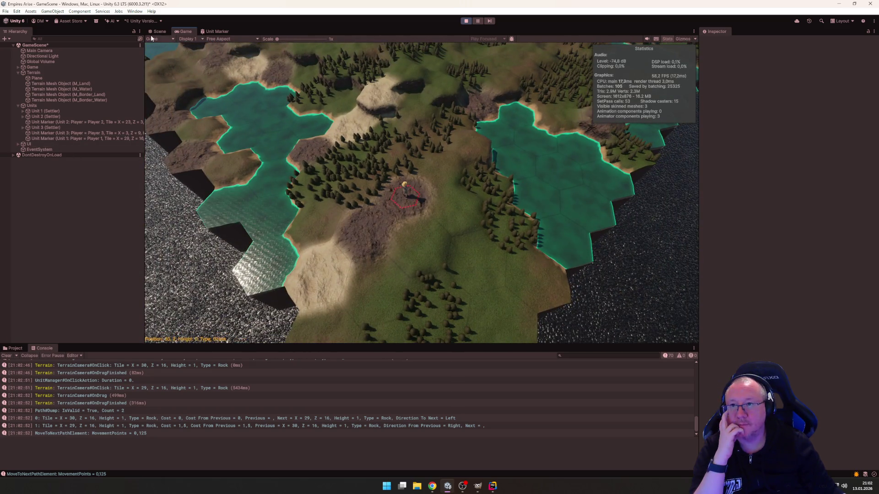
Step: In the Scene view, frame the Unit 2 settler to inspect its blue player marker
left_click(162, 32)
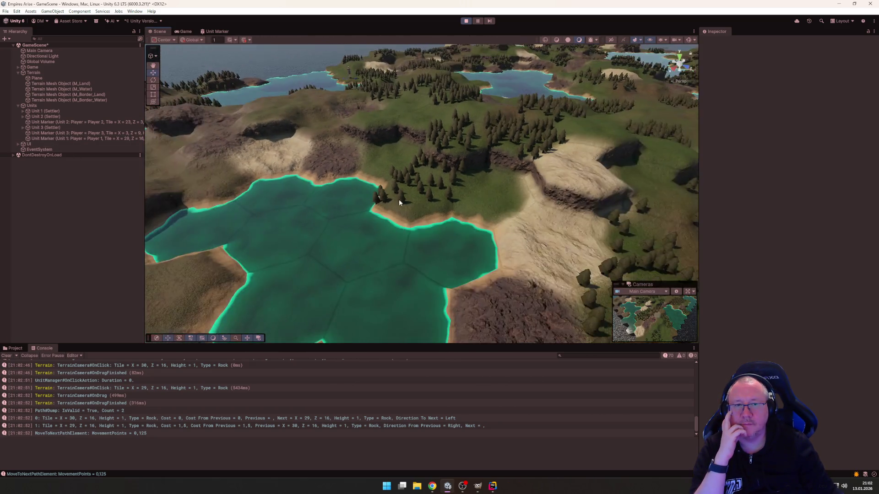
left_click(69, 116)
key("f")
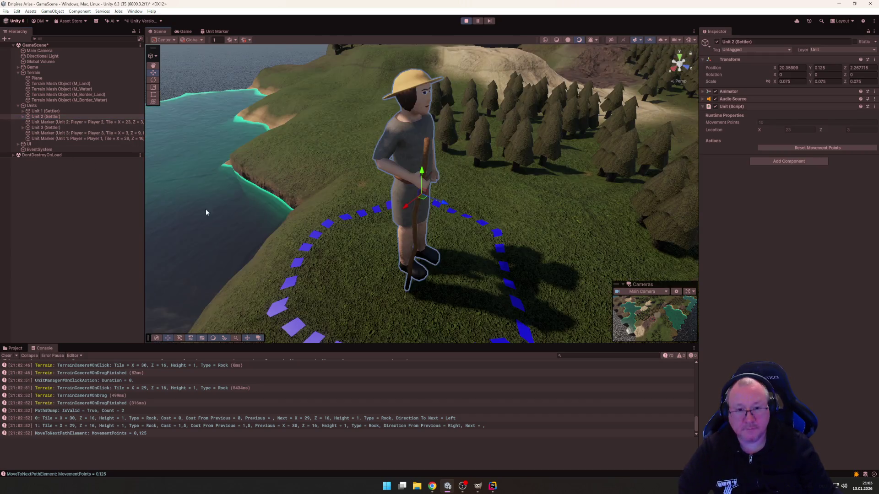
scroll(319, 218, "down", 3)
Step: Frame and orbit the Unit 3 settler to check its green marker, then return to the game
left_click(45, 128)
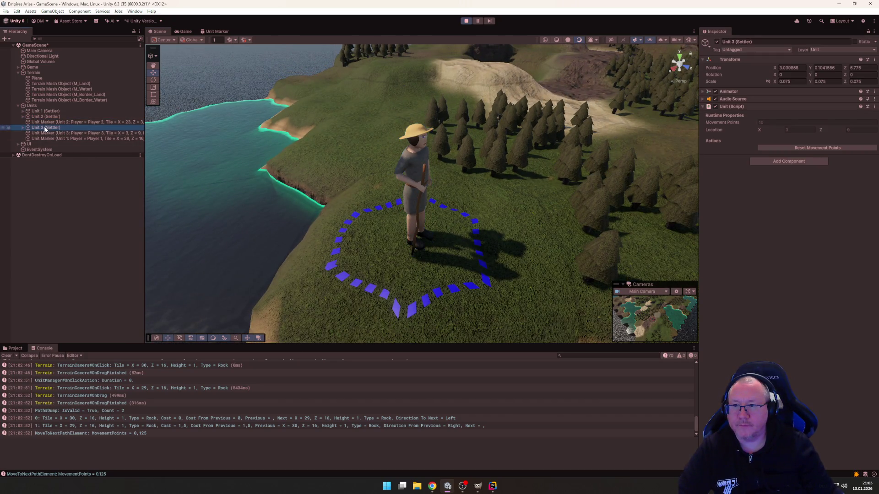
key("f")
mouse_move(182, 188)
left_mouse_down()
mouse_move(338, 235)
mouse_move(304, 220)
left_mouse_up()
scroll(339, 234, "down", 3)
scroll(284, 183, "up", 2)
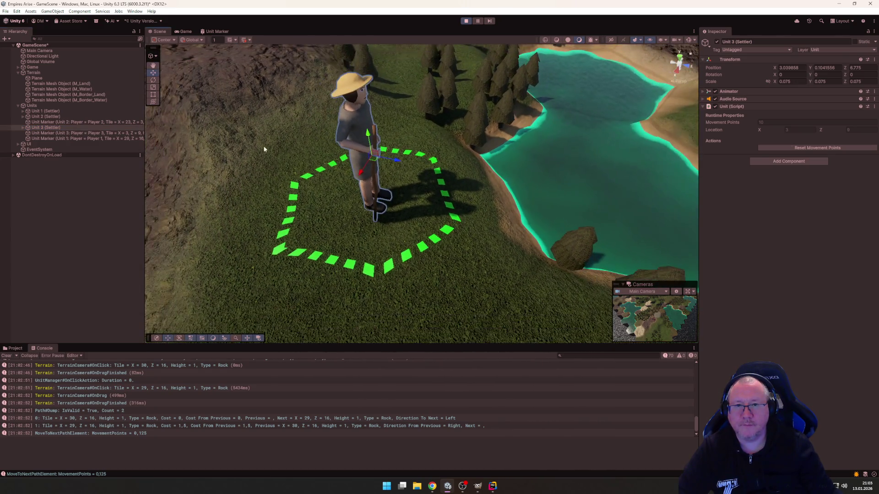
left_click(184, 32)
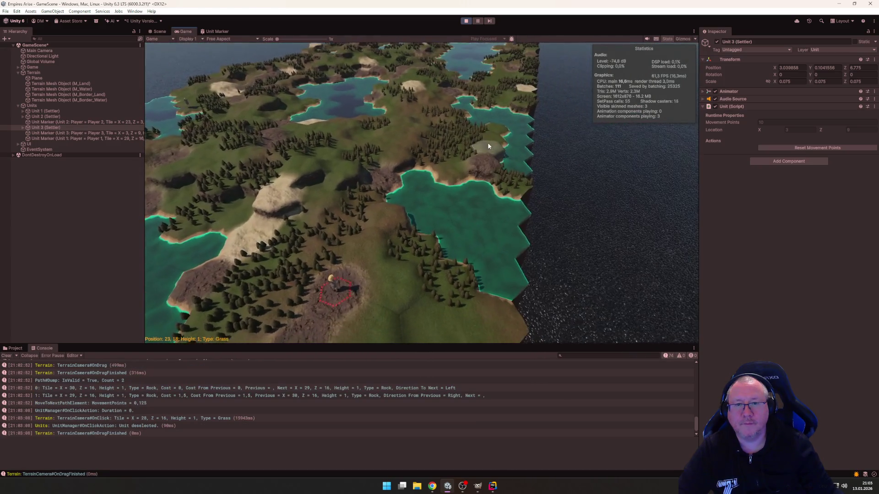
Step: Select the Unit 3 settler and drag its planned route from tile 4,16 toward tile 2,12
mouse_move(465, 164)
left_mouse_down()
mouse_move(675, 160)
mouse_move(688, 170)
mouse_move(457, 140)
mouse_move(451, 222)
mouse_move(381, 141)
mouse_move(396, 201)
left_mouse_up()
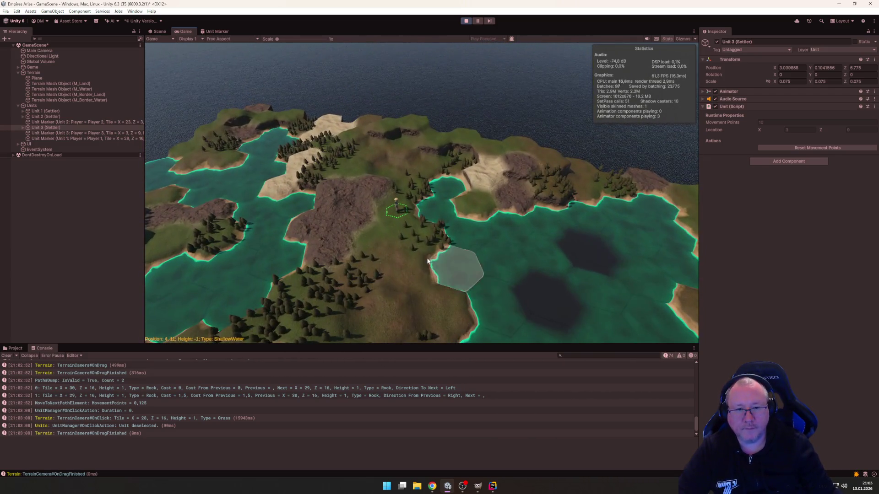
left_click(396, 206)
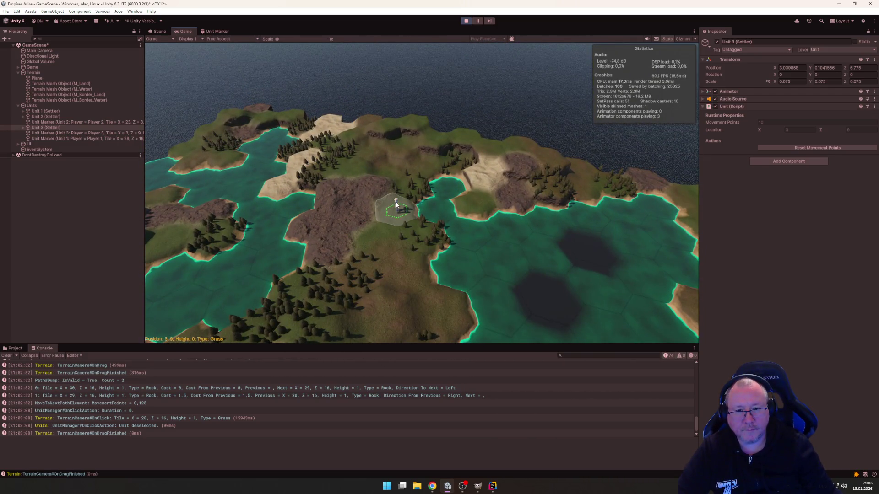
scroll(487, 277, "down", 2)
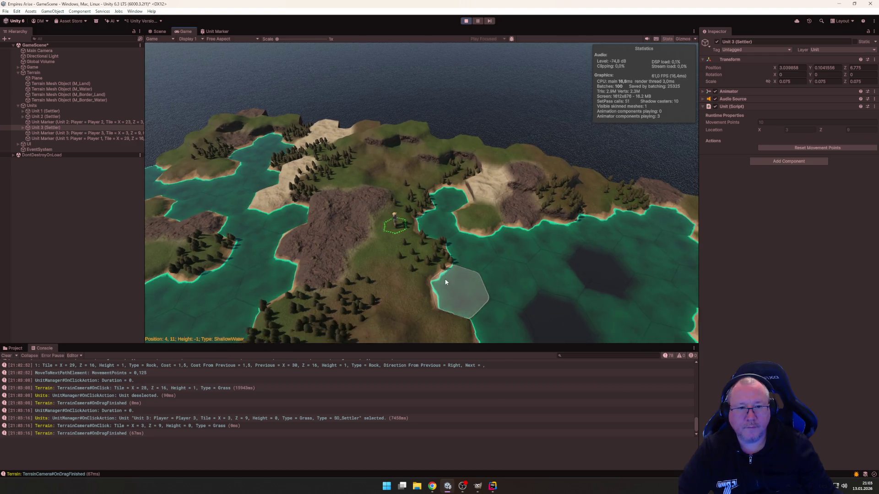
scroll(392, 251, "down", 2)
left_click(570, 251)
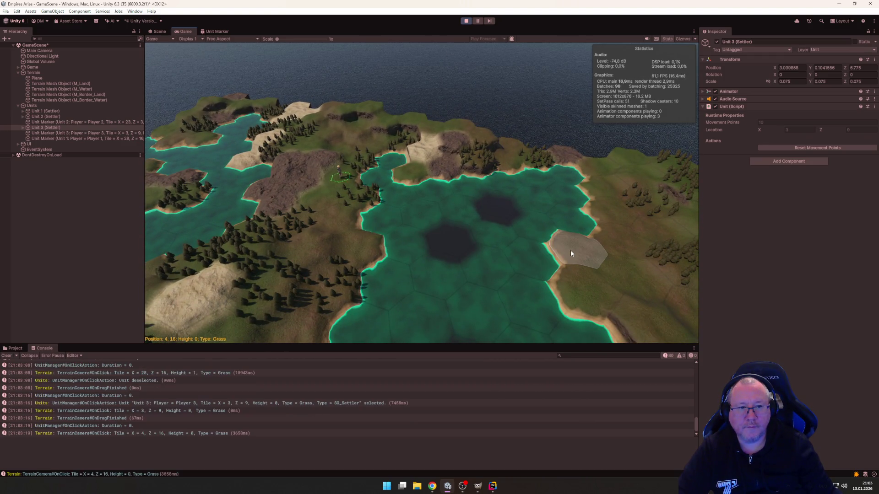
mouse_move(570, 253)
left_mouse_down()
mouse_move(476, 163)
mouse_move(425, 176)
left_mouse_up()
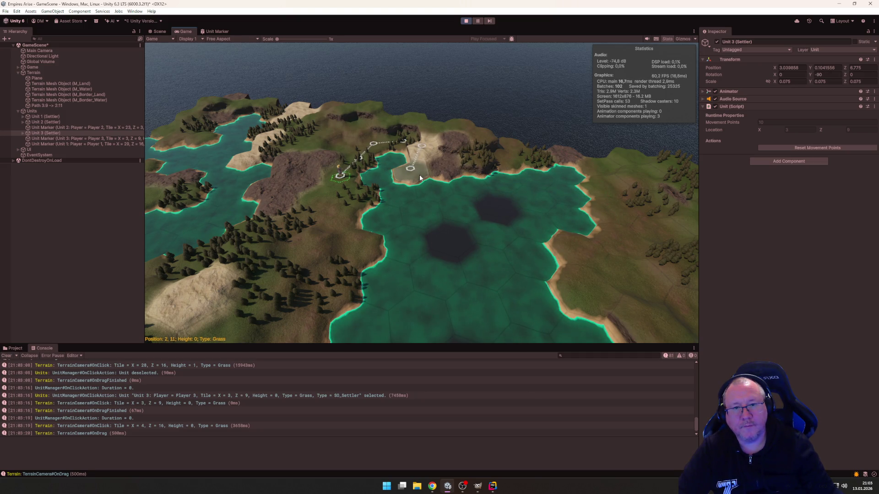
mouse_move(421, 179)
left_mouse_down()
mouse_move(390, 147)
mouse_move(220, 192)
mouse_move(193, 275)
mouse_move(302, 274)
mouse_move(476, 161)
mouse_move(371, 110)
mouse_move(430, 137)
mouse_move(444, 184)
mouse_move(442, 171)
left_mouse_up()
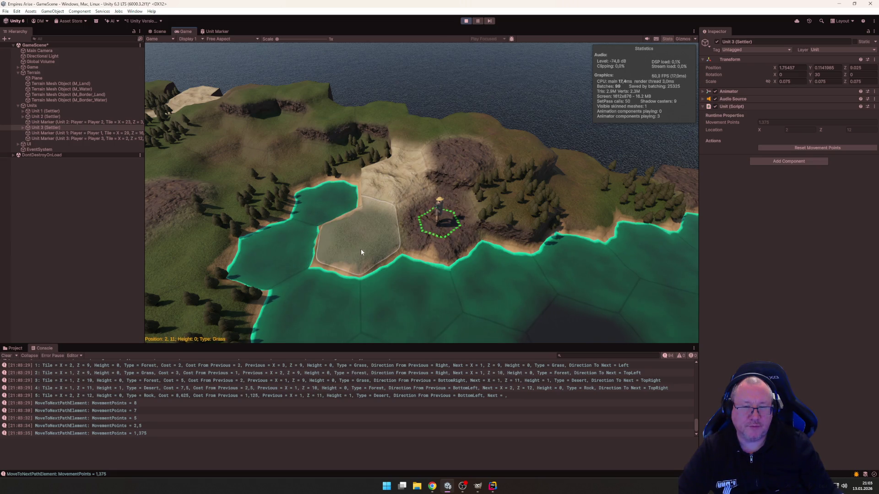
Step: Send the settler along a new route onto grass tile 2,11
scroll(398, 263, "up", 3)
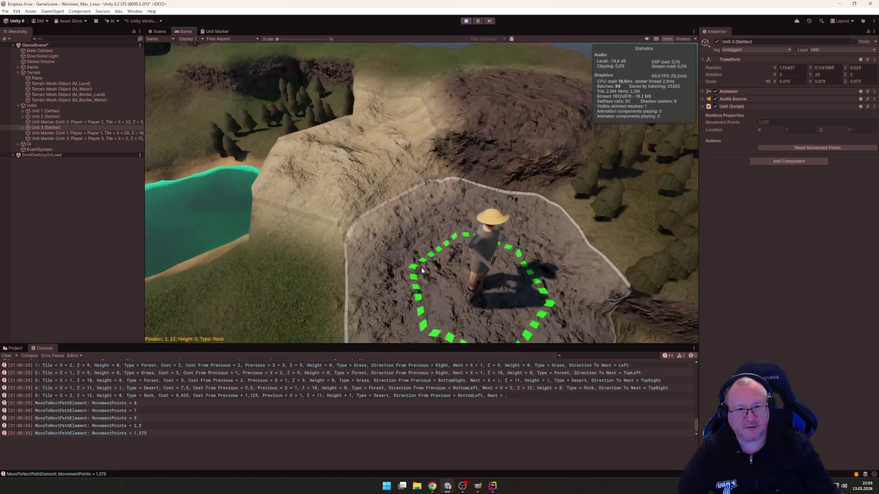
scroll(435, 270, "down", 3)
scroll(492, 280, "up", 2)
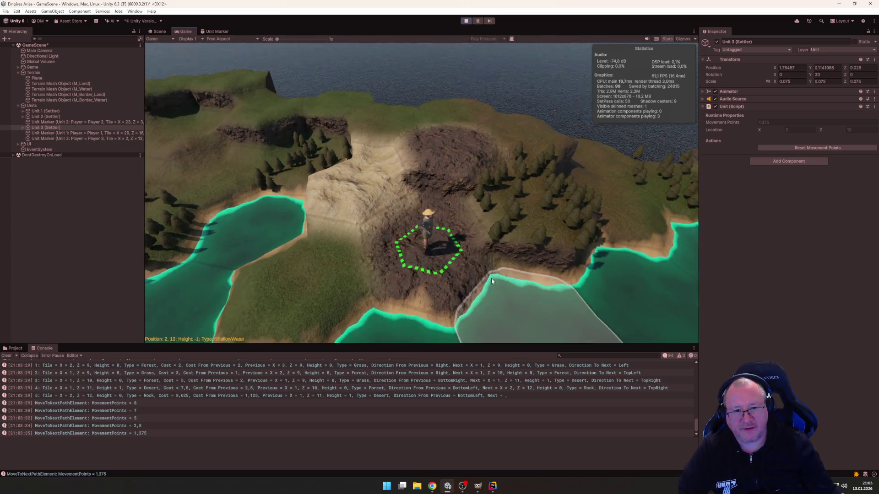
scroll(491, 278, "down", 3)
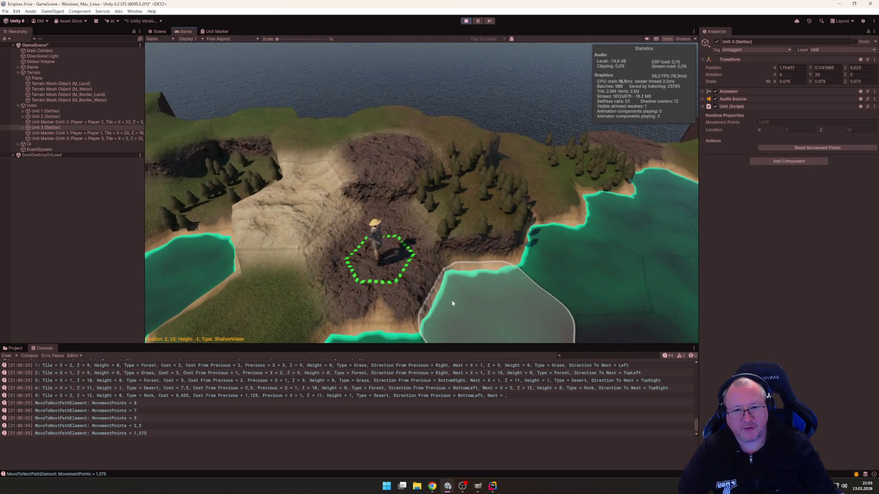
scroll(469, 257, "up", 1)
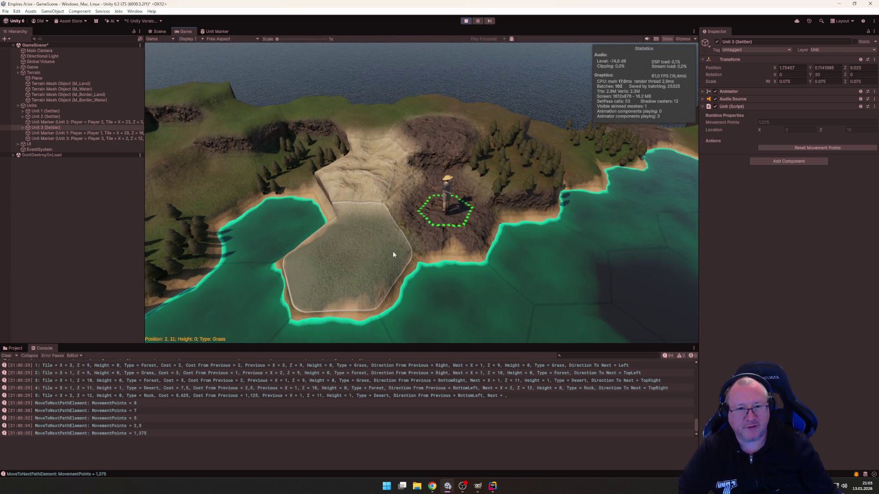
scroll(392, 255, "down", 1)
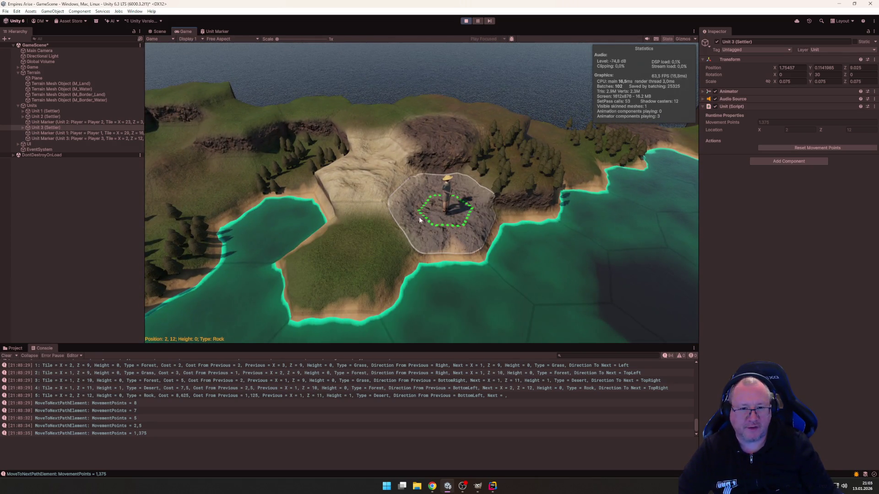
scroll(419, 216, "up", 4)
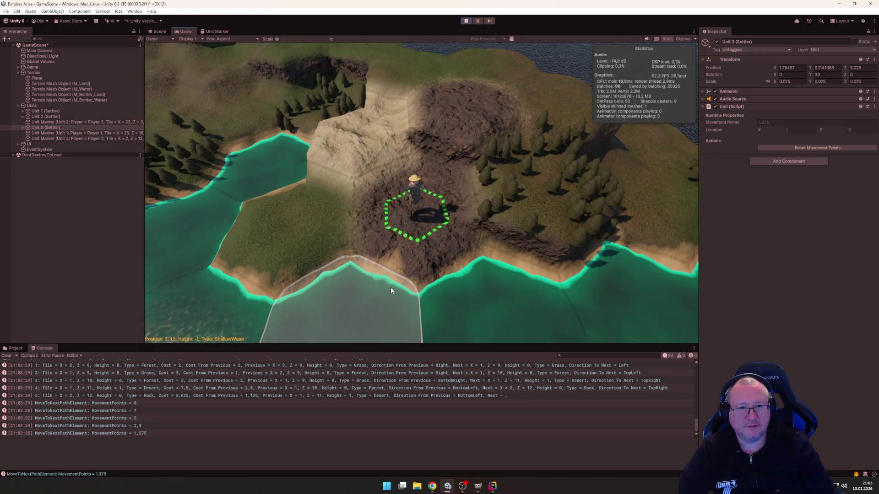
scroll(402, 273, "down", 5)
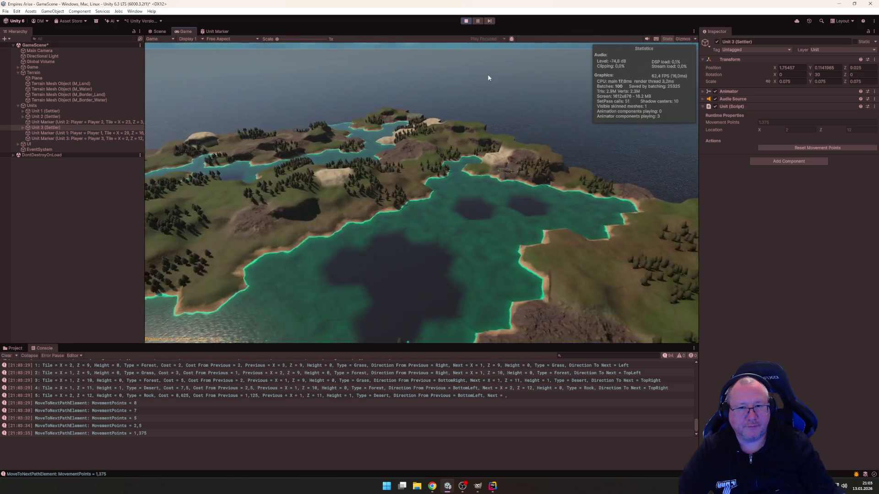
scroll(412, 158, "up", 5)
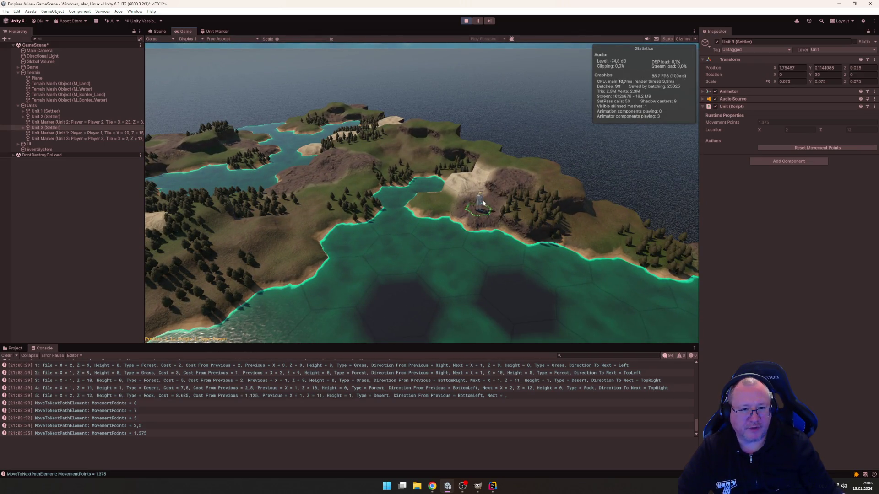
scroll(482, 203, "up", 5)
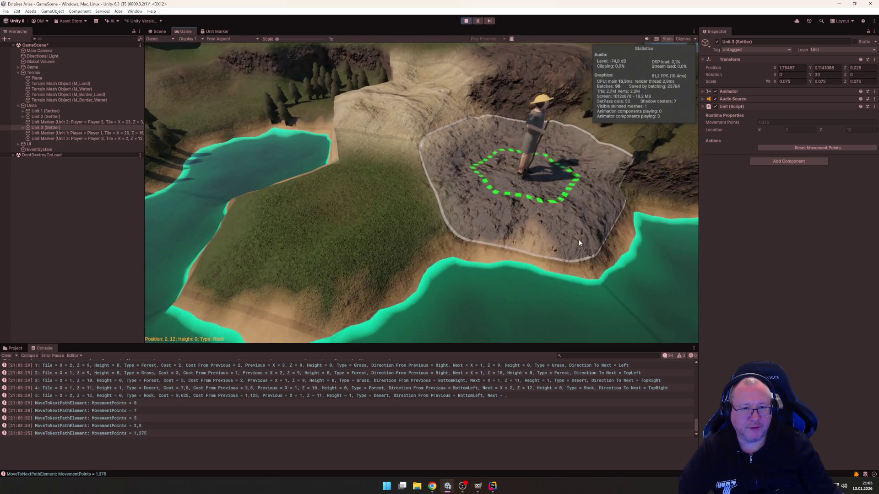
scroll(550, 243, "down", 3)
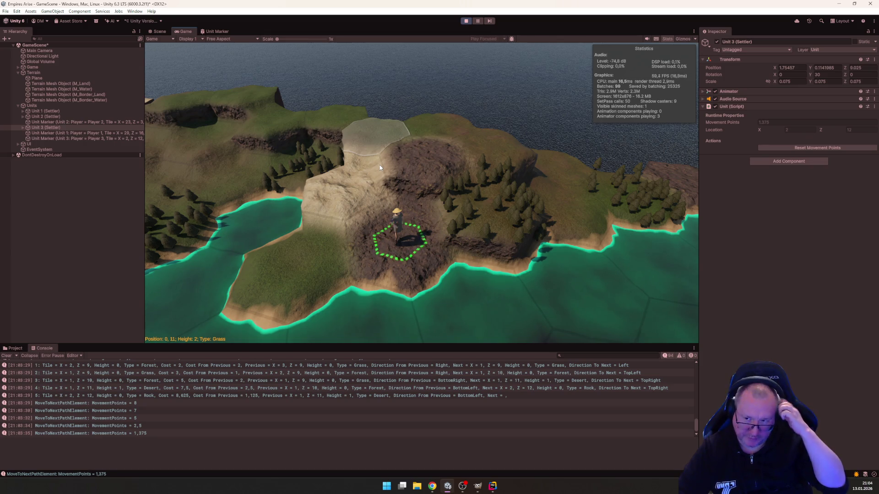
mouse_move(440, 170)
left_mouse_down()
mouse_move(368, 229)
mouse_move(315, 180)
mouse_move(366, 192)
mouse_move(479, 195)
mouse_move(490, 226)
mouse_move(468, 246)
mouse_move(409, 268)
mouse_move(413, 256)
left_mouse_up()
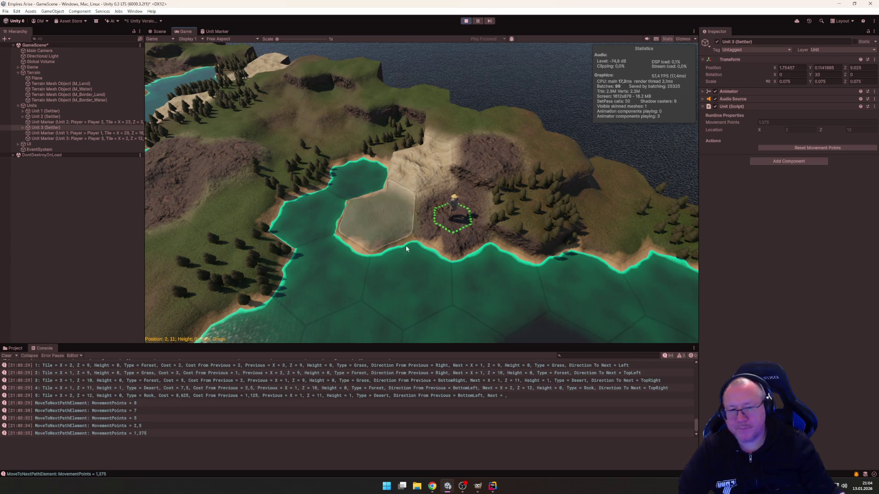
left_click(394, 219)
left_click_drag(393, 219, 393, 222)
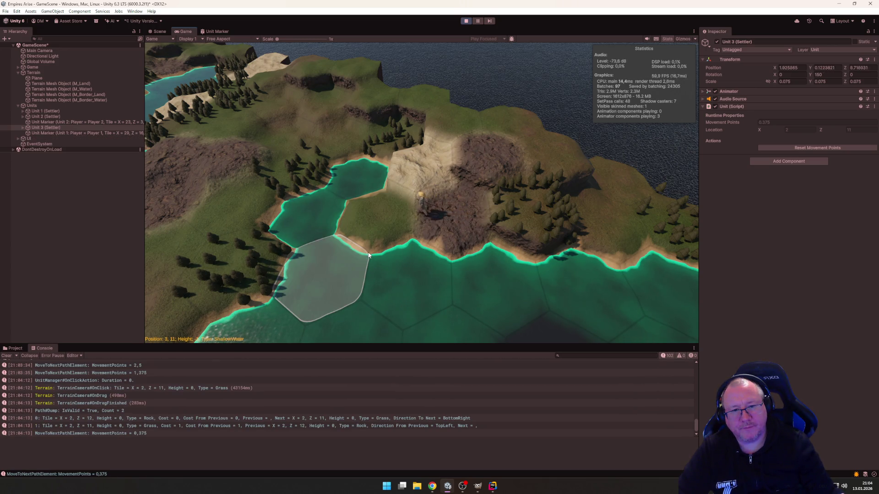
Step: Pan the camera across the map, lake and settler, then stop play mode
scroll(369, 255, "down", 5)
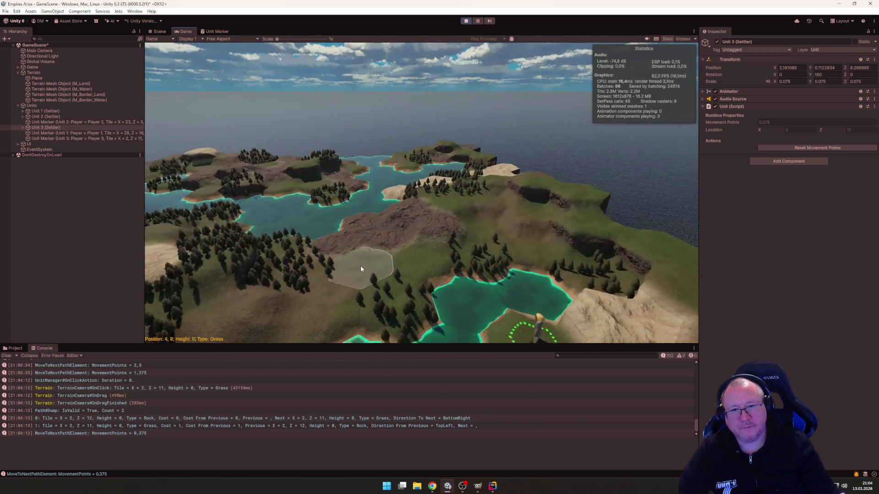
key("w")
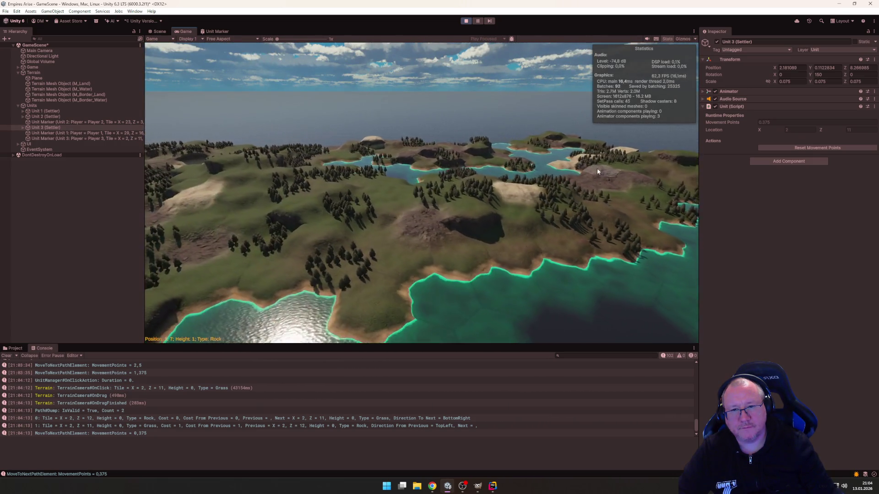
key("s")
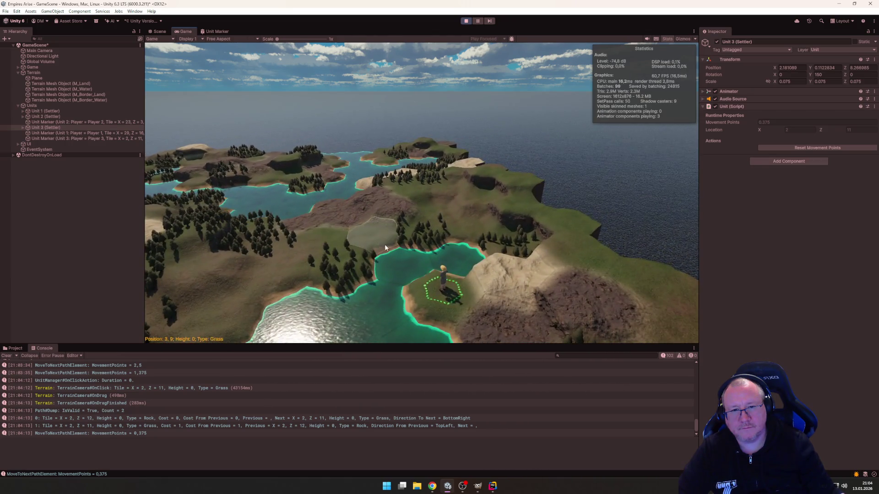
scroll(386, 243, "up", 5)
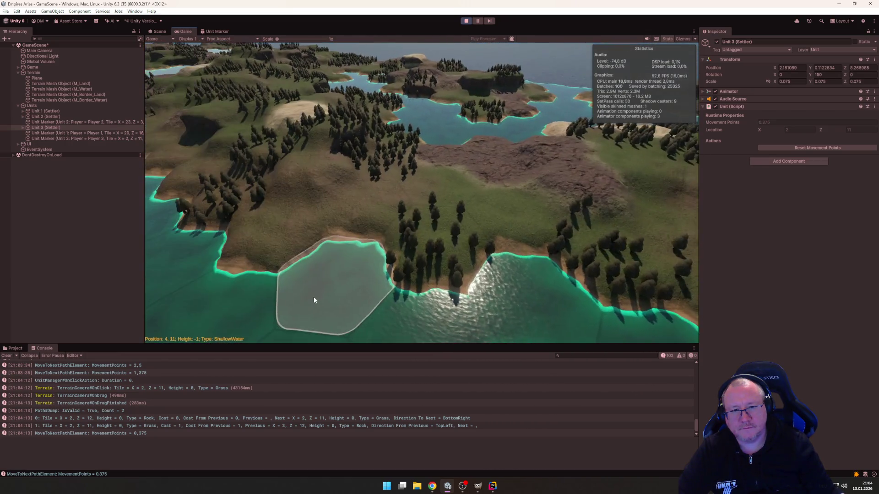
scroll(314, 300, "down", 5)
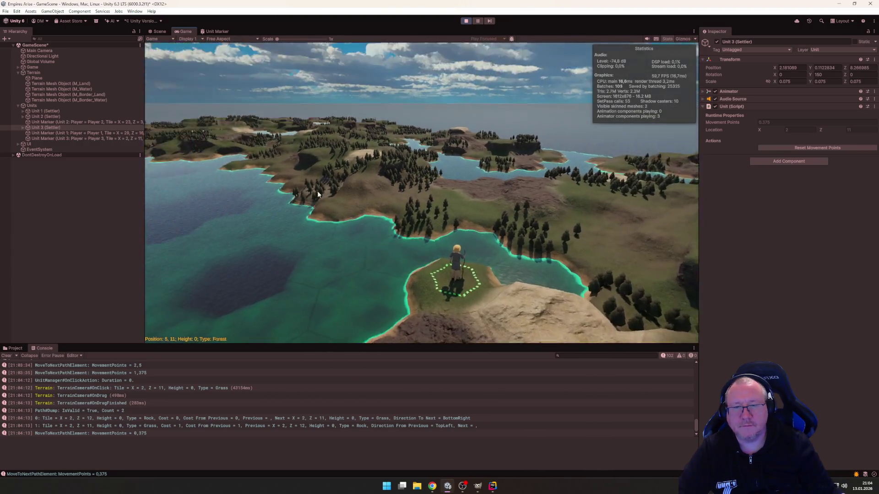
key("a")
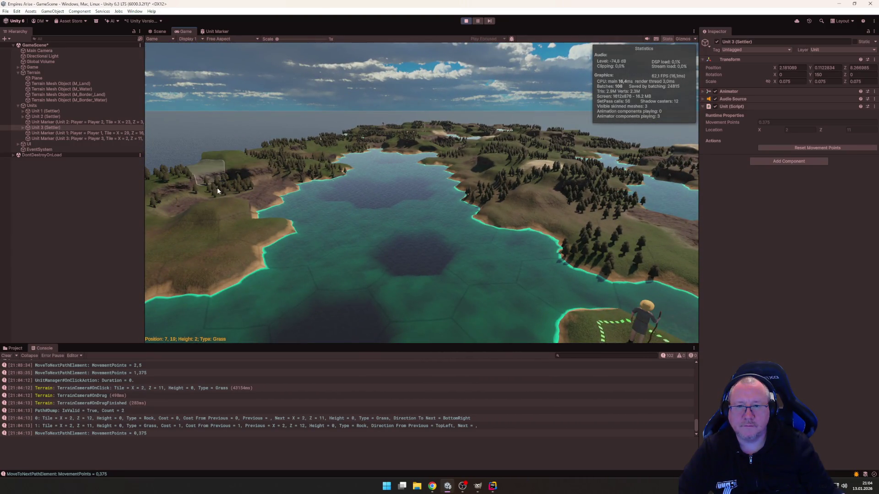
scroll(217, 187, "up", 5)
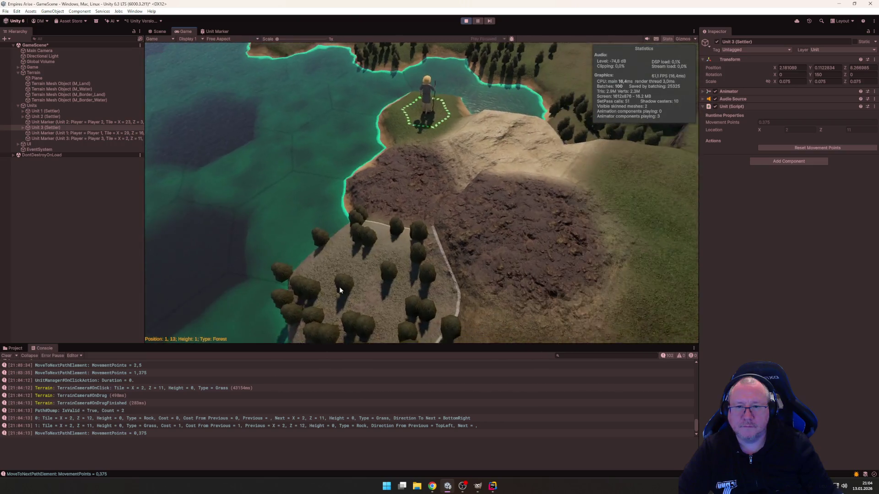
key("d")
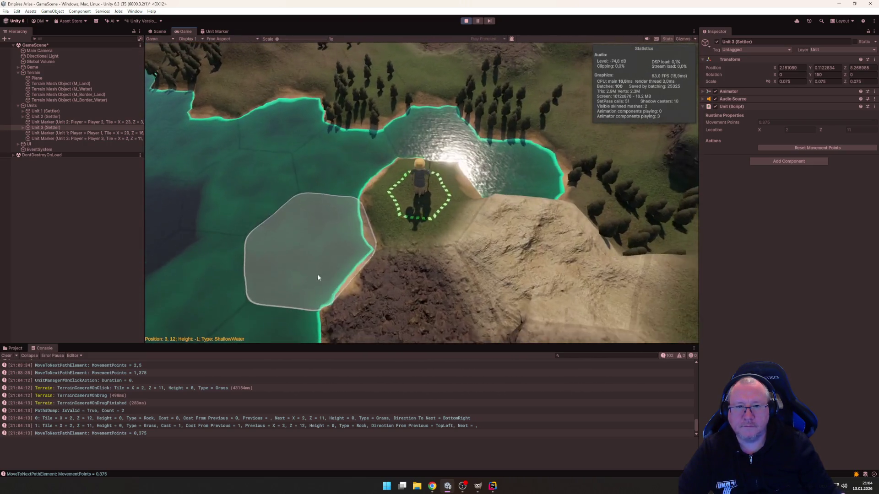
left_click(467, 21)
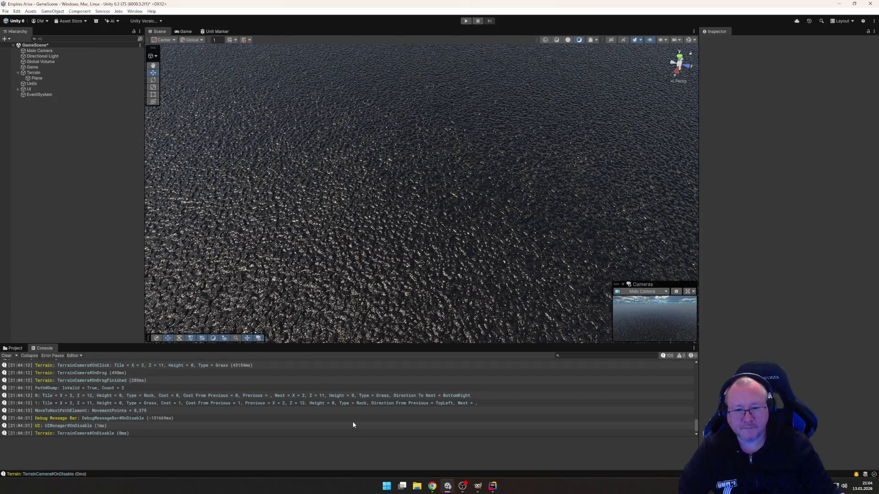